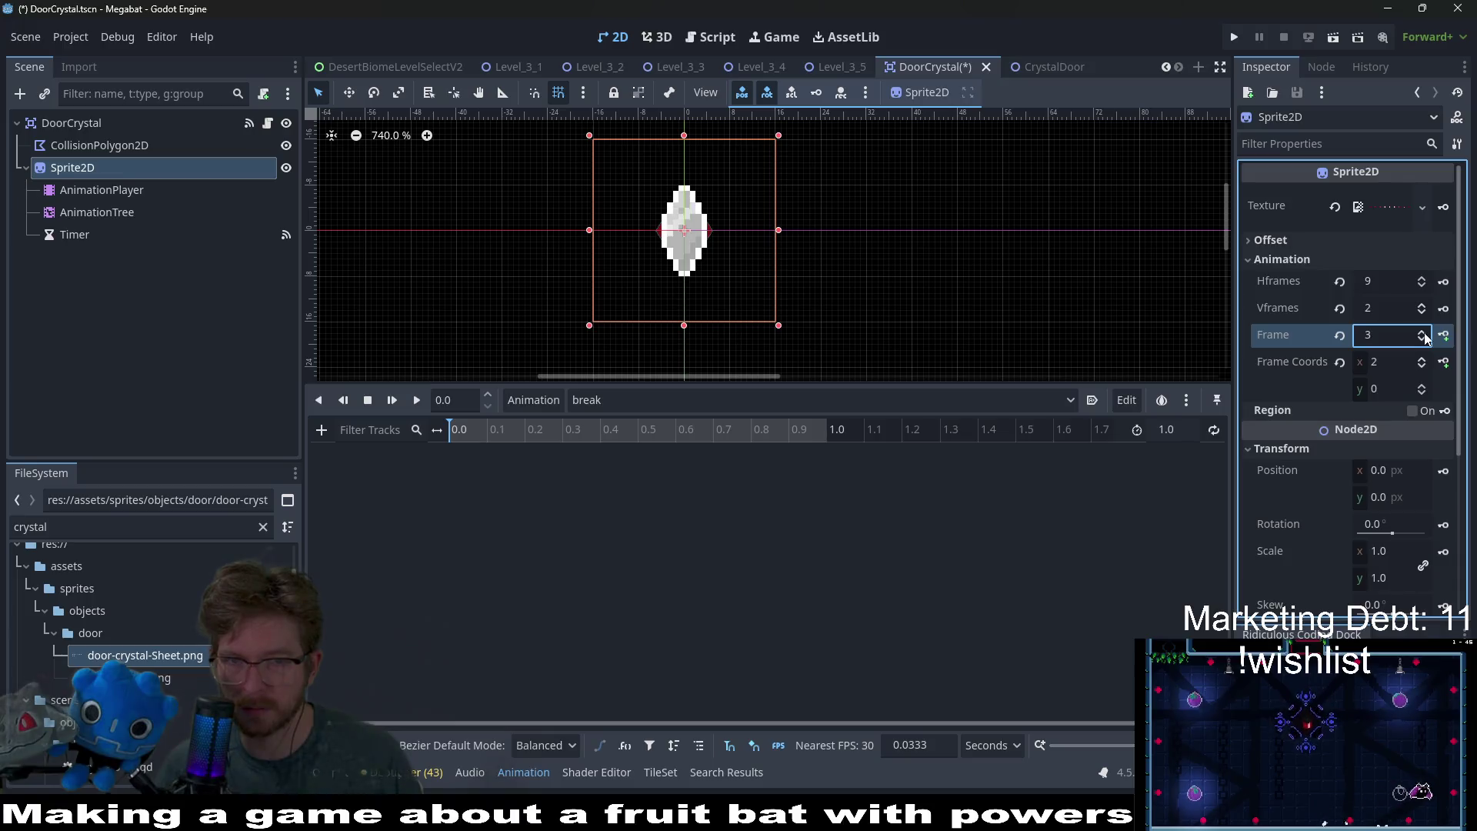
- Key the crystal sprite's intact frame at 0.0, creating a new Frame track in break
click(1423, 336)
click(1423, 335)
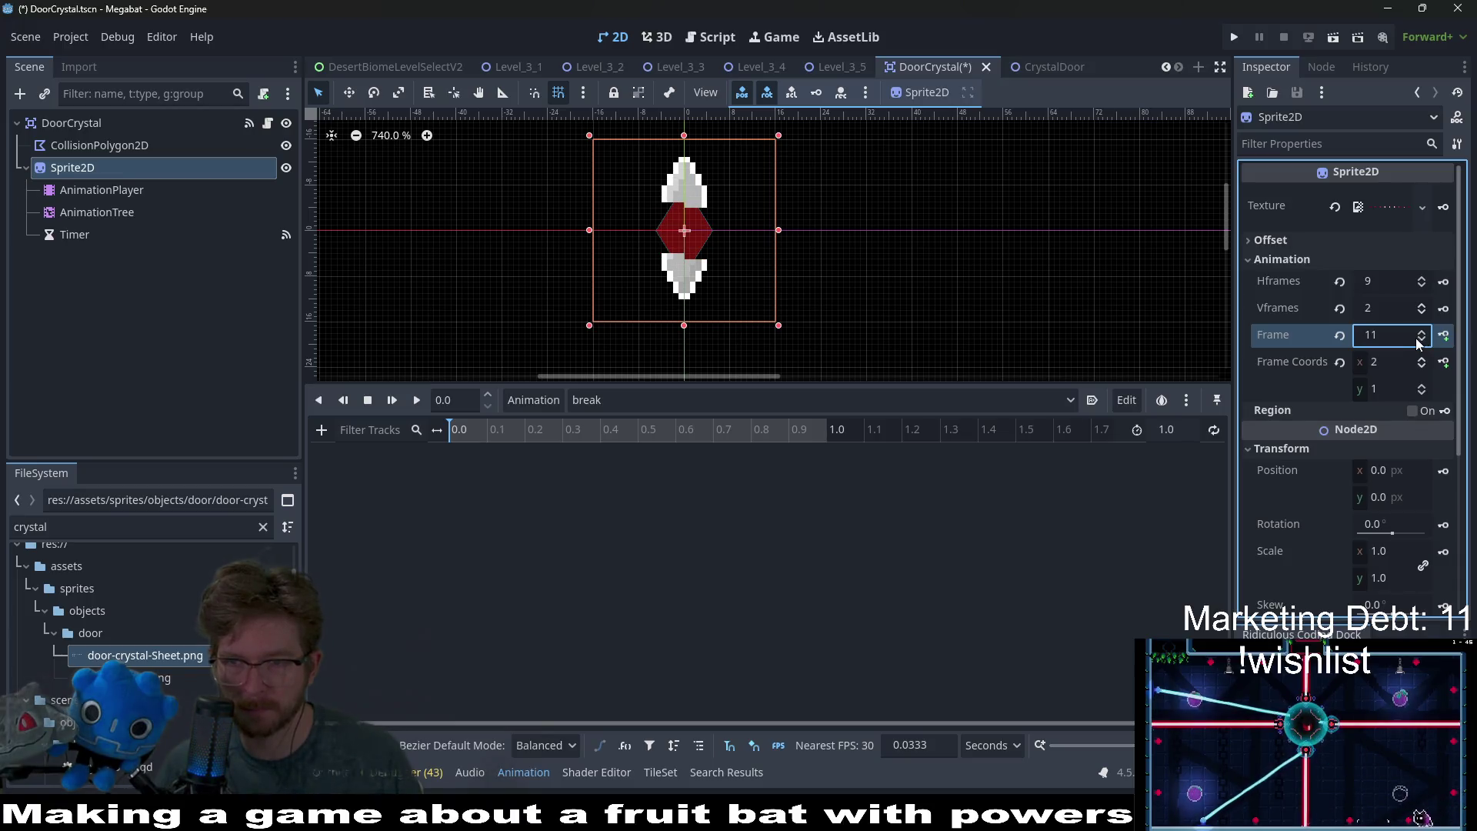
click(1421, 340)
click(1422, 340)
click(1423, 334)
click(1423, 334)
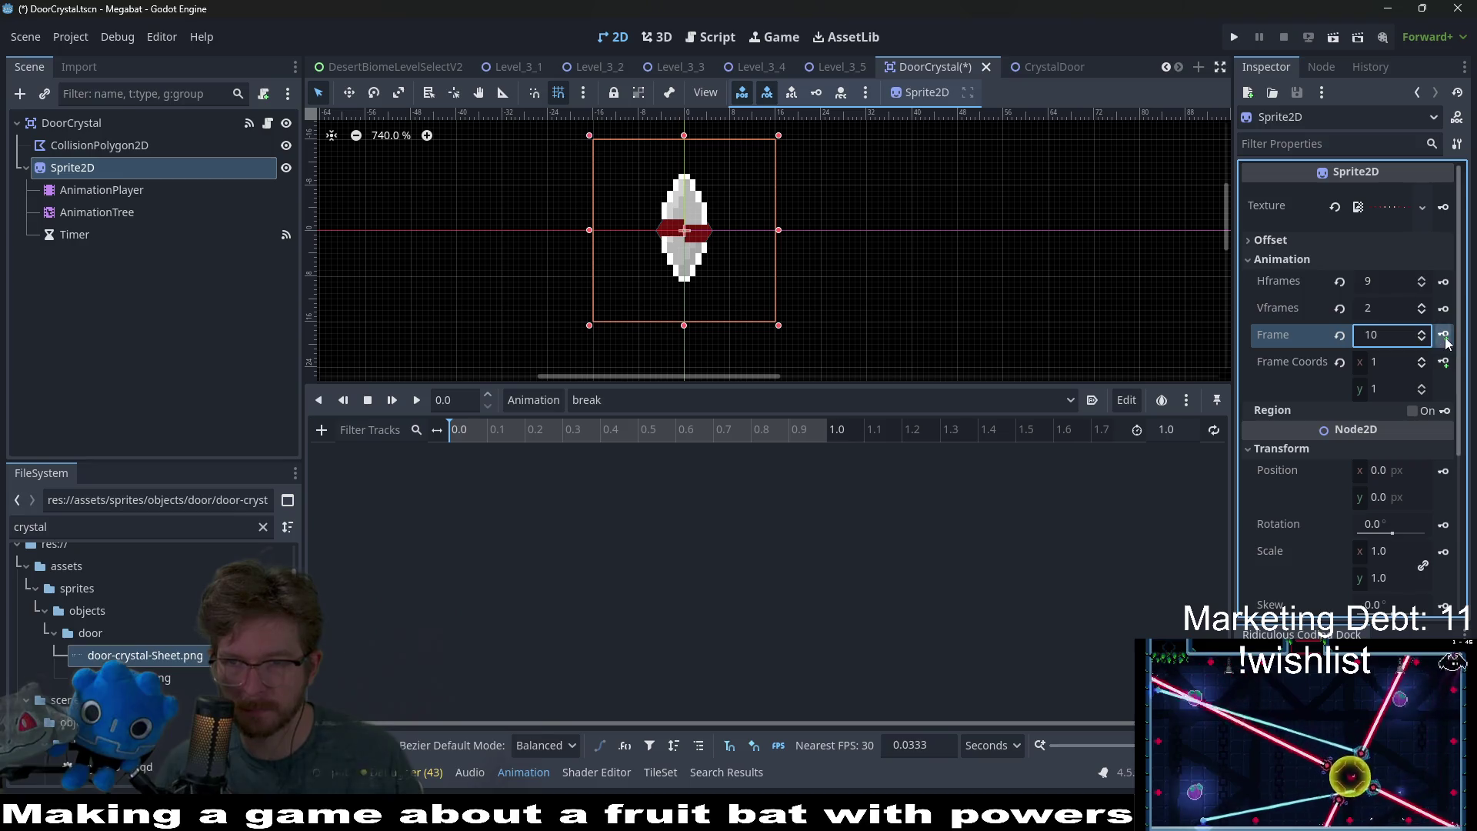
click(1445, 337)
click(657, 462)
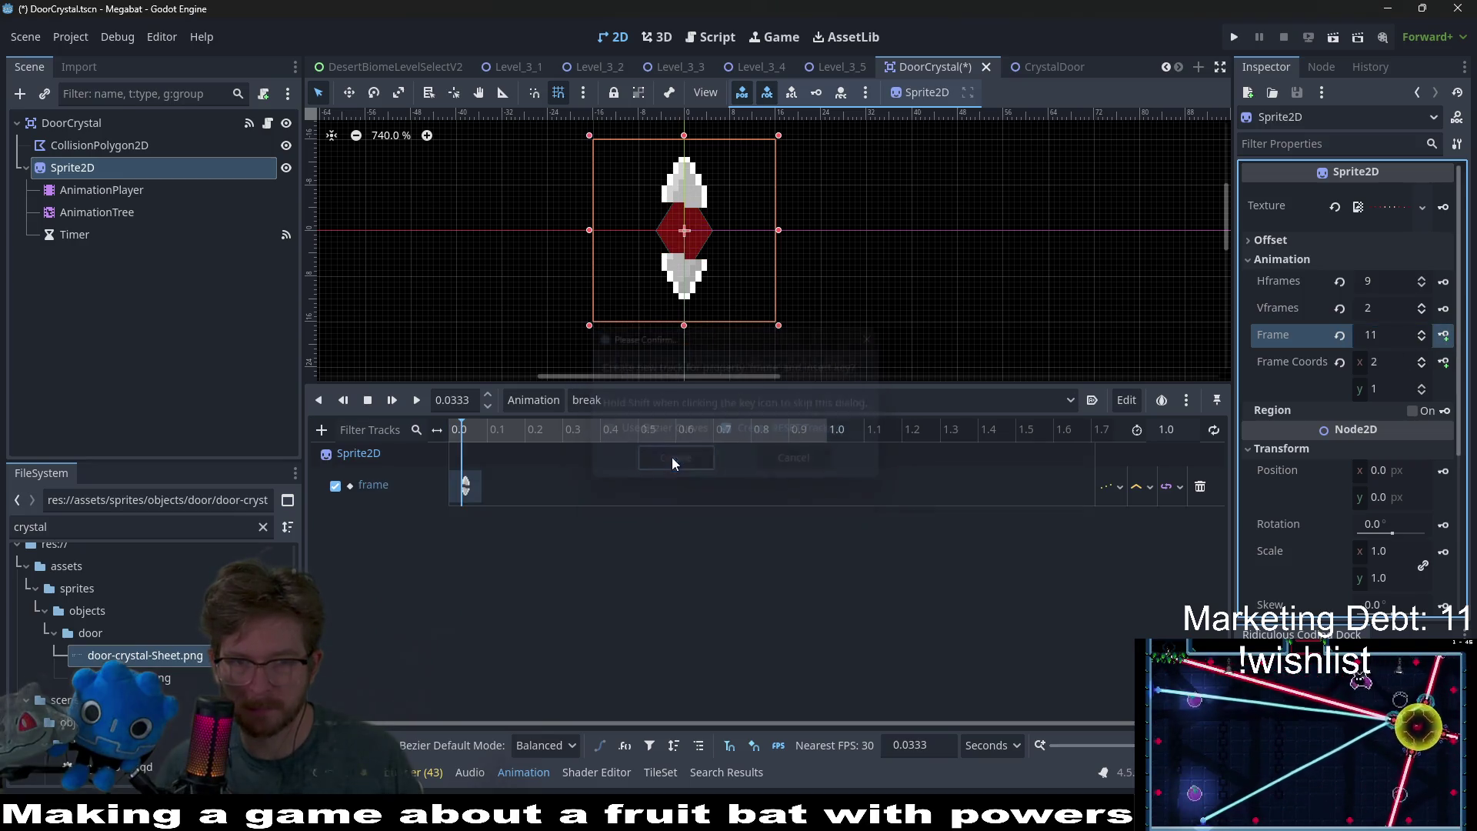
- Set the animation snap step to 0.1 seconds
click(931, 745)
text(0.1)
key(Return)
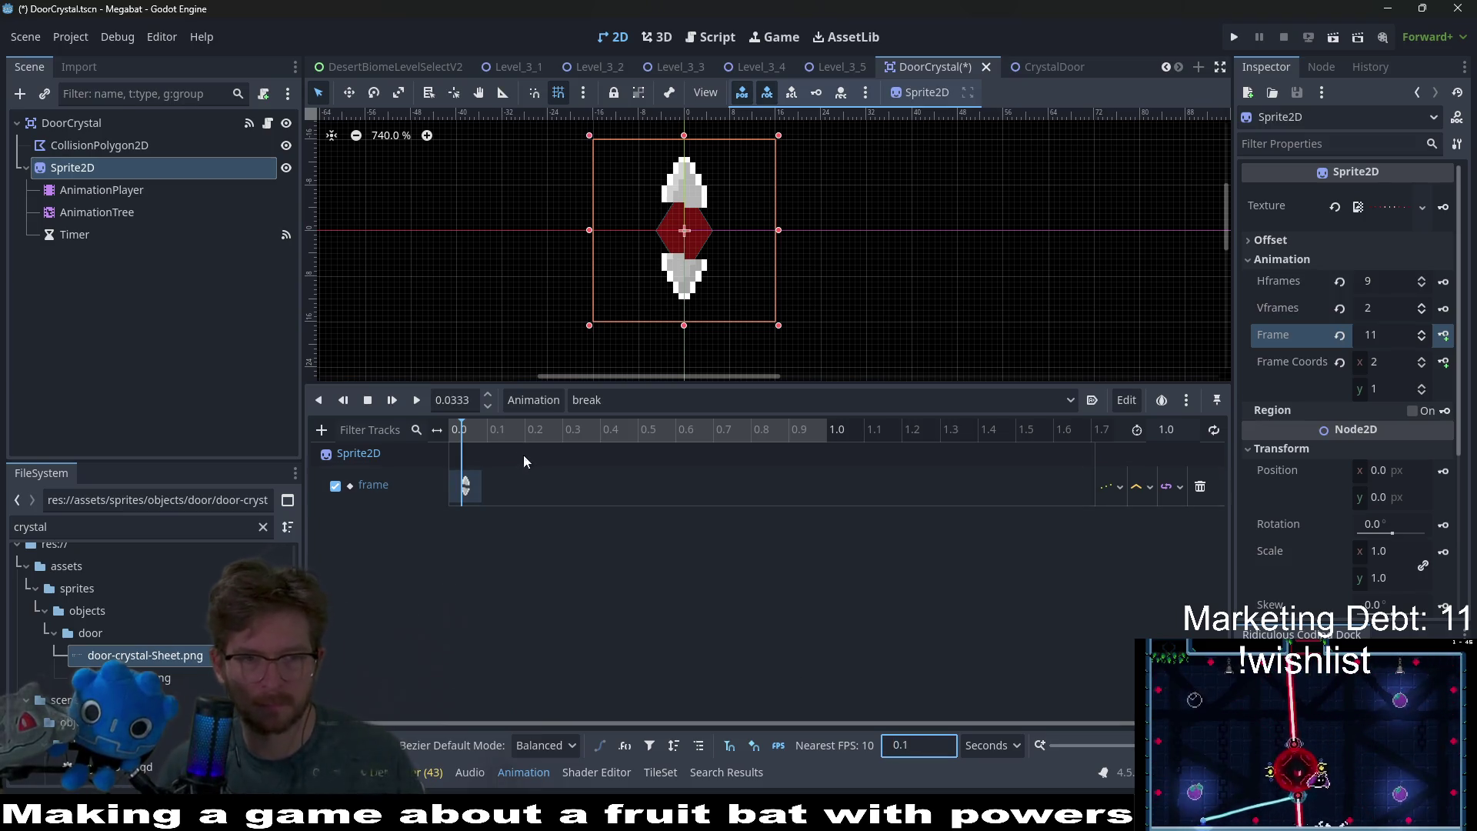
- Key Frame 11 at 0.1 seconds and rewind the playhead to the start
click(485, 436)
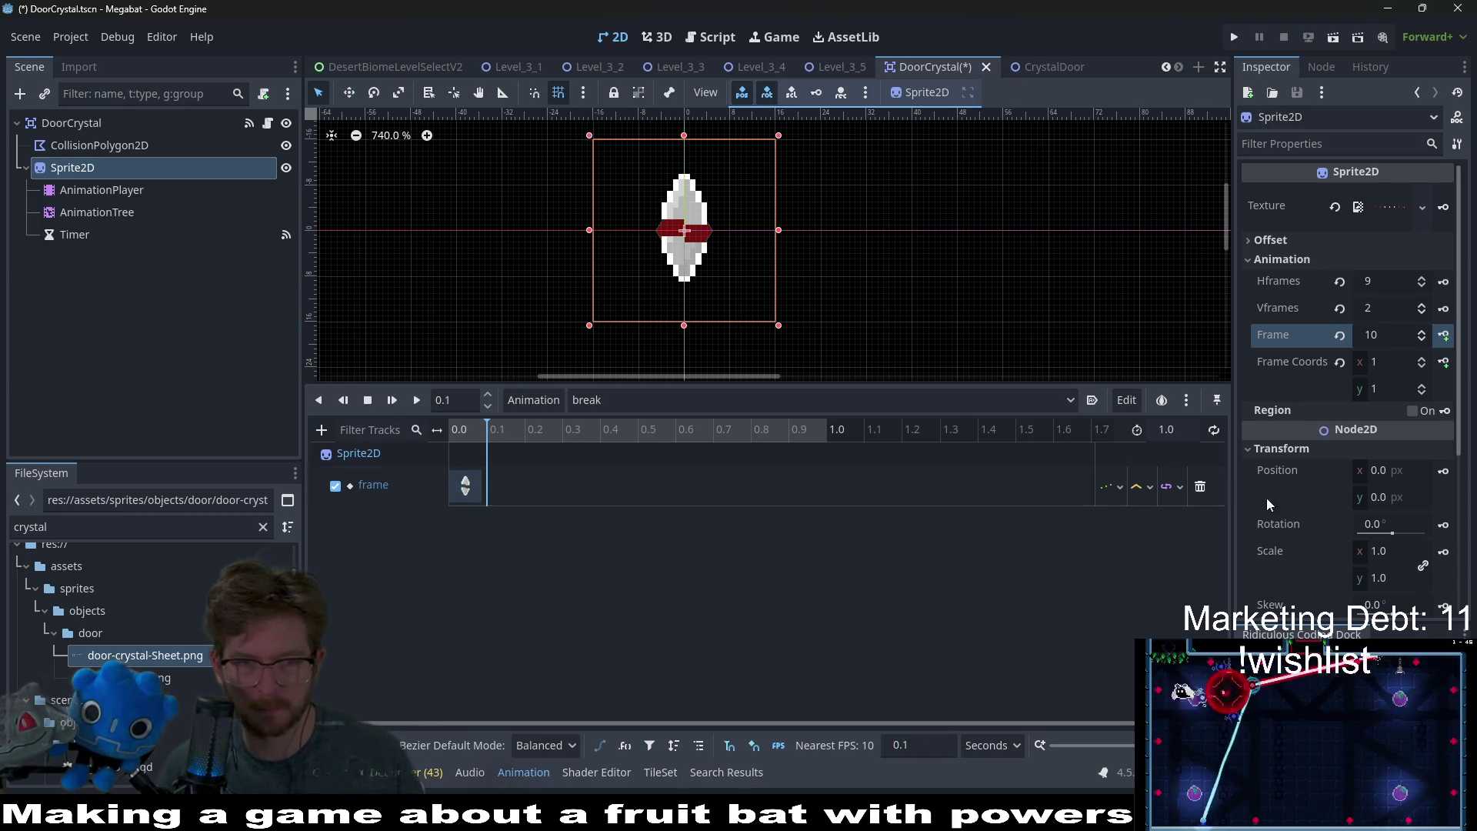
click(1422, 334)
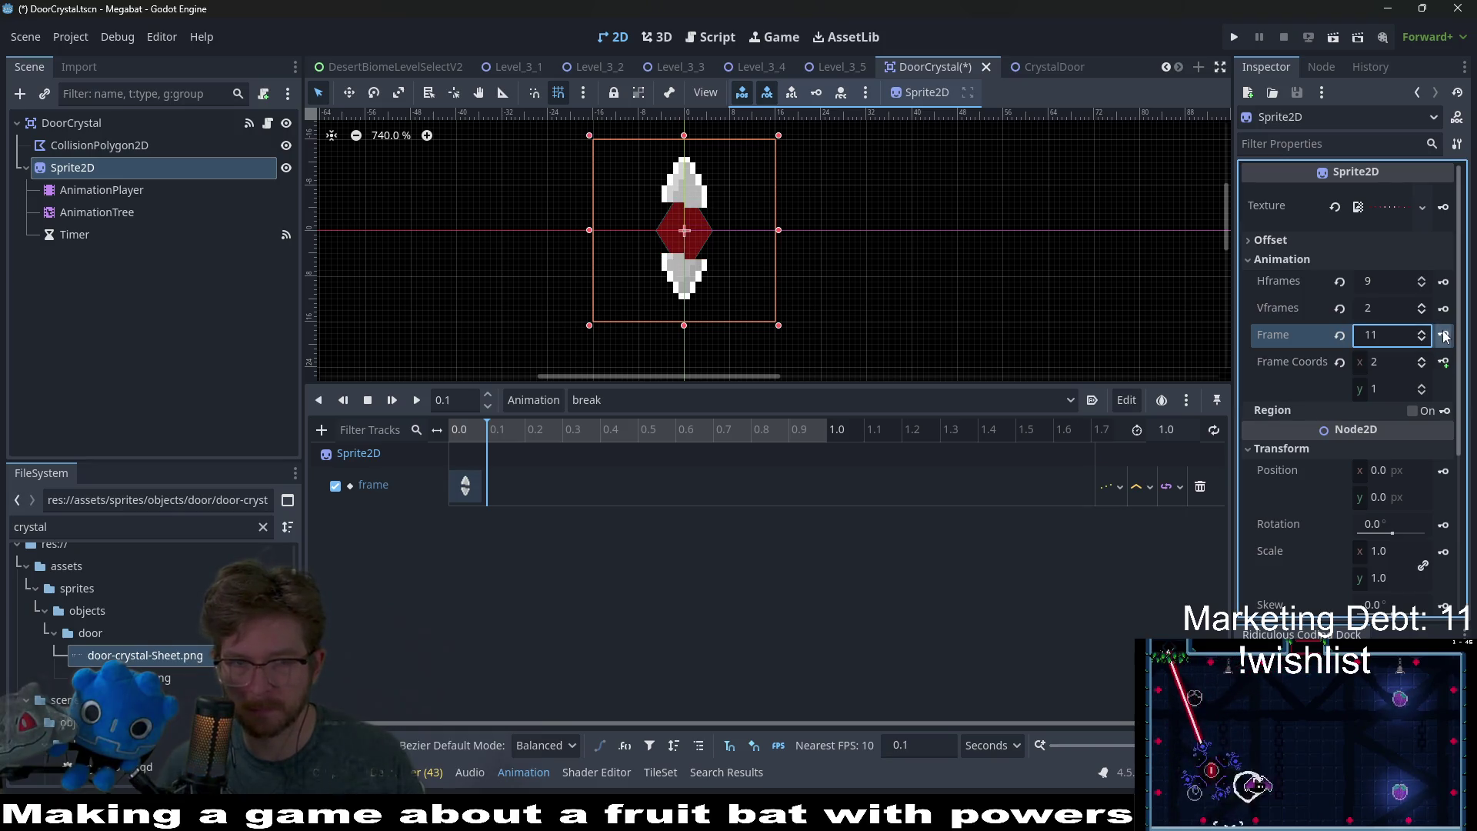
click(1444, 337)
click(471, 429)
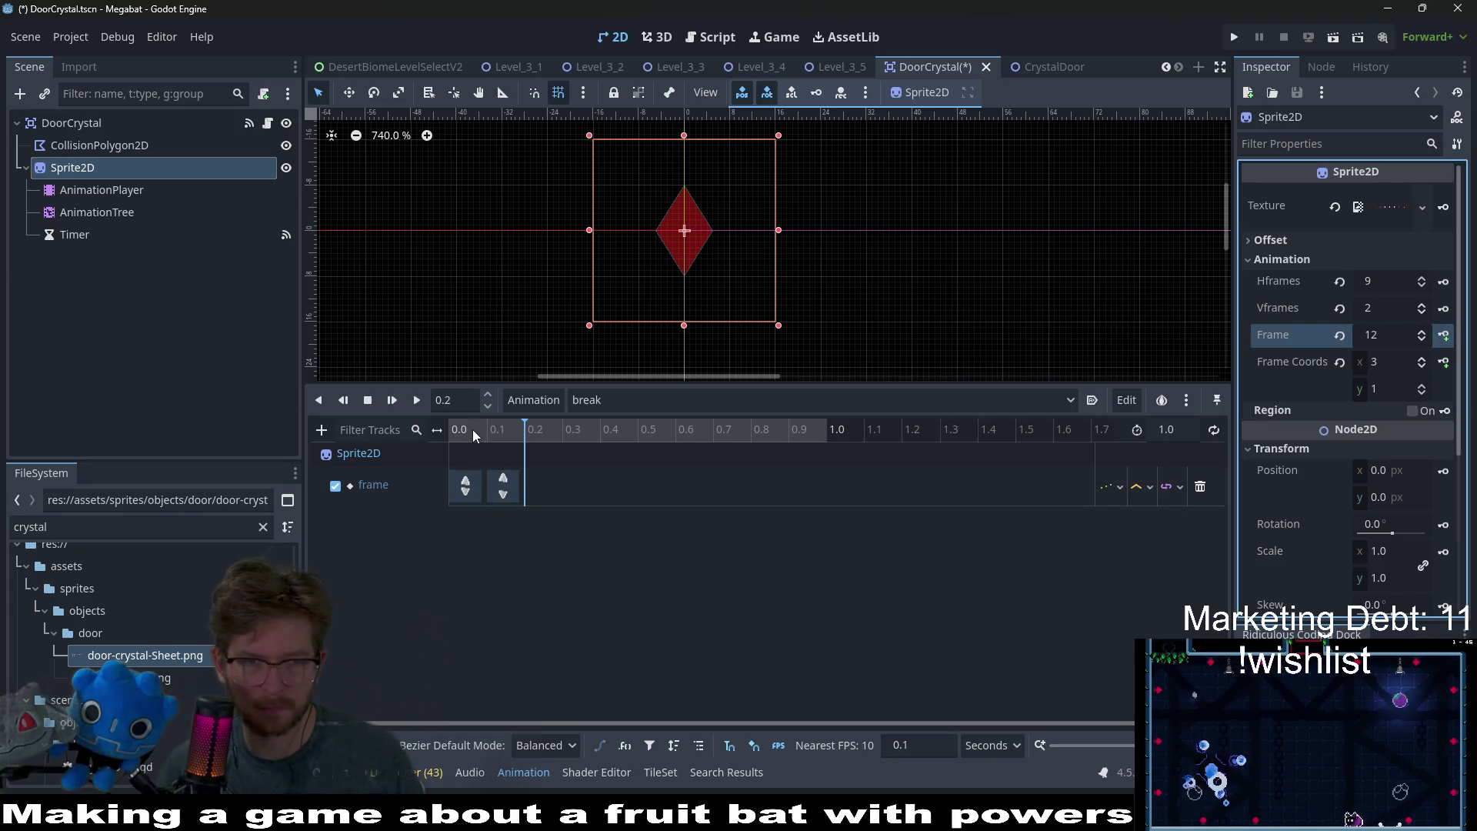
click(449, 426)
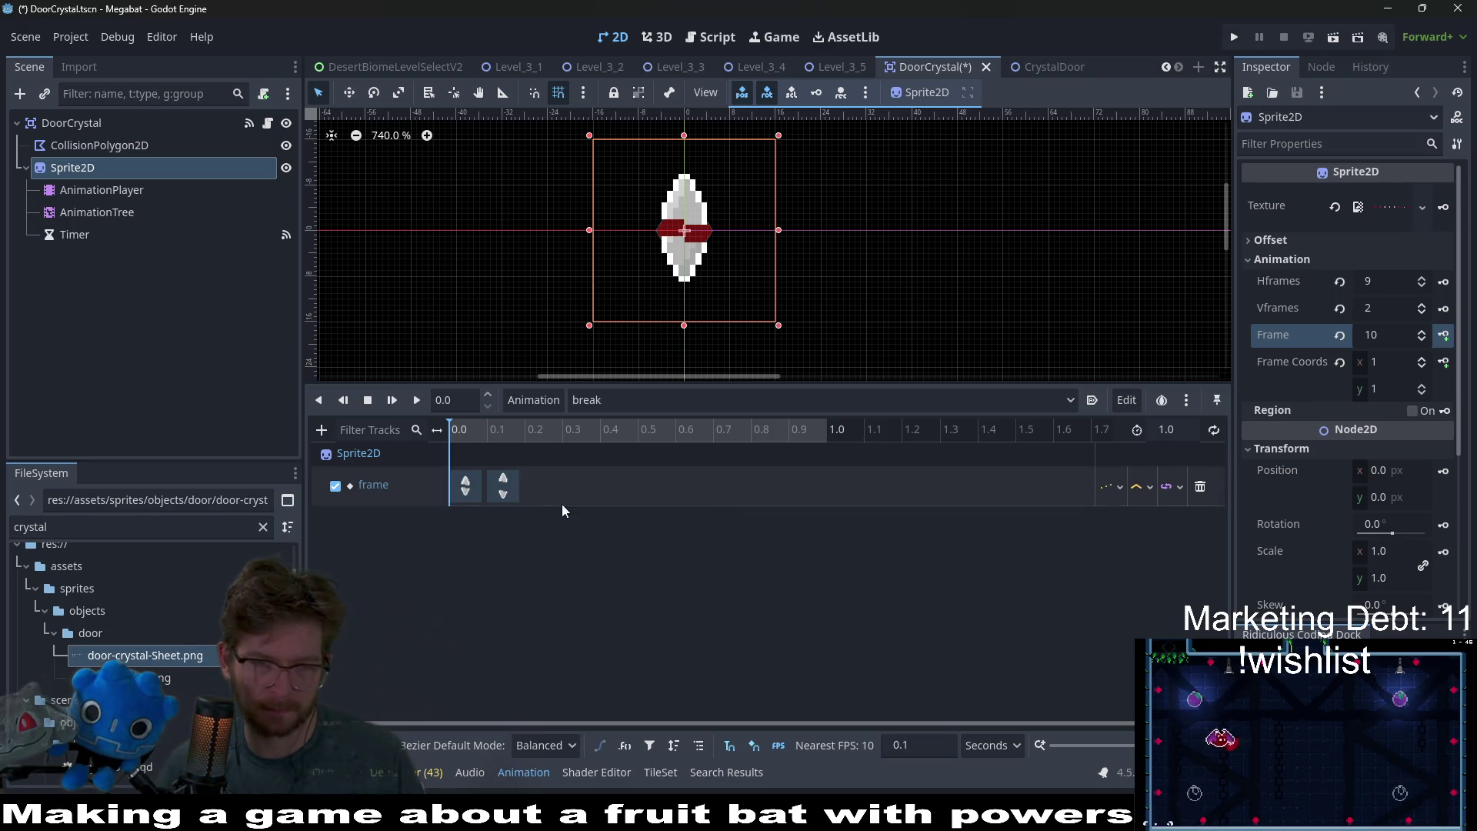
key(alt+Tab)
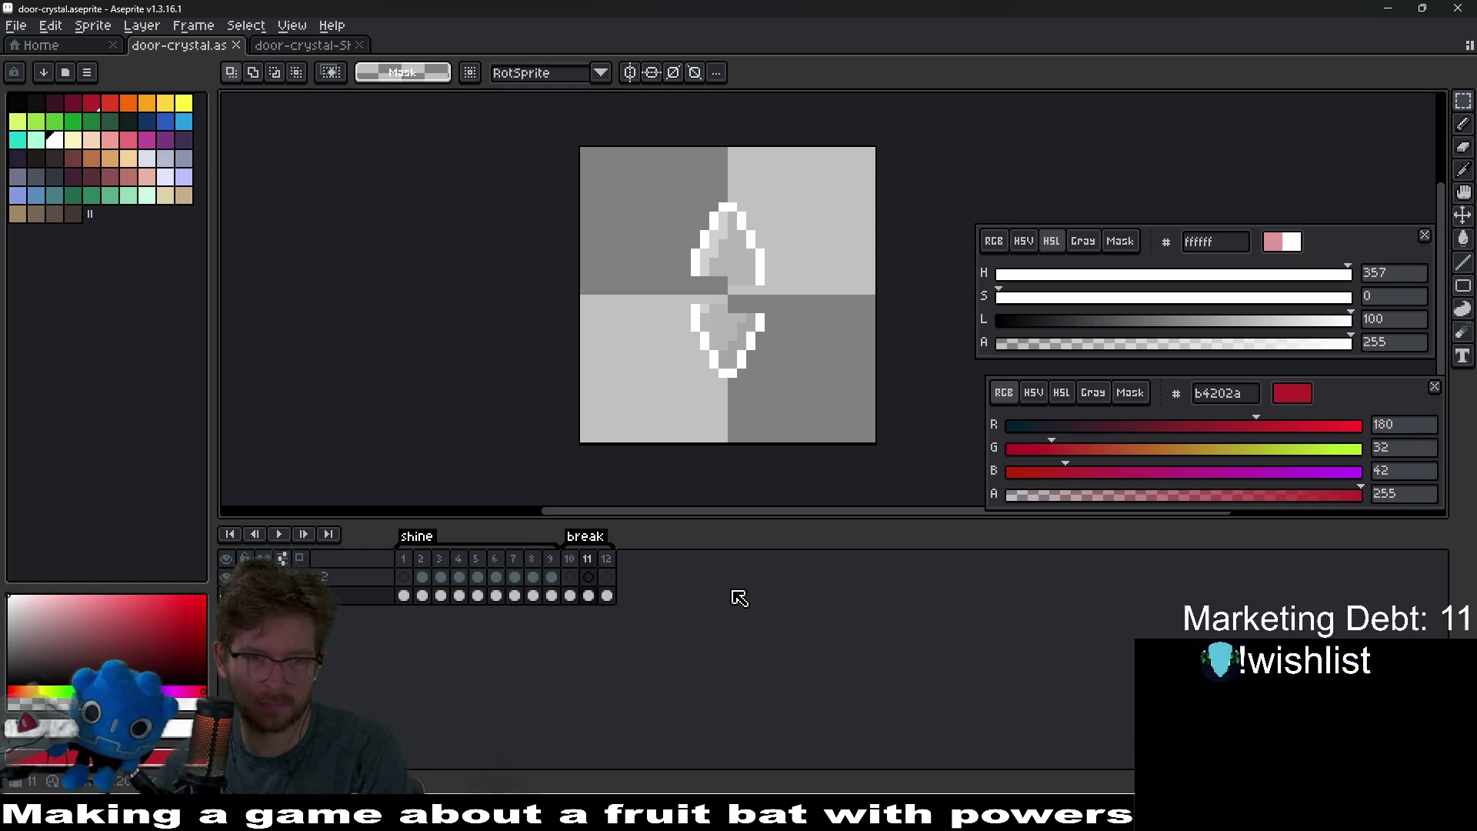
click(608, 562)
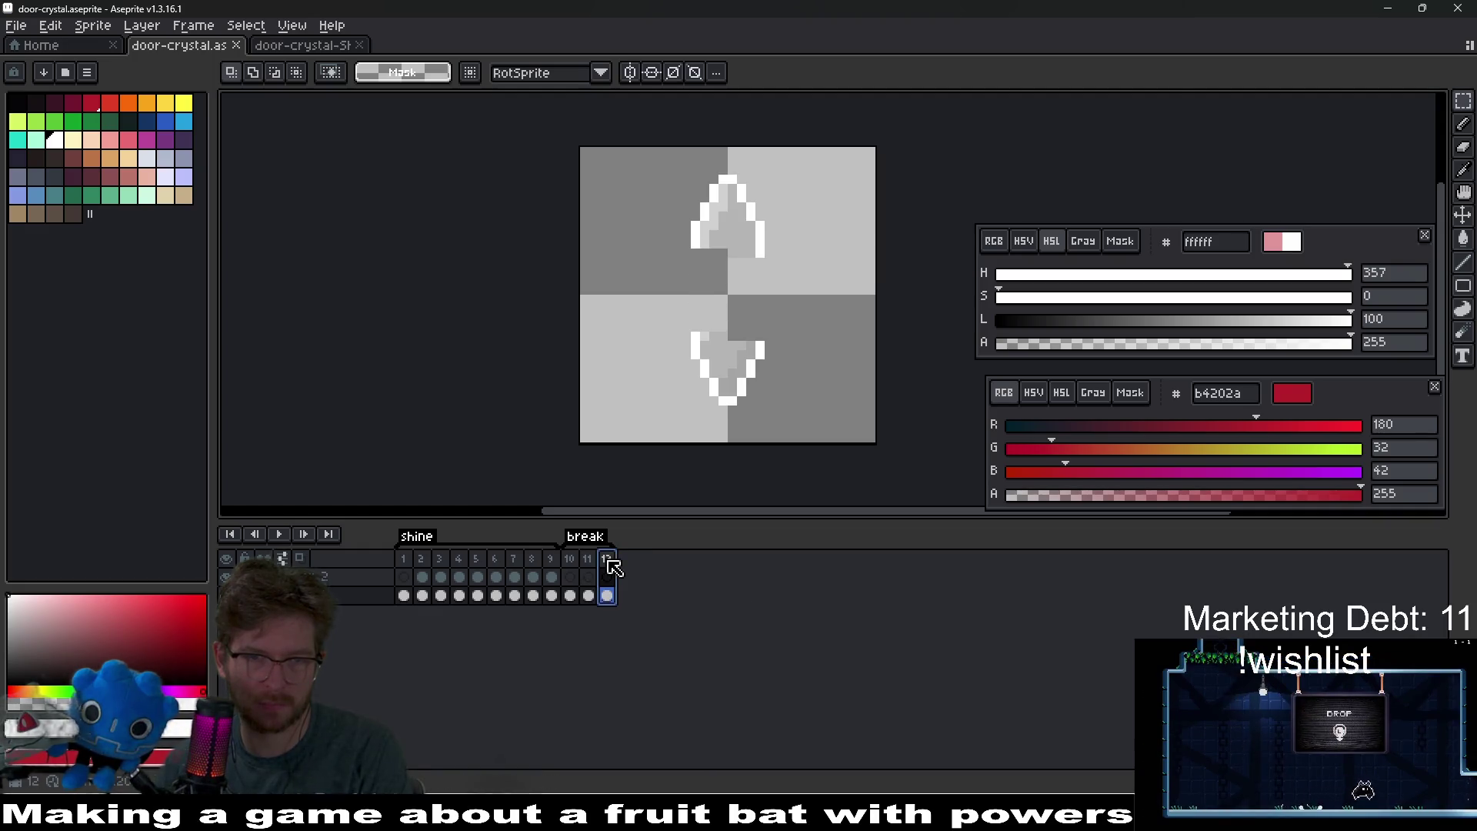
click(571, 560)
scroll(785, 267, up, 1)
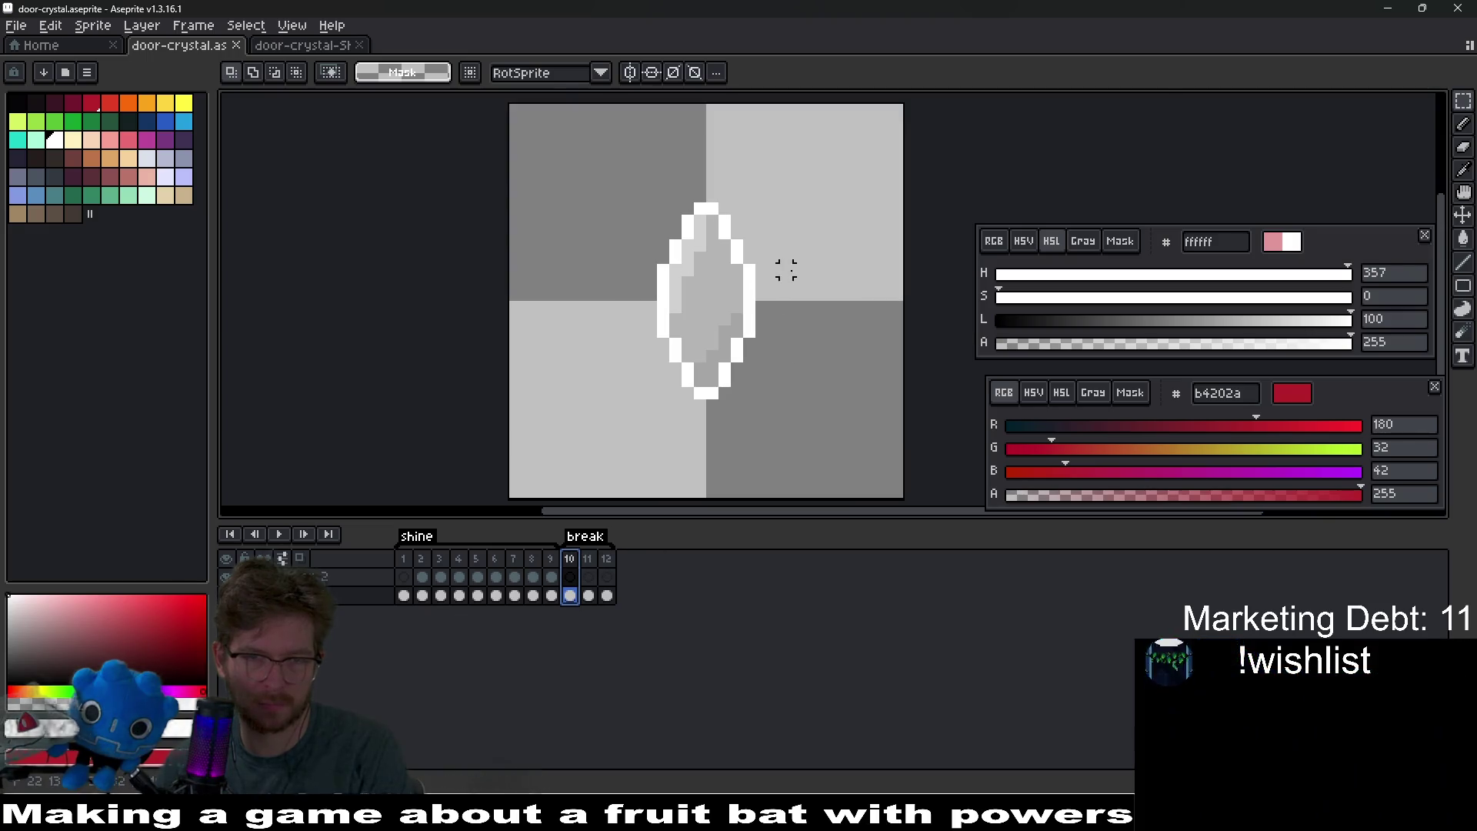
click(589, 596)
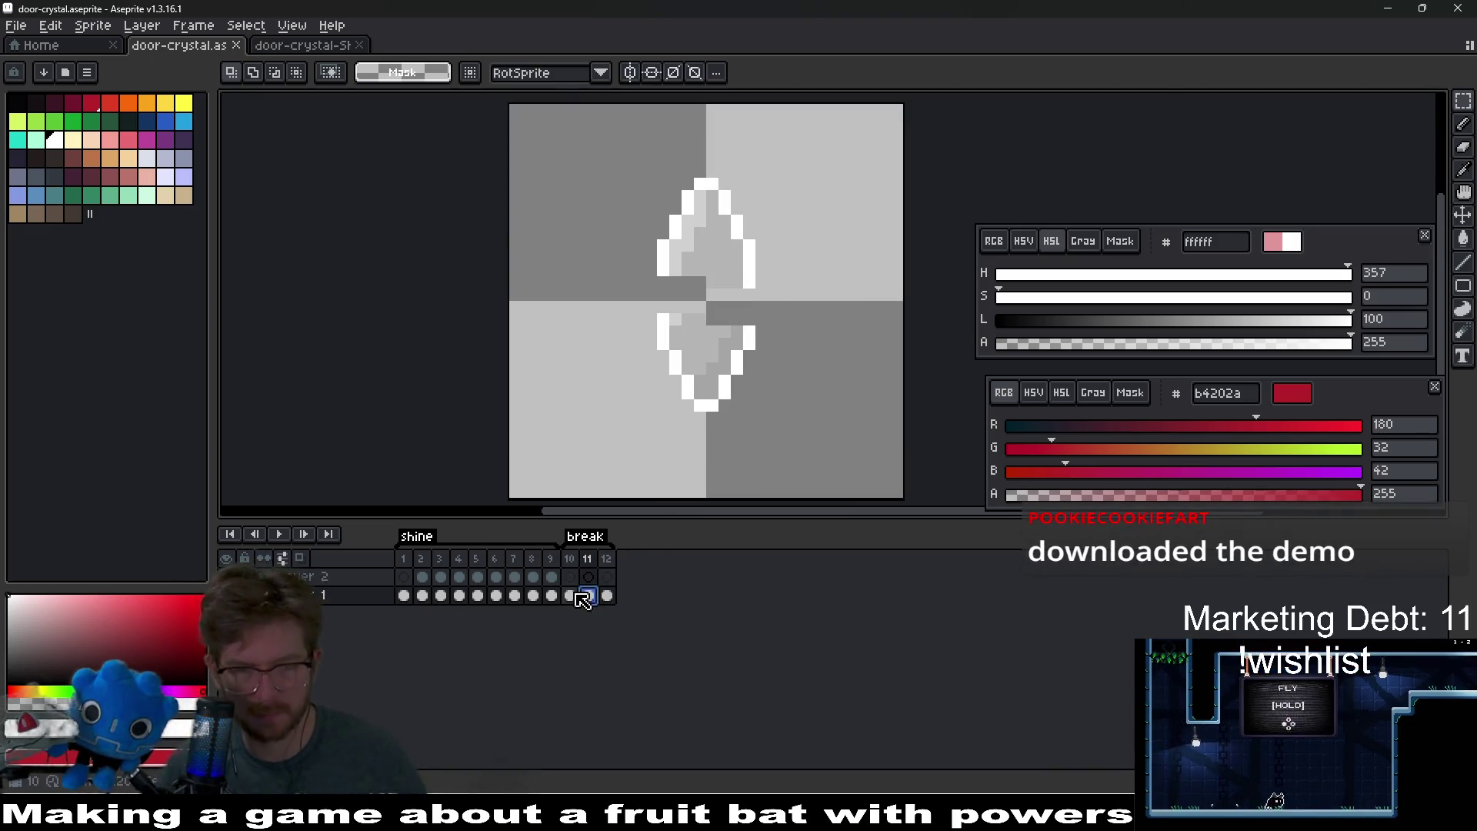
click(570, 597)
click(590, 597)
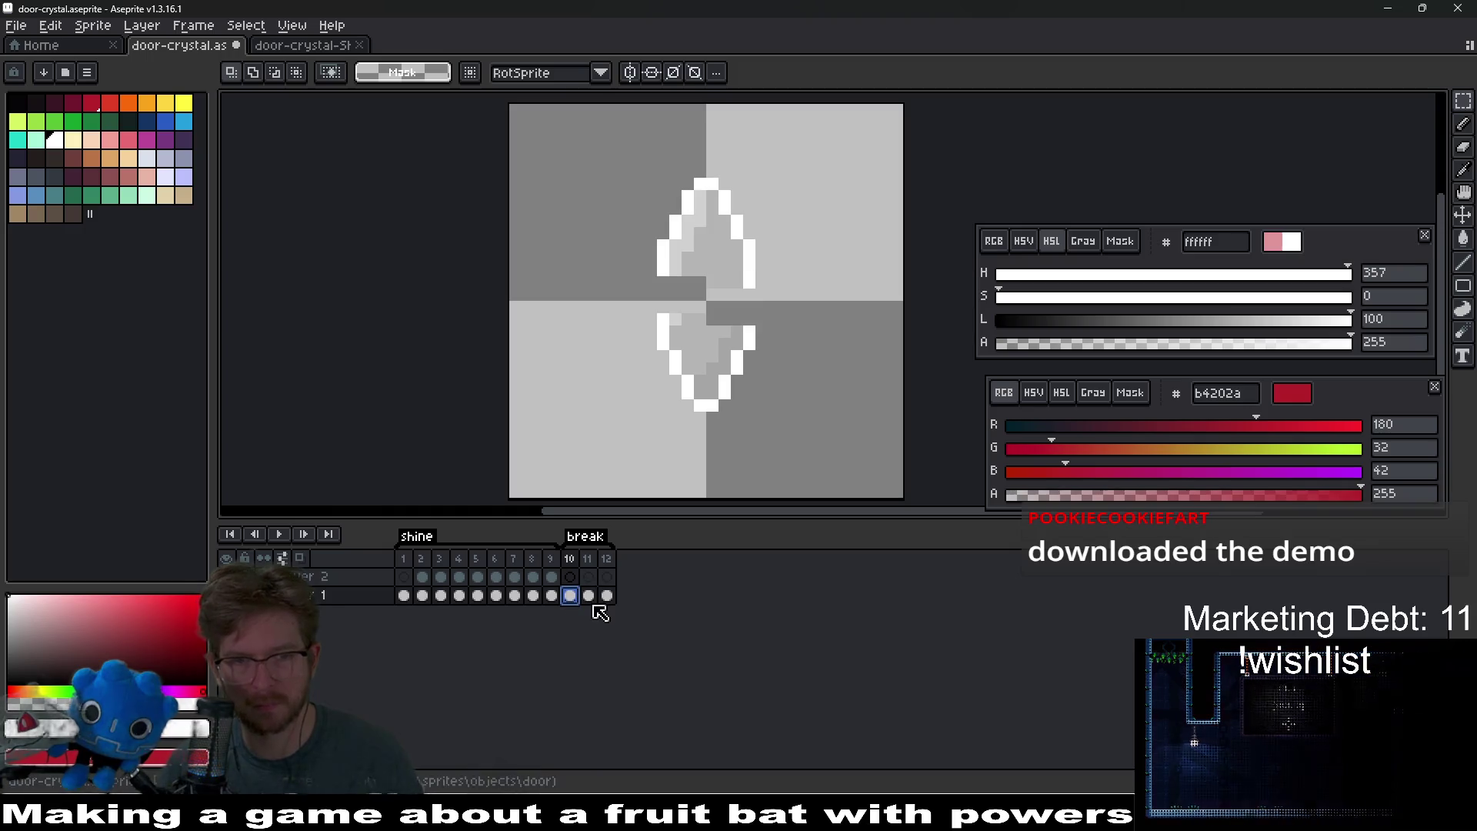
click(607, 597)
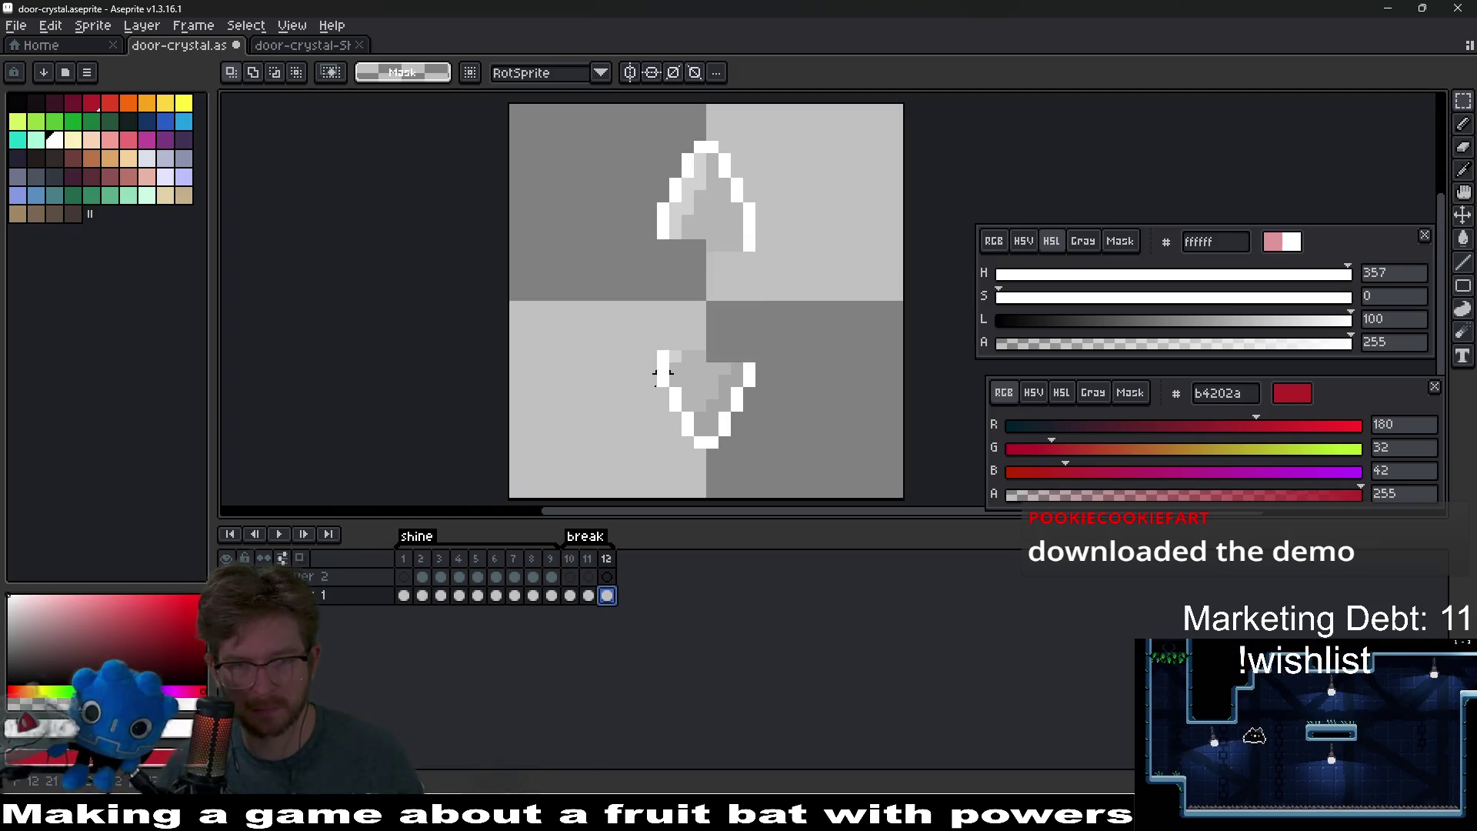
click(590, 597)
click(573, 598)
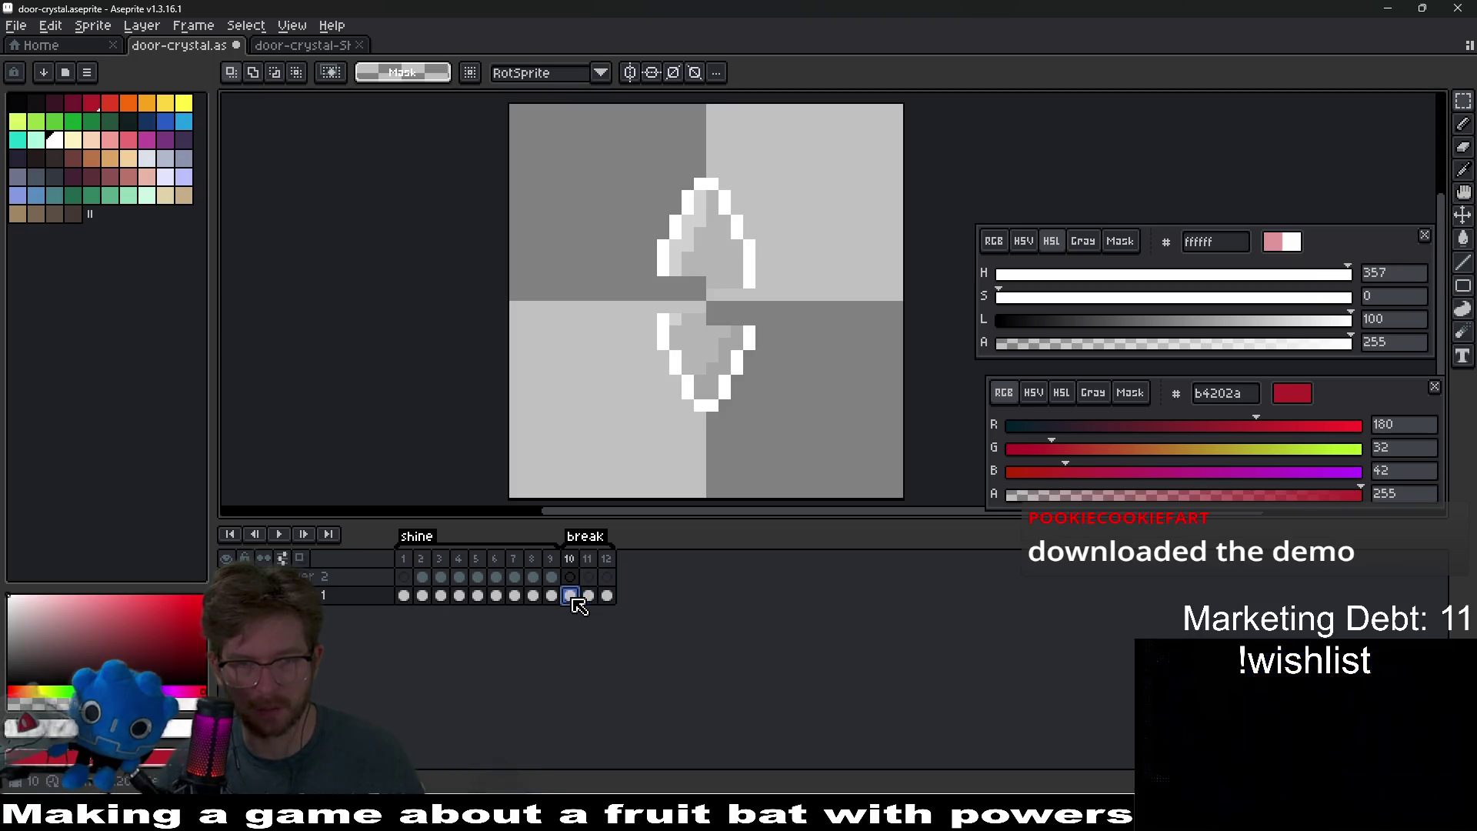
click(589, 597)
- On frame 11, nudge the bottom crystal half down and the top half up
drag(650, 318, 767, 425)
key(Down)
key(Down)
mouse_move(614, 158)
mouse_down()
mouse_move(785, 245)
mouse_move(809, 291)
mouse_up()
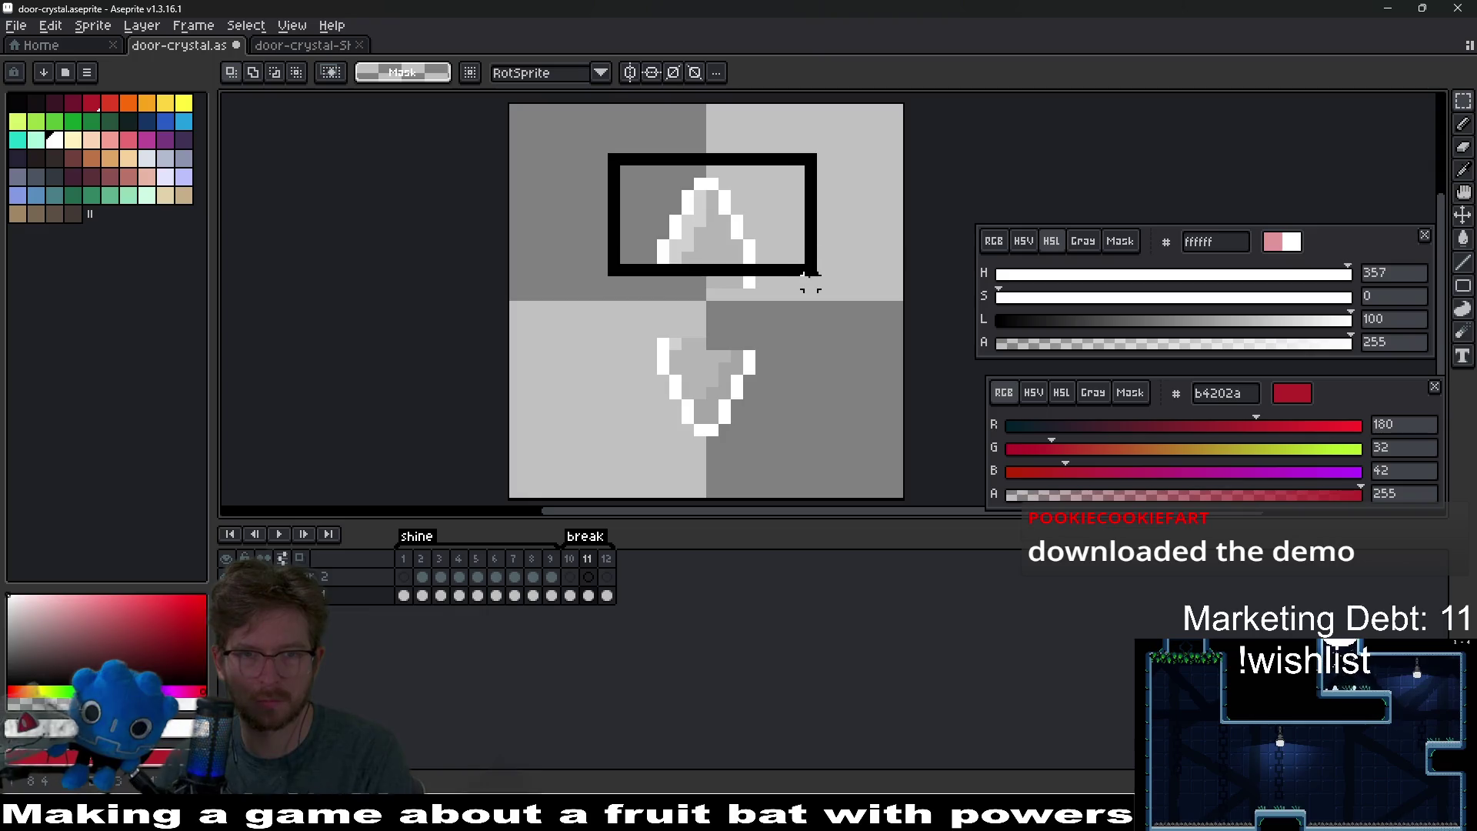
key(Up)
key(Up)
key(Up)
key(ctrl+d)
- On frame 12, shift the bottom crystal half down and the top half up one pixel
key(Right)
key(Left)
key(Right)
drag(650, 356, 784, 455)
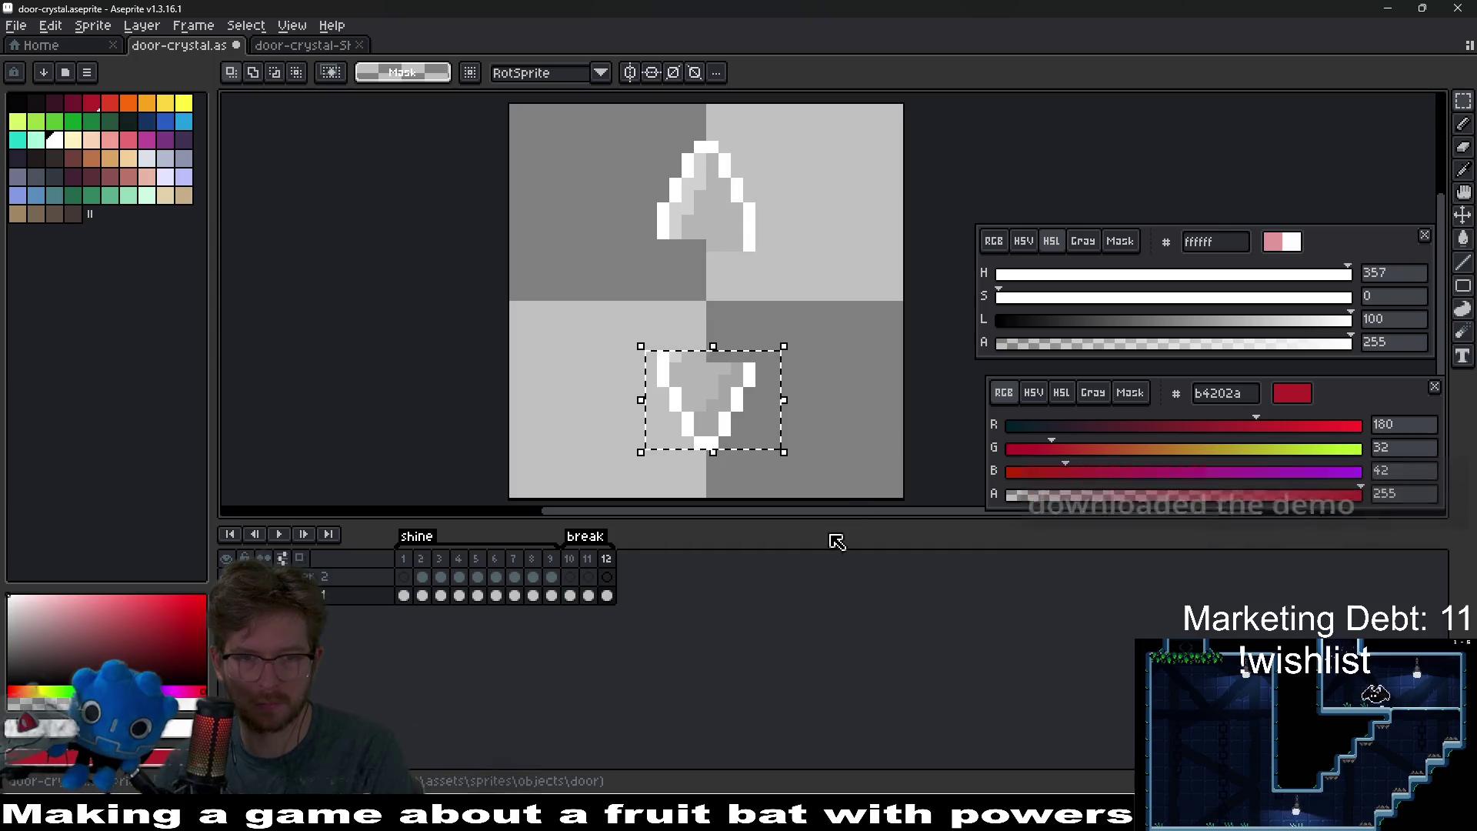
key(Down)
drag(603, 109, 815, 270)
key(Up)
key(ctrl+d)
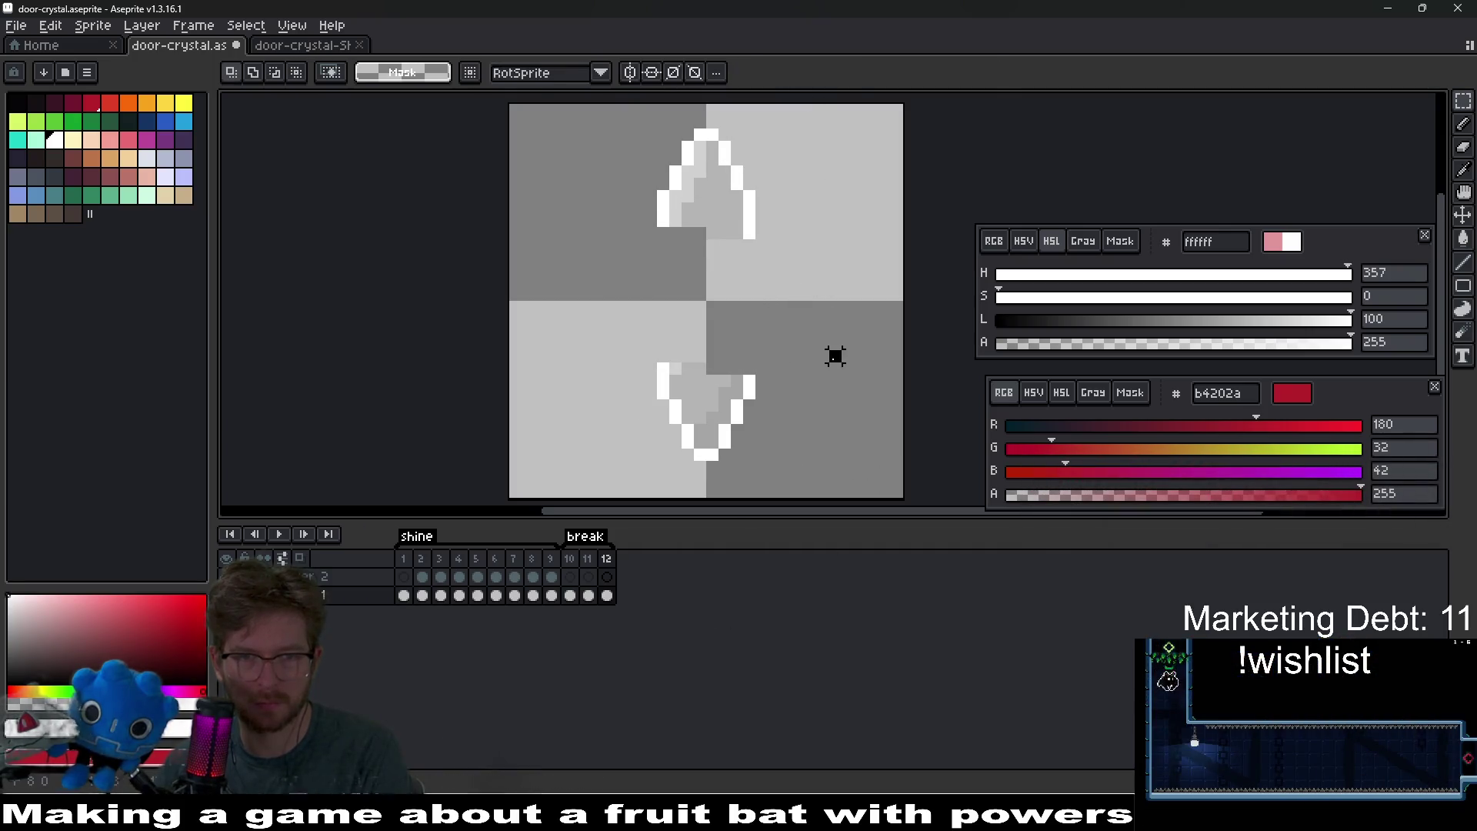
- Preview the animation, re-export the door-crystal sprite sheet, and save the artwork
click(282, 534)
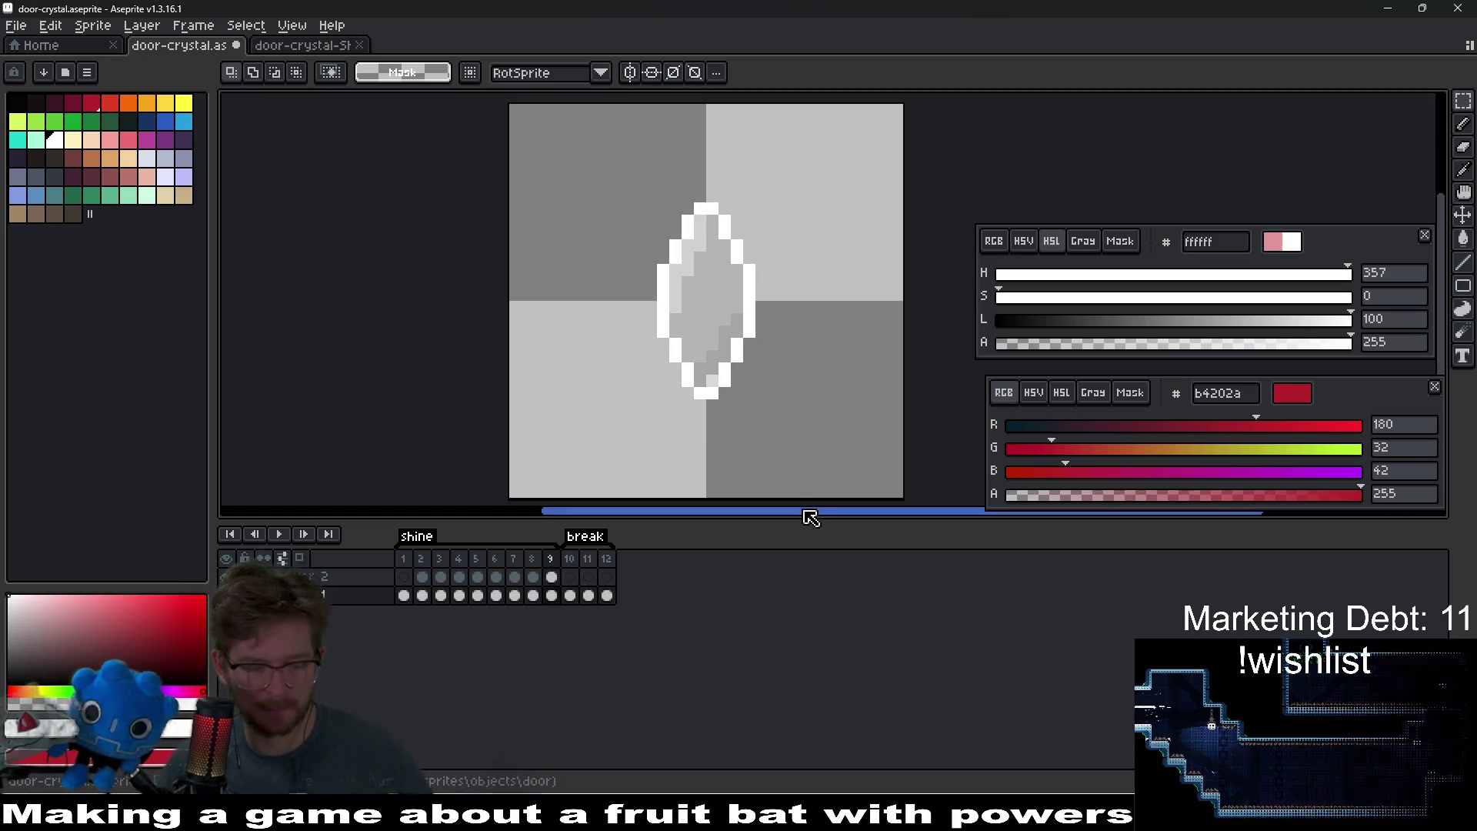
key(ctrl+e)
key(Return)
key(ctrl+s)
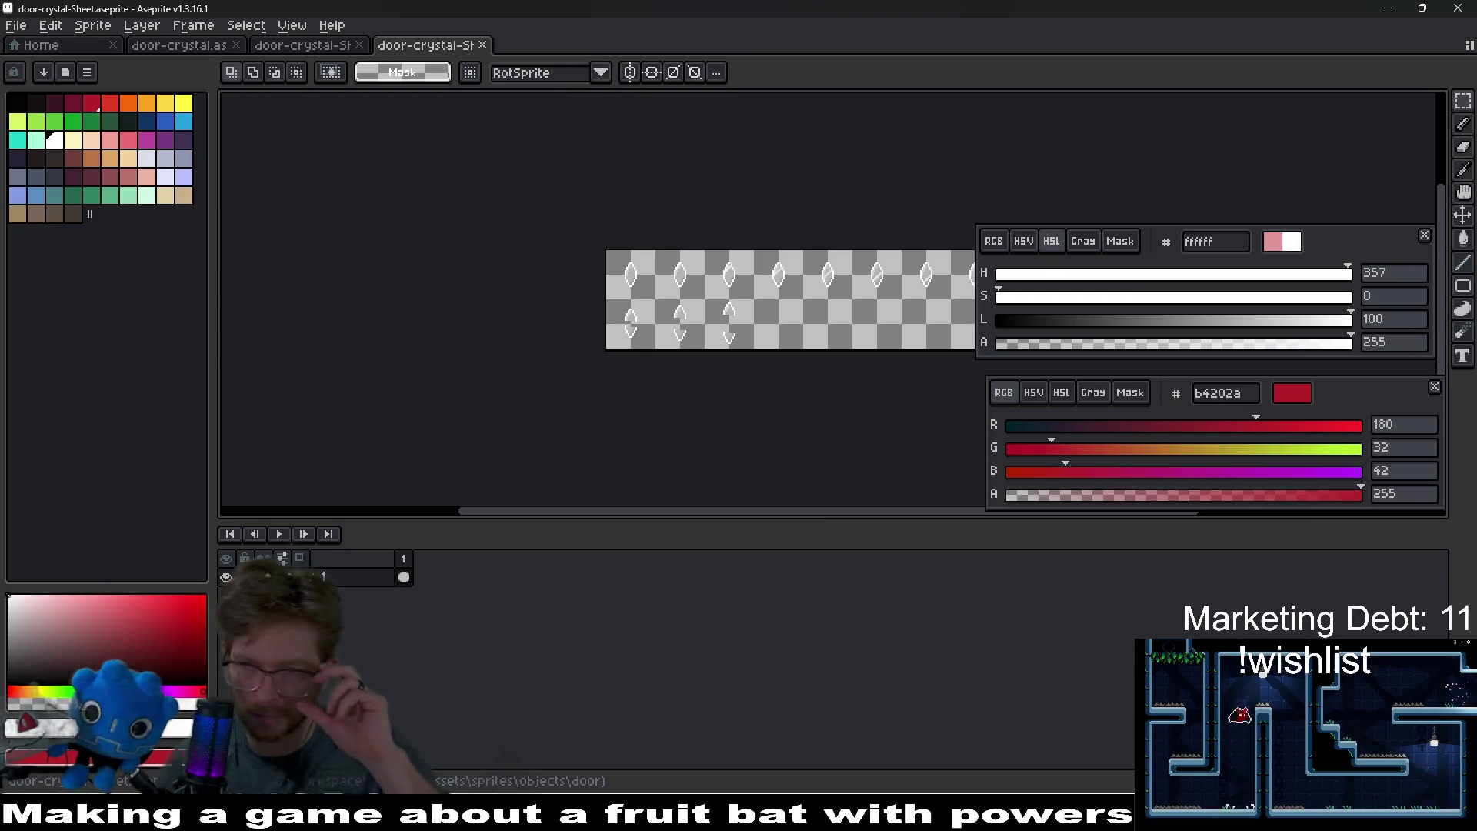
key(alt+Tab)
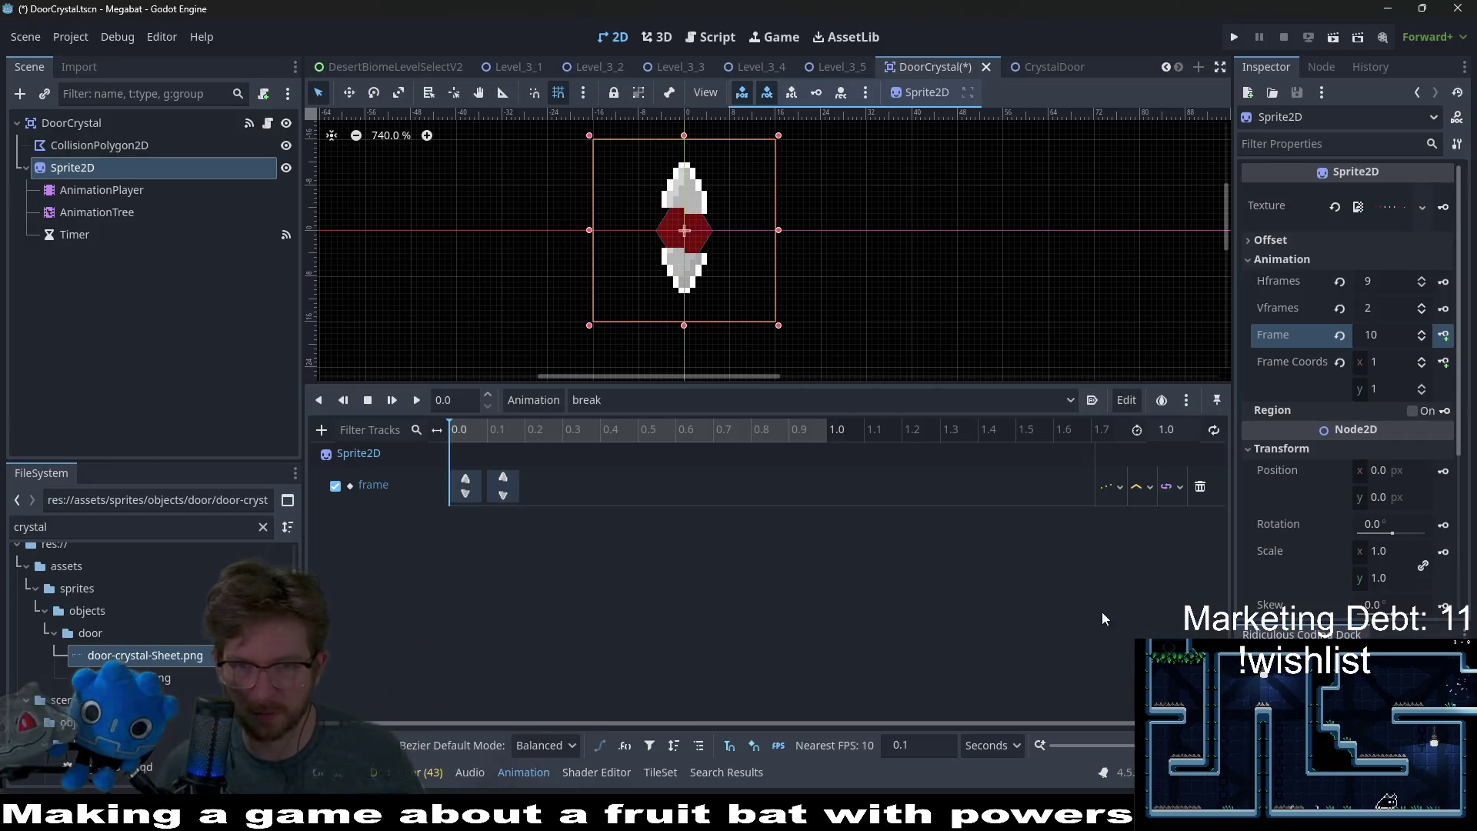
- Lower the first frame key to 9 and the second key at 0.1 to 10
click(471, 486)
click(1392, 275)
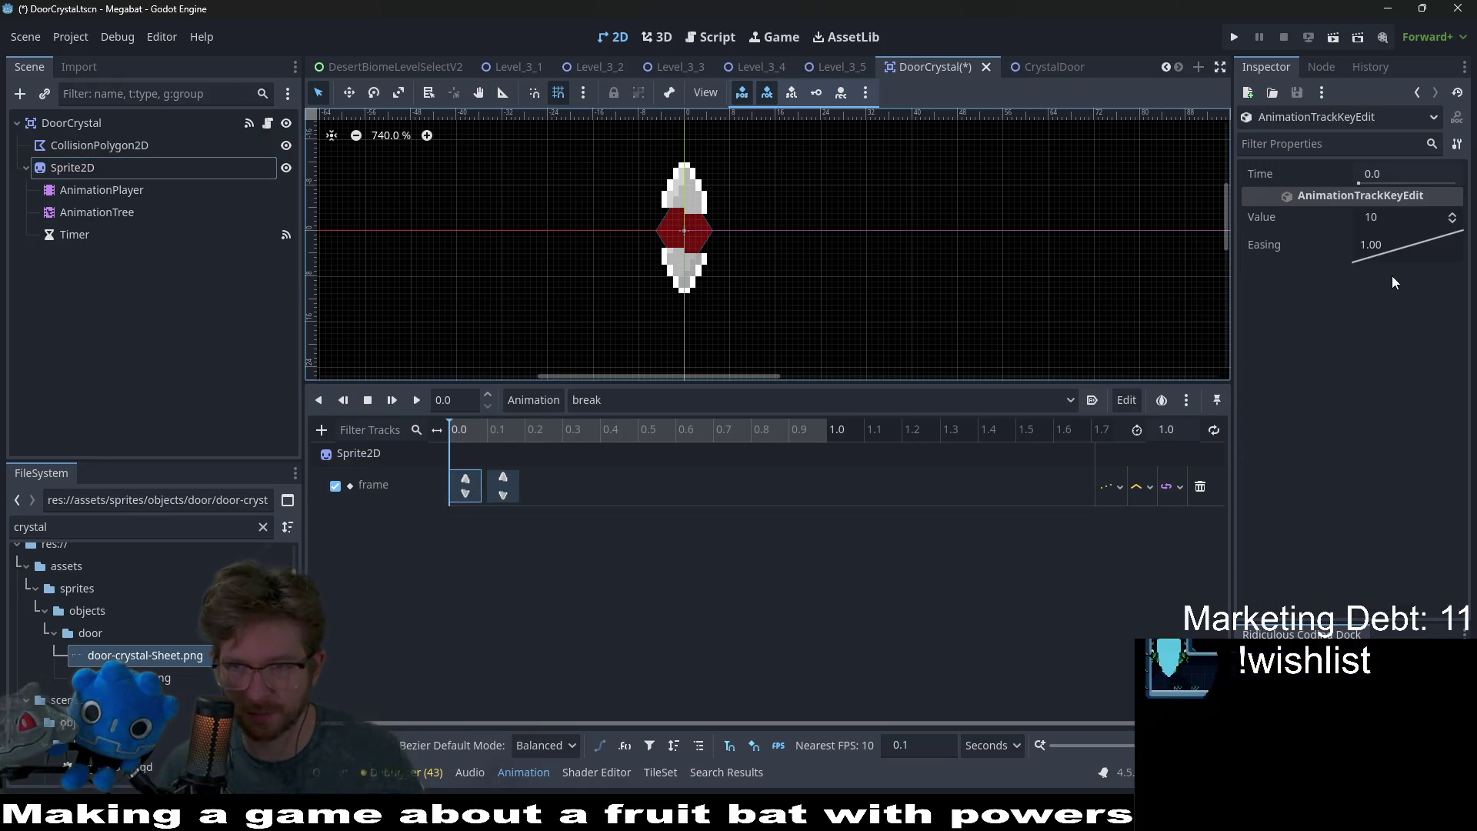
click(1460, 223)
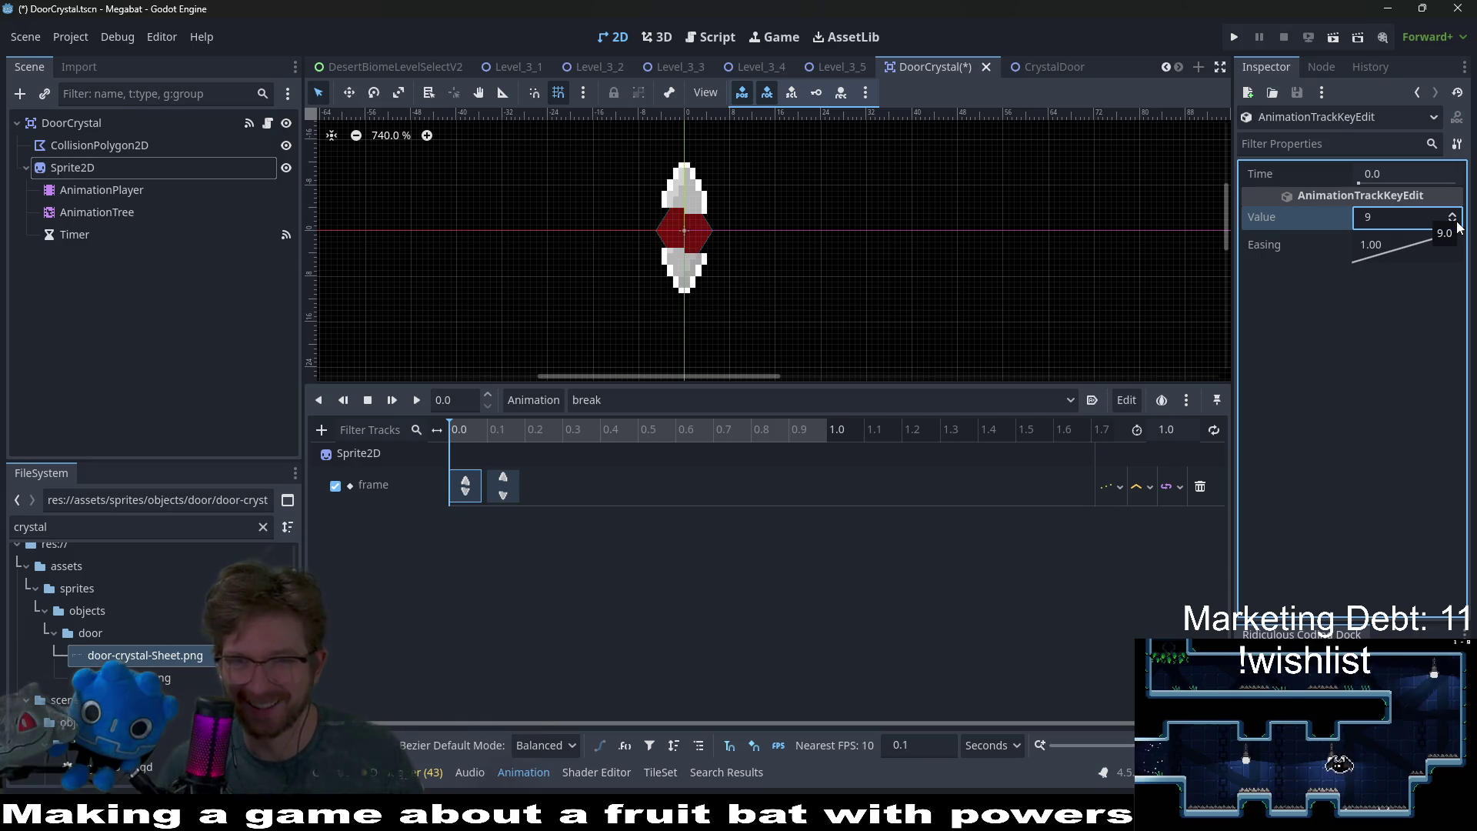
click(515, 484)
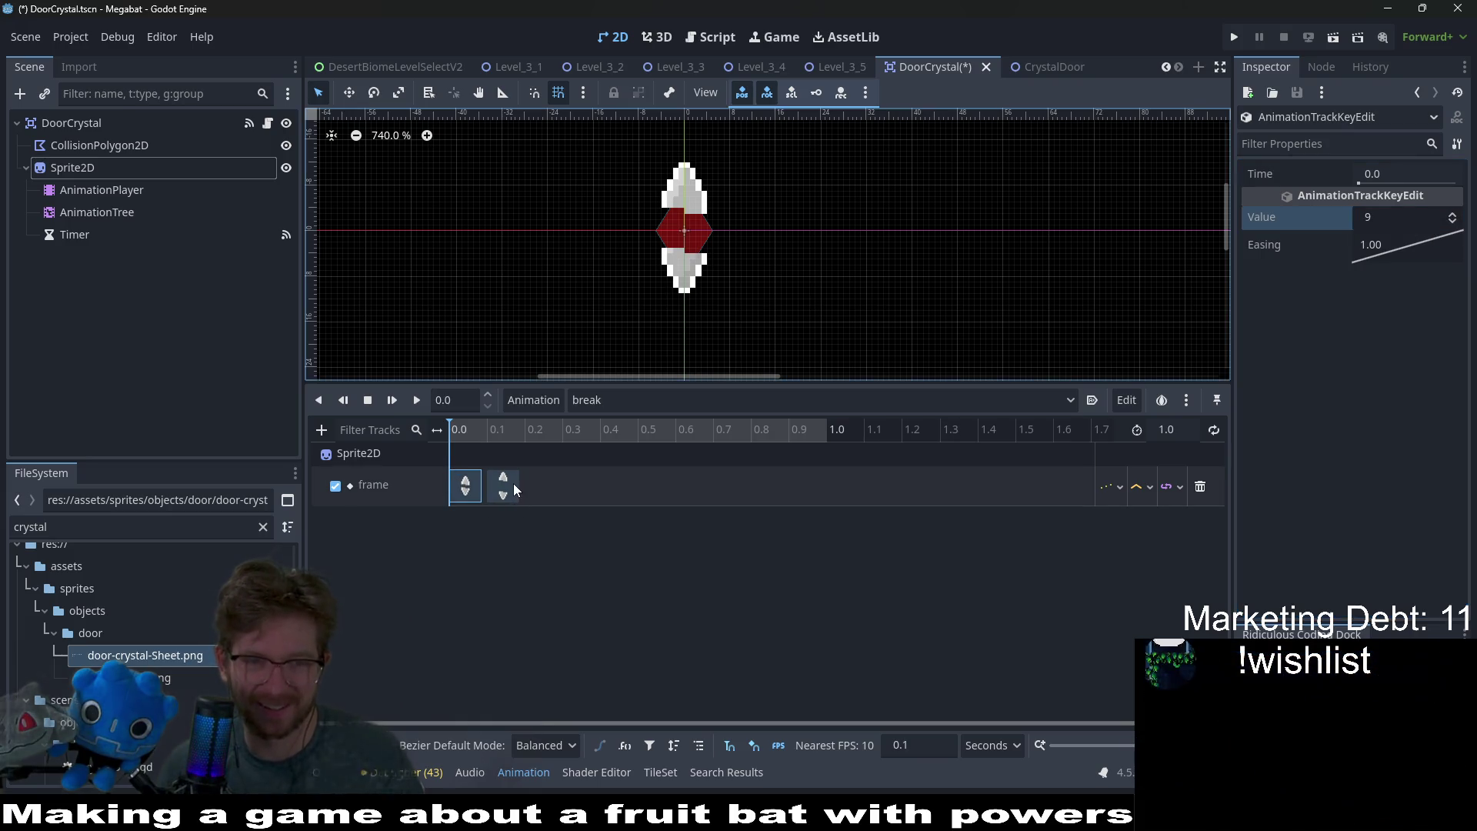
click(1452, 224)
click(527, 435)
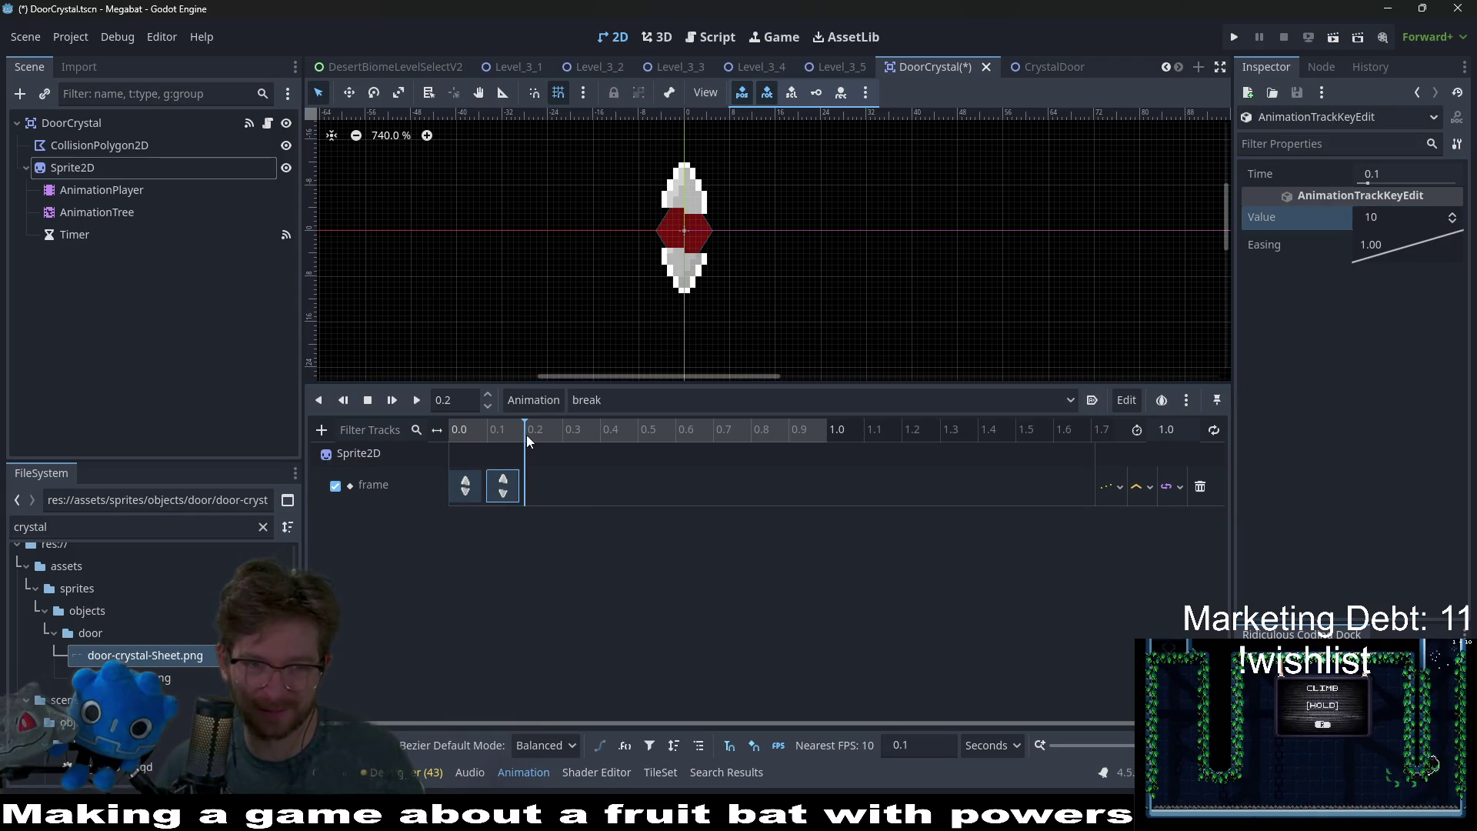
click(504, 487)
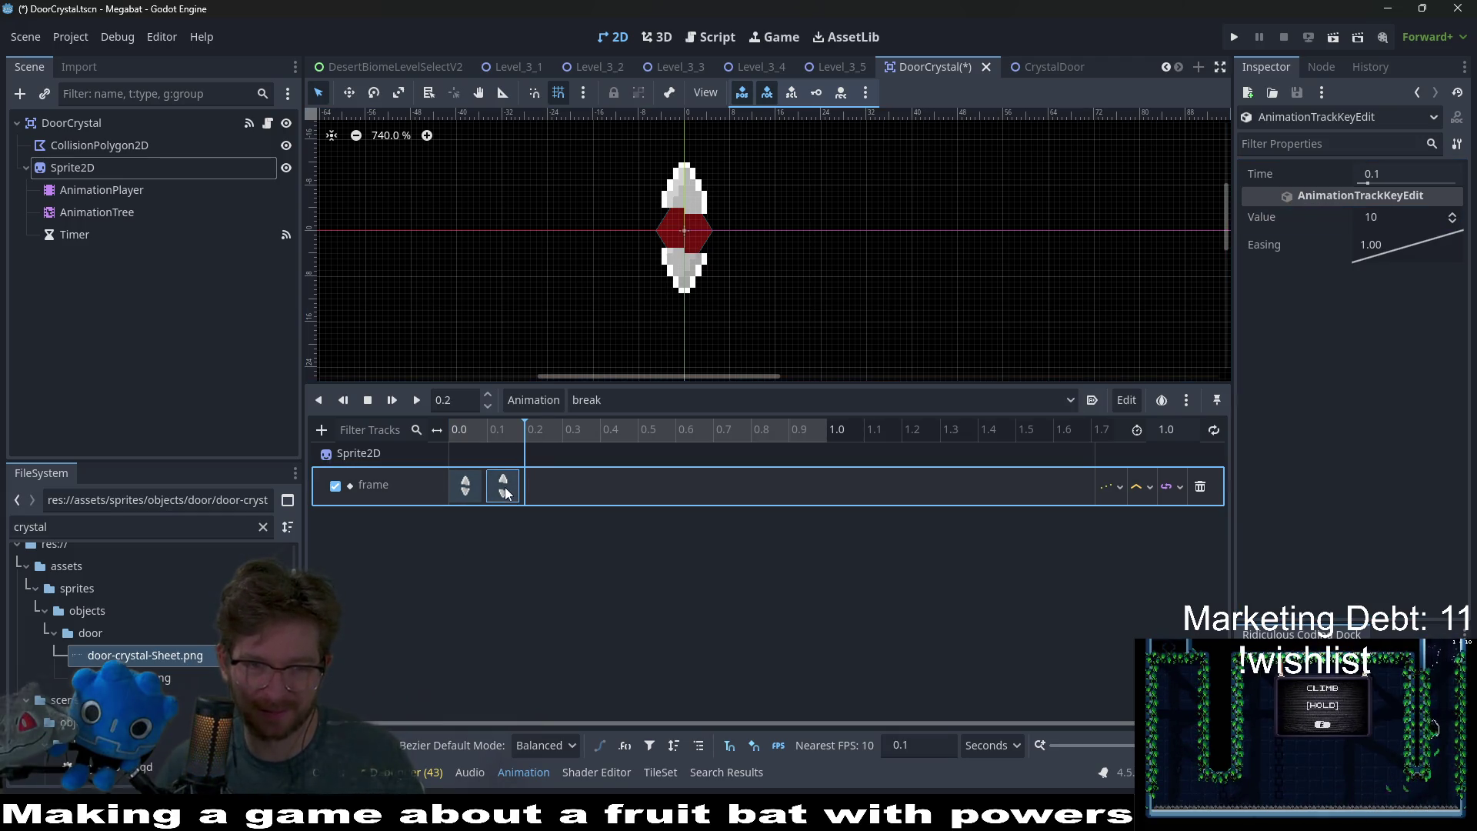
click(1452, 223)
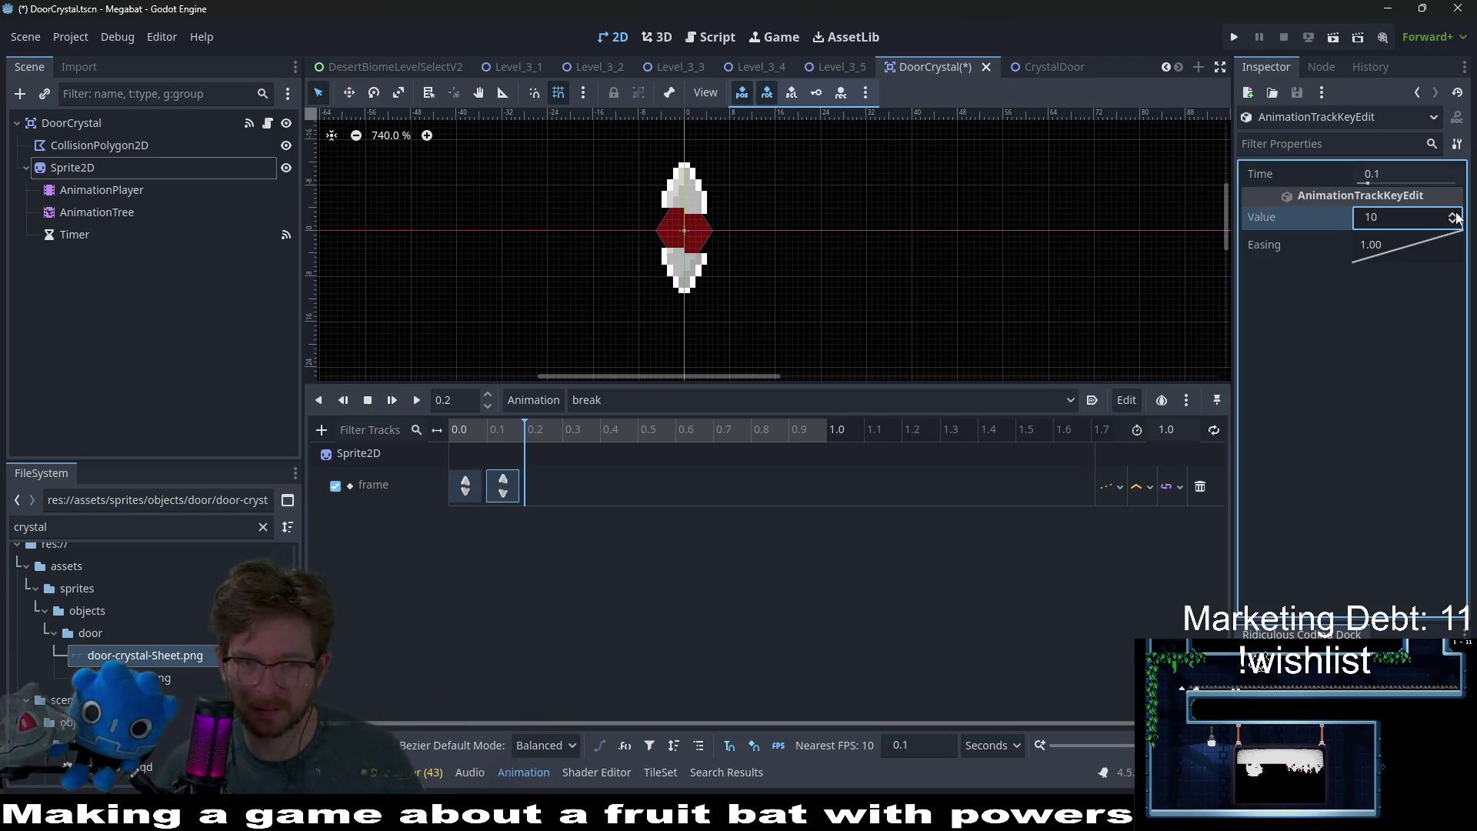
key(Return)
- Insert a third frame key at 0.2 with a value of 11
click(502, 484)
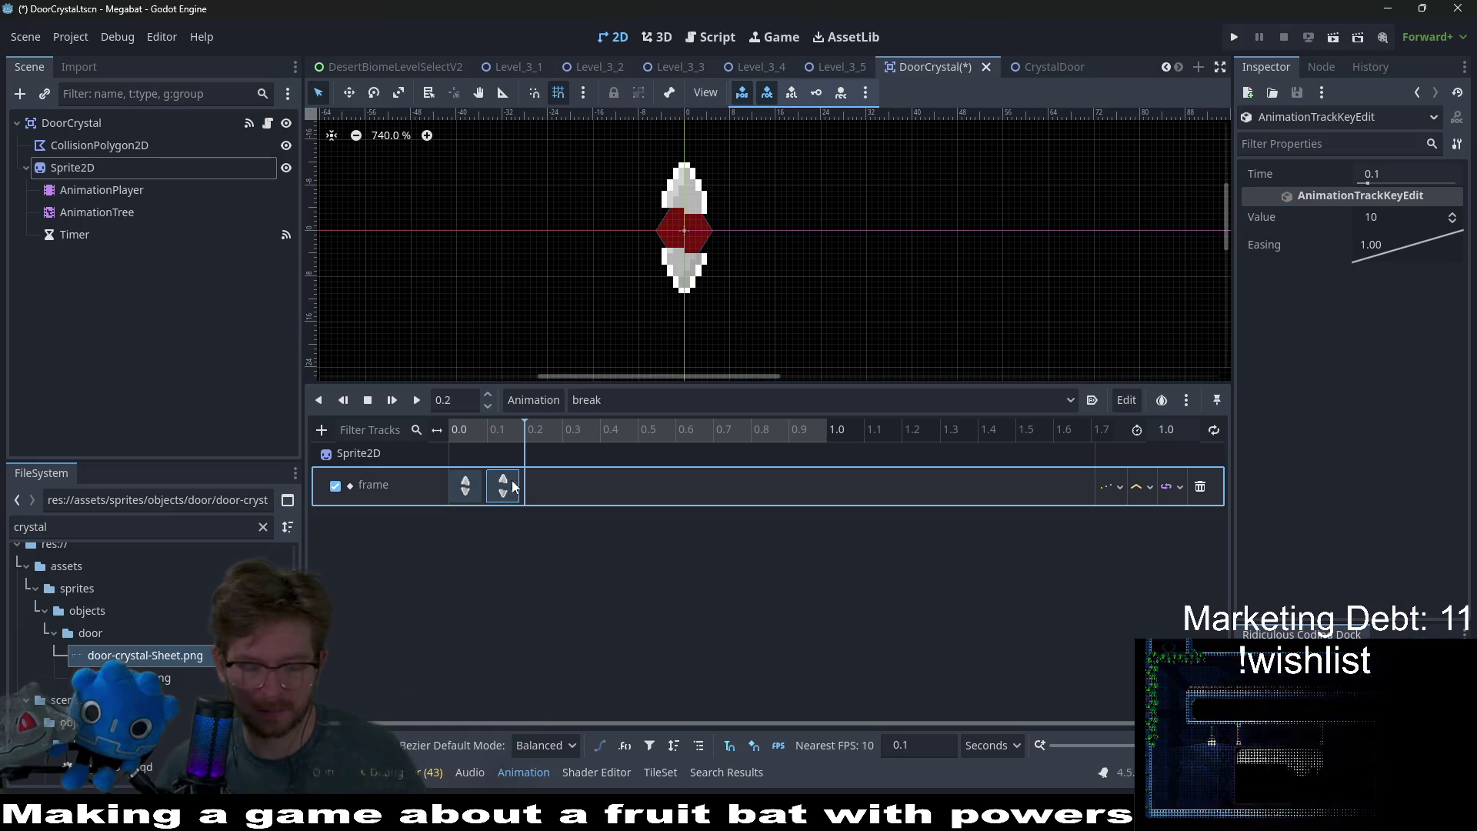
key(ctrl+d)
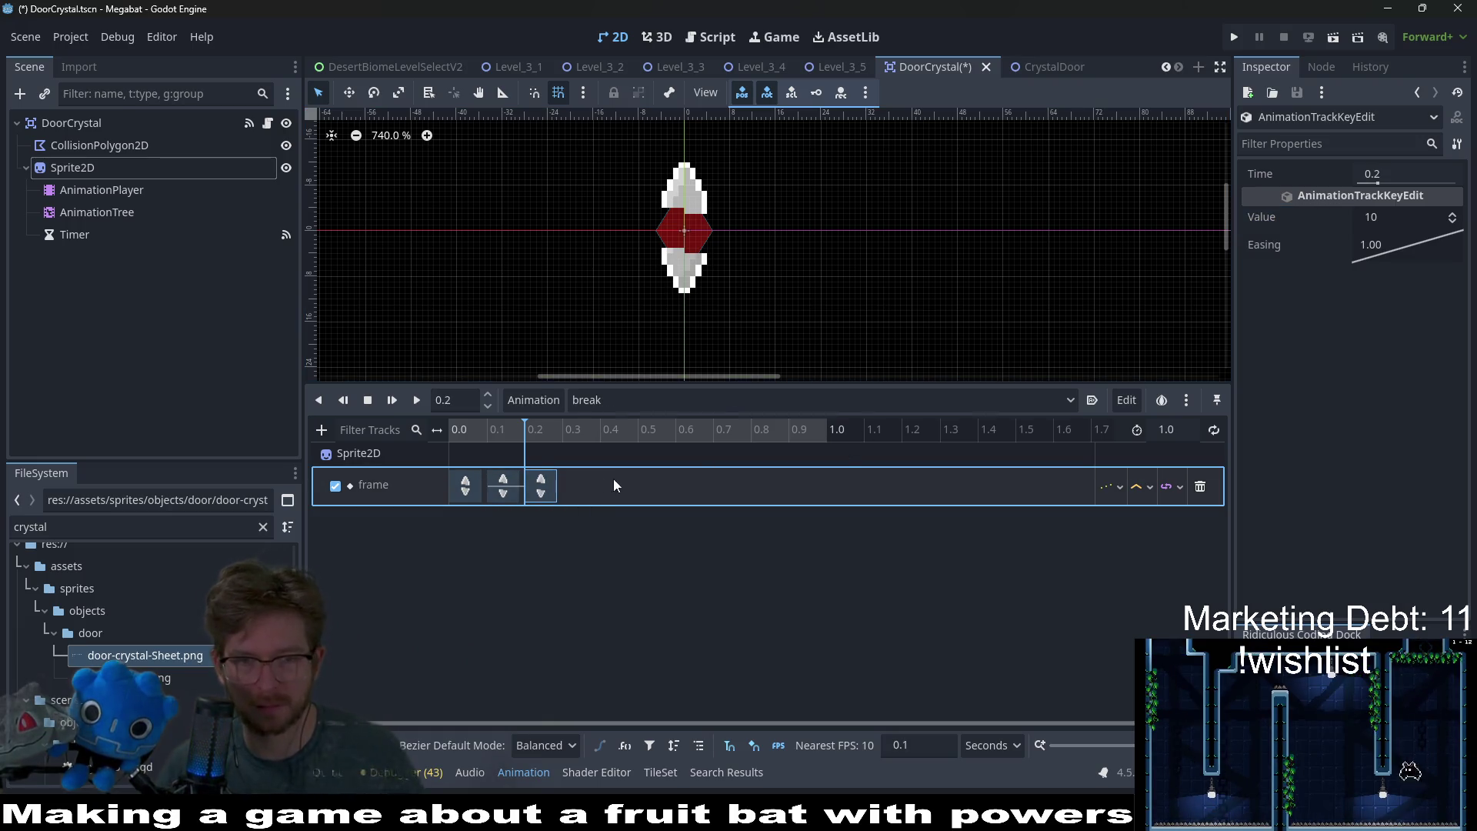
click(1451, 216)
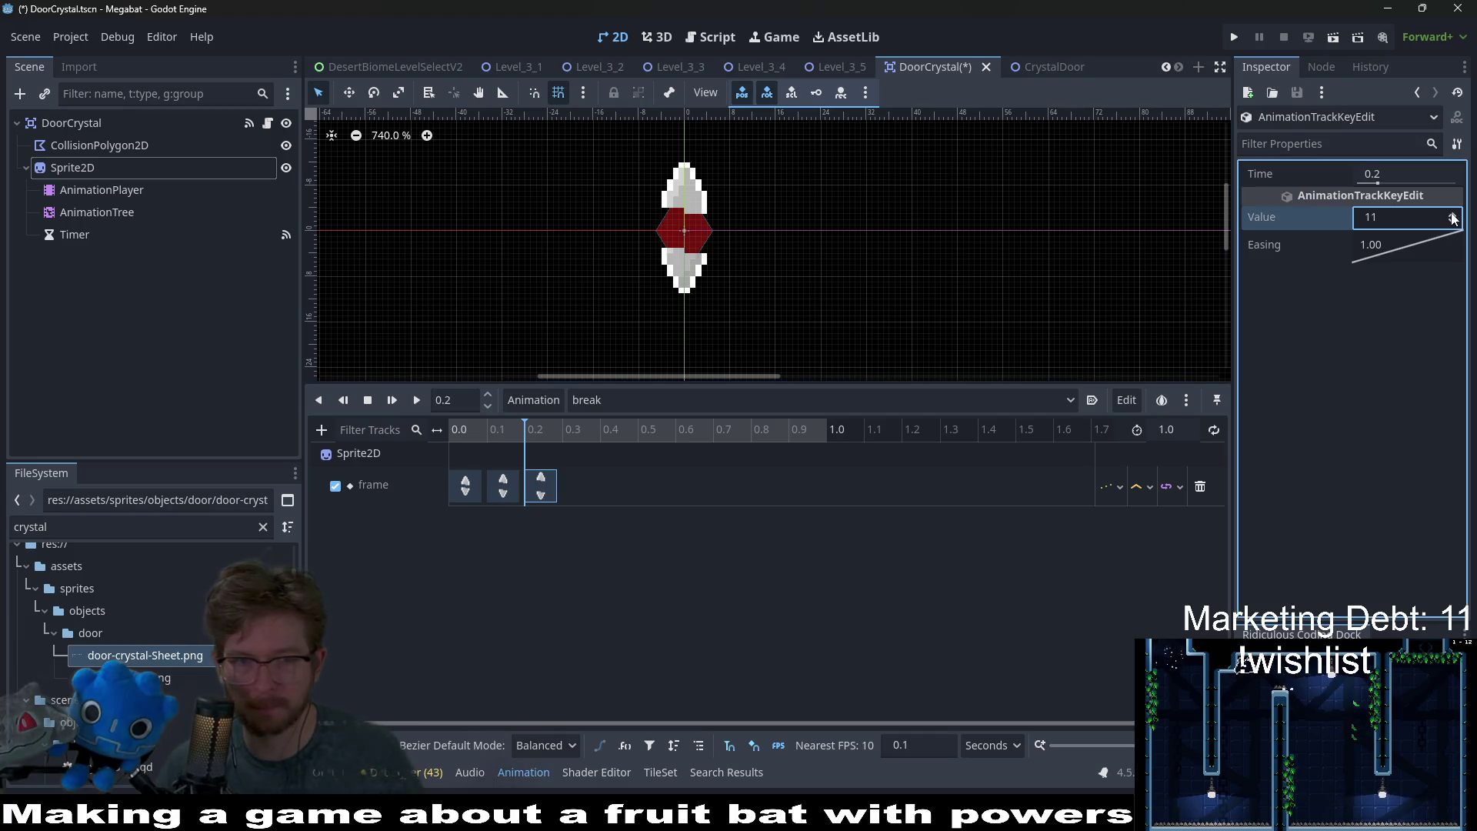
- Set the break animation length to 0.3 seconds
click(1176, 431)
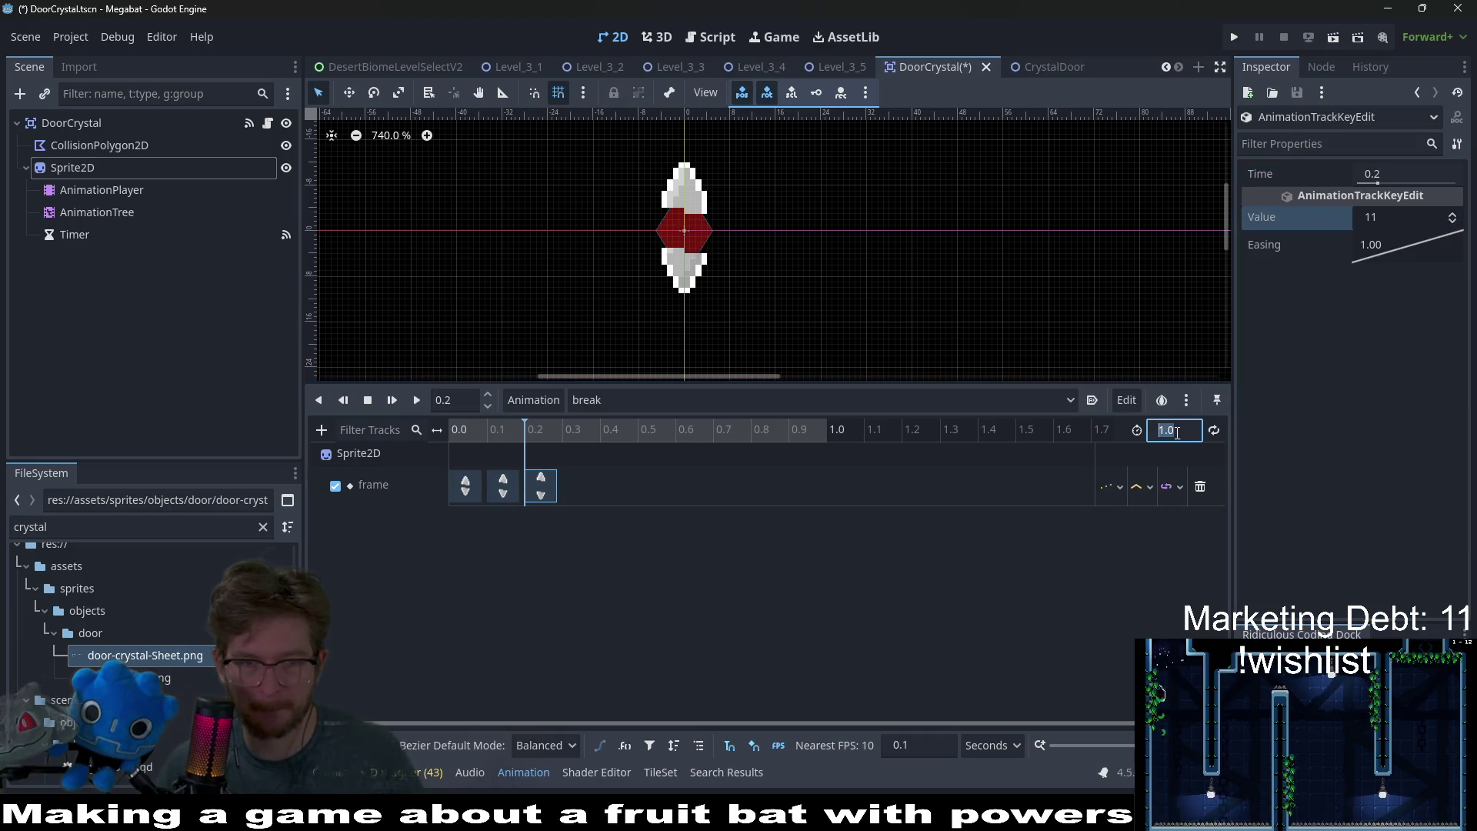
text(0.3)
key(Return)
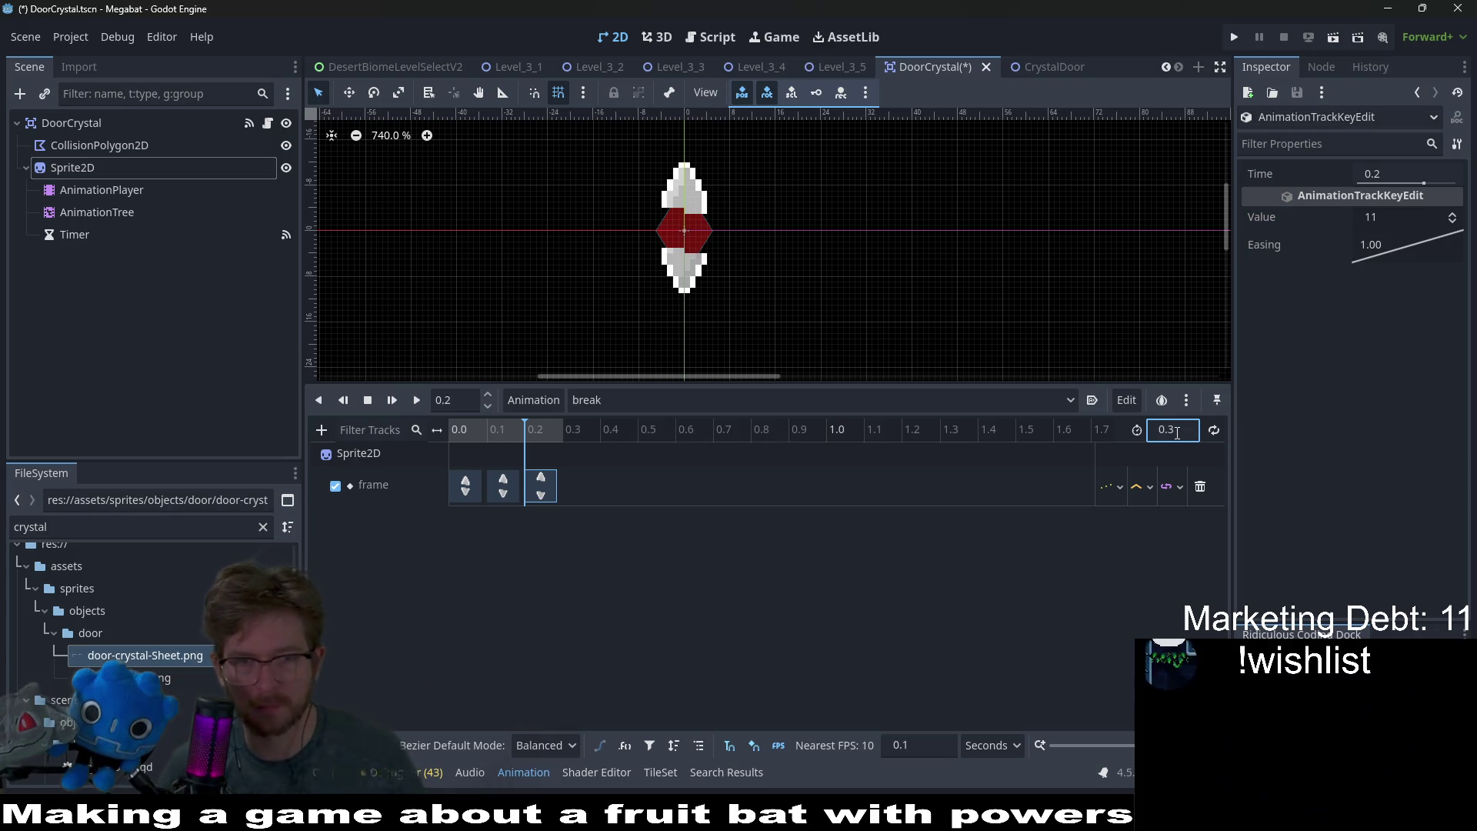
- Preview the break animation and check the animation list, keeping break selected
click(394, 403)
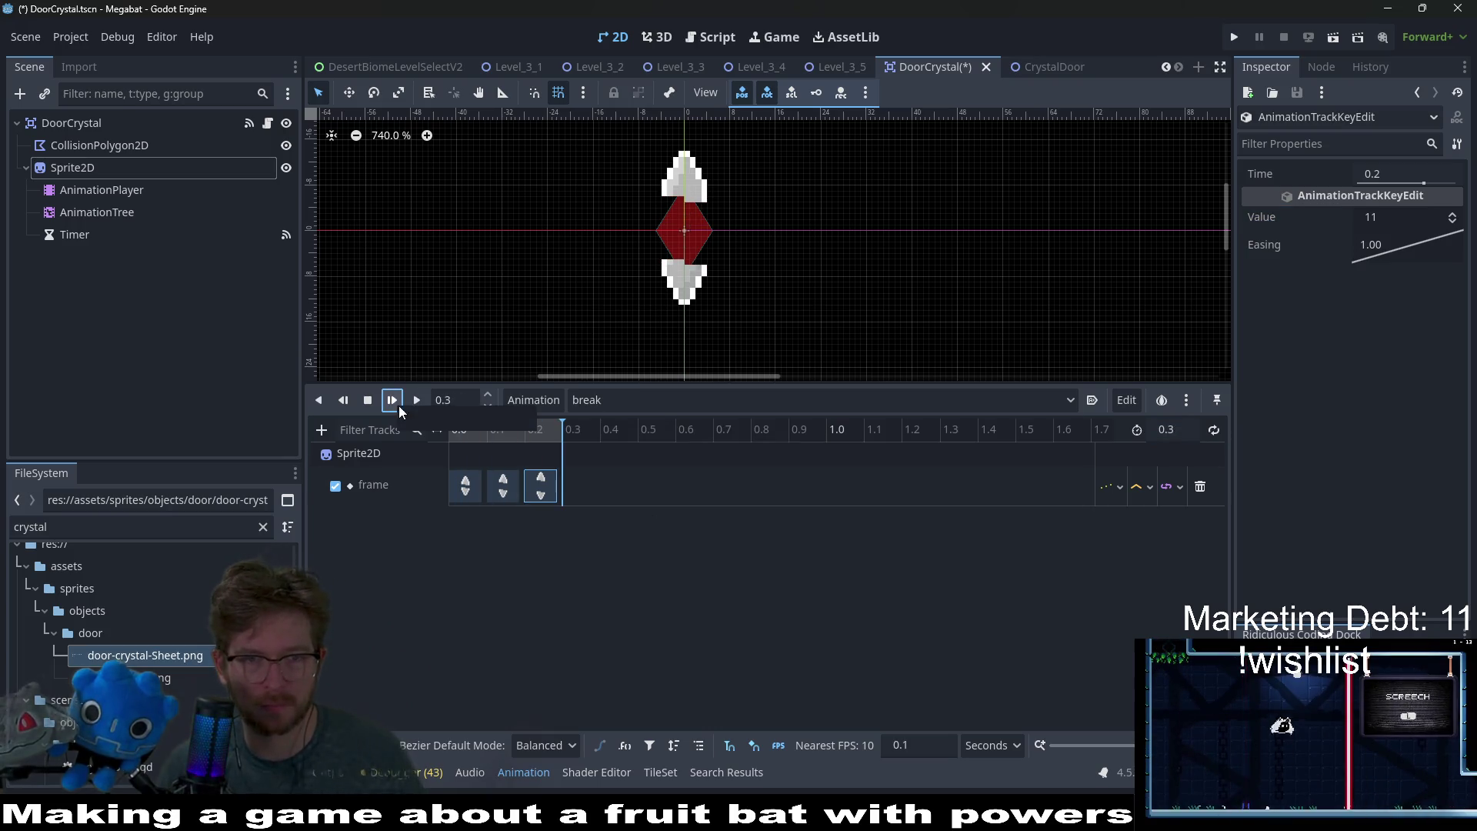
click(370, 403)
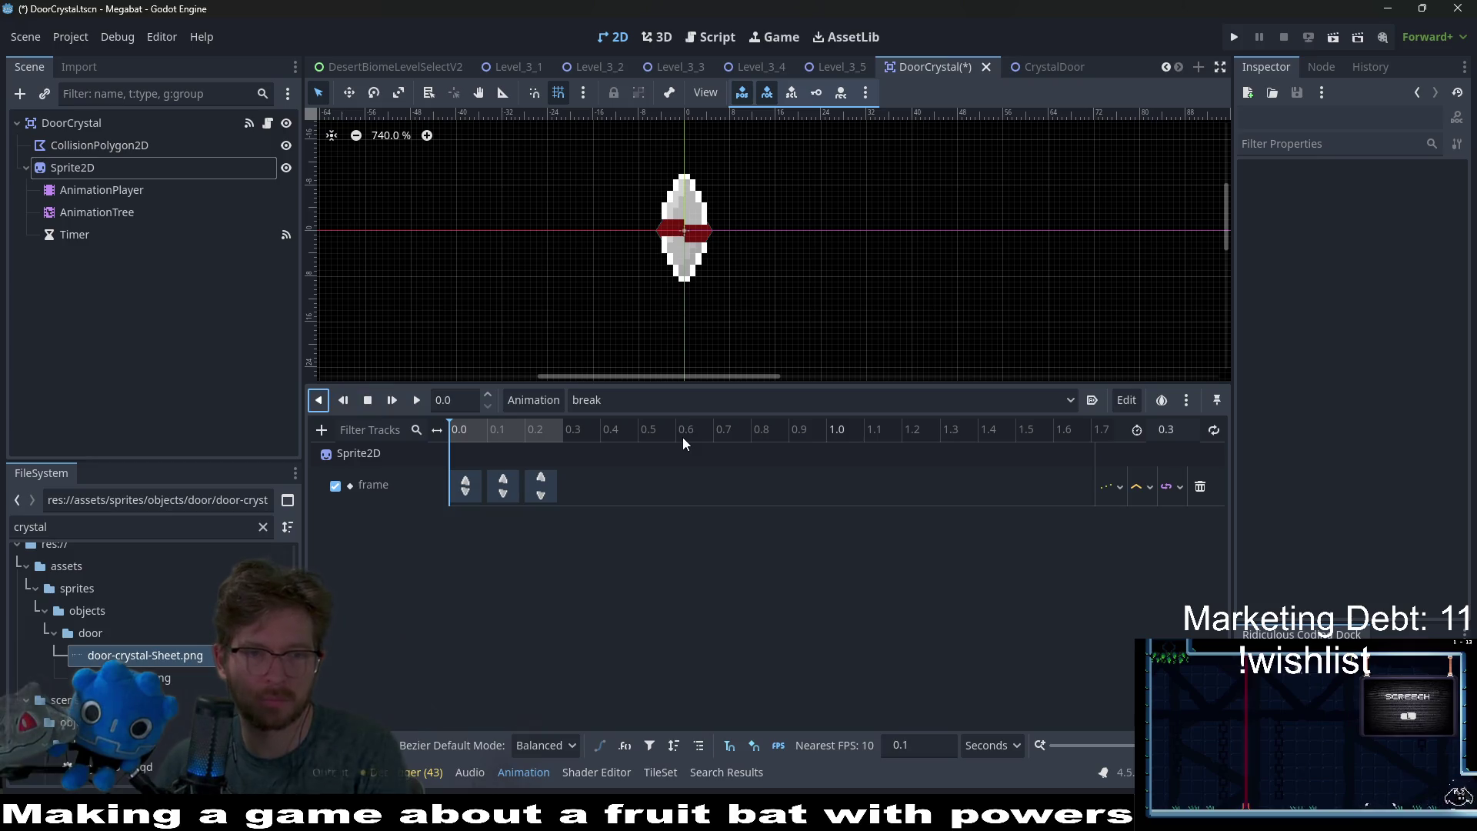
click(564, 429)
drag(522, 432, 386, 423)
click(617, 404)
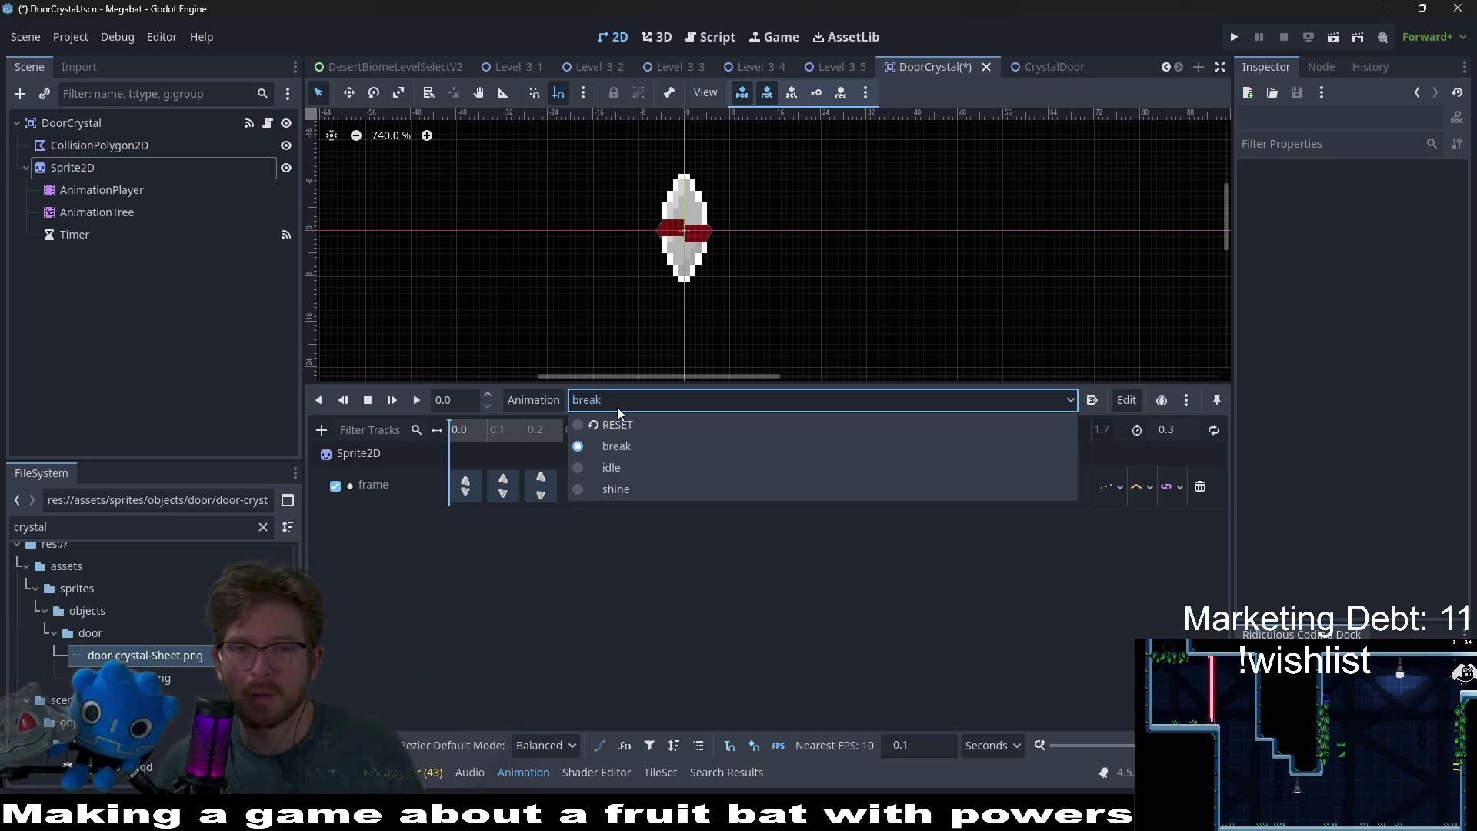
click(667, 591)
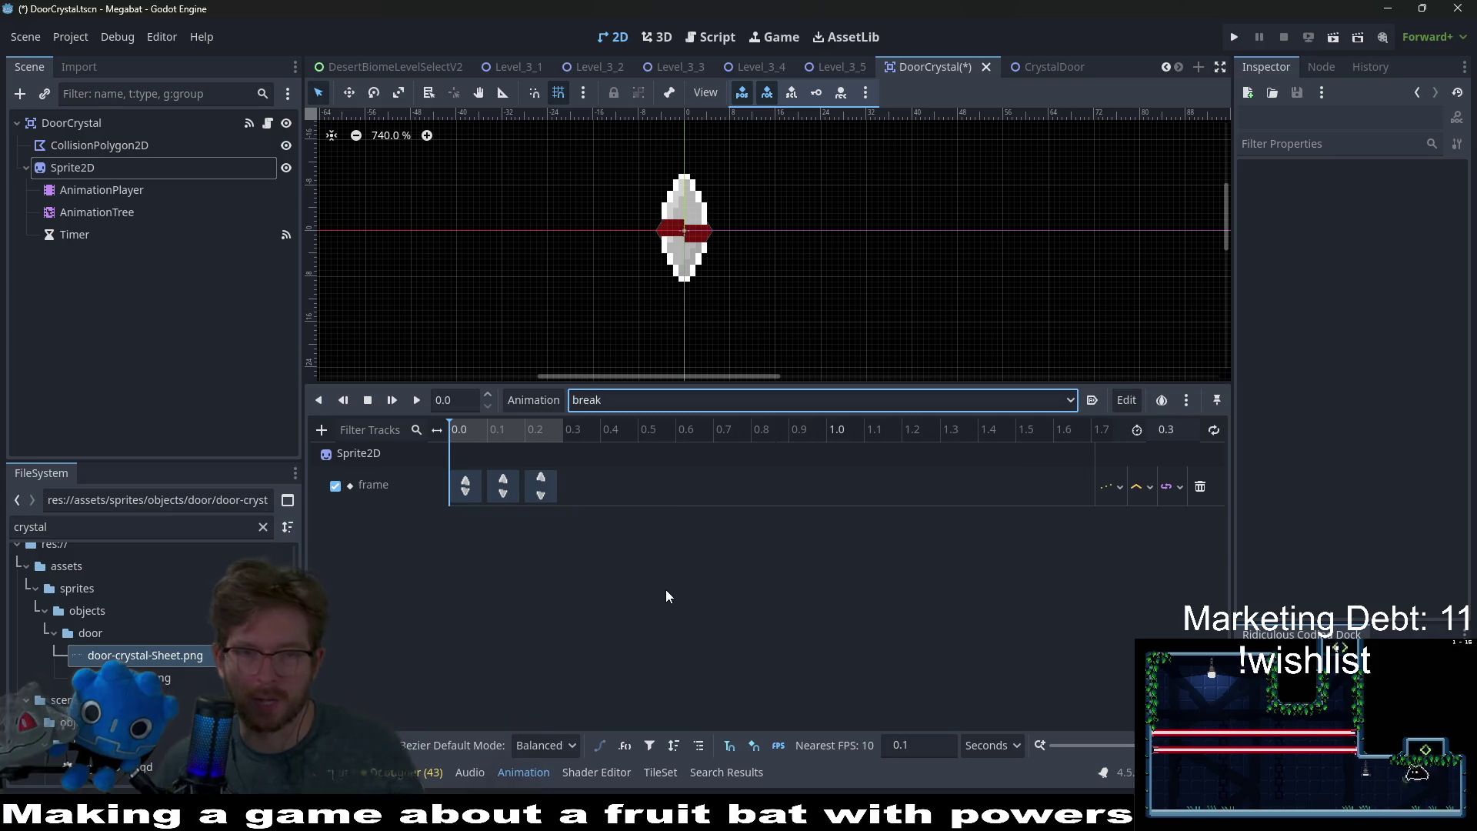
click(527, 398)
- Create a new animation named reform
click(585, 425)
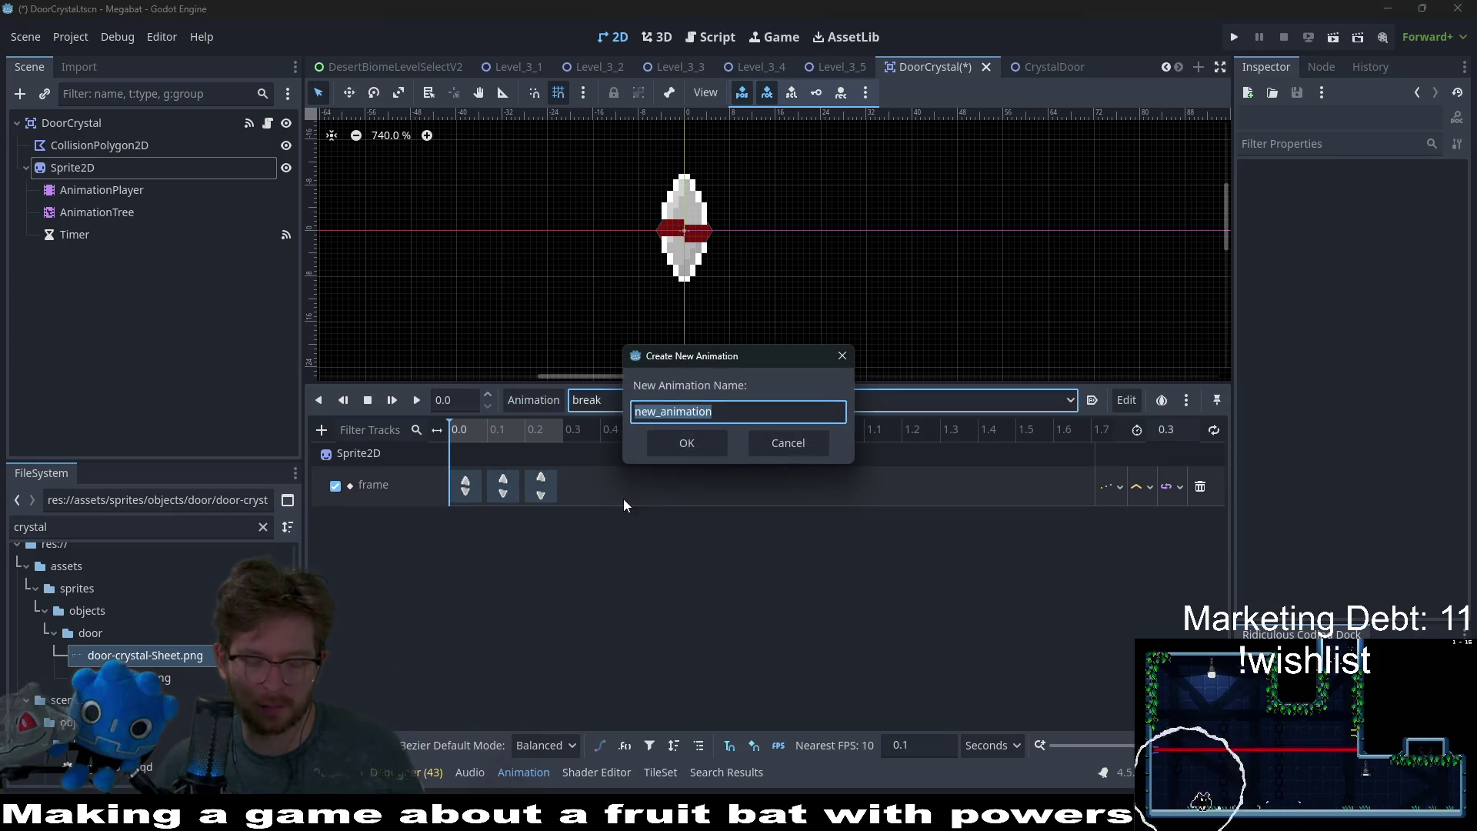
text(reform)
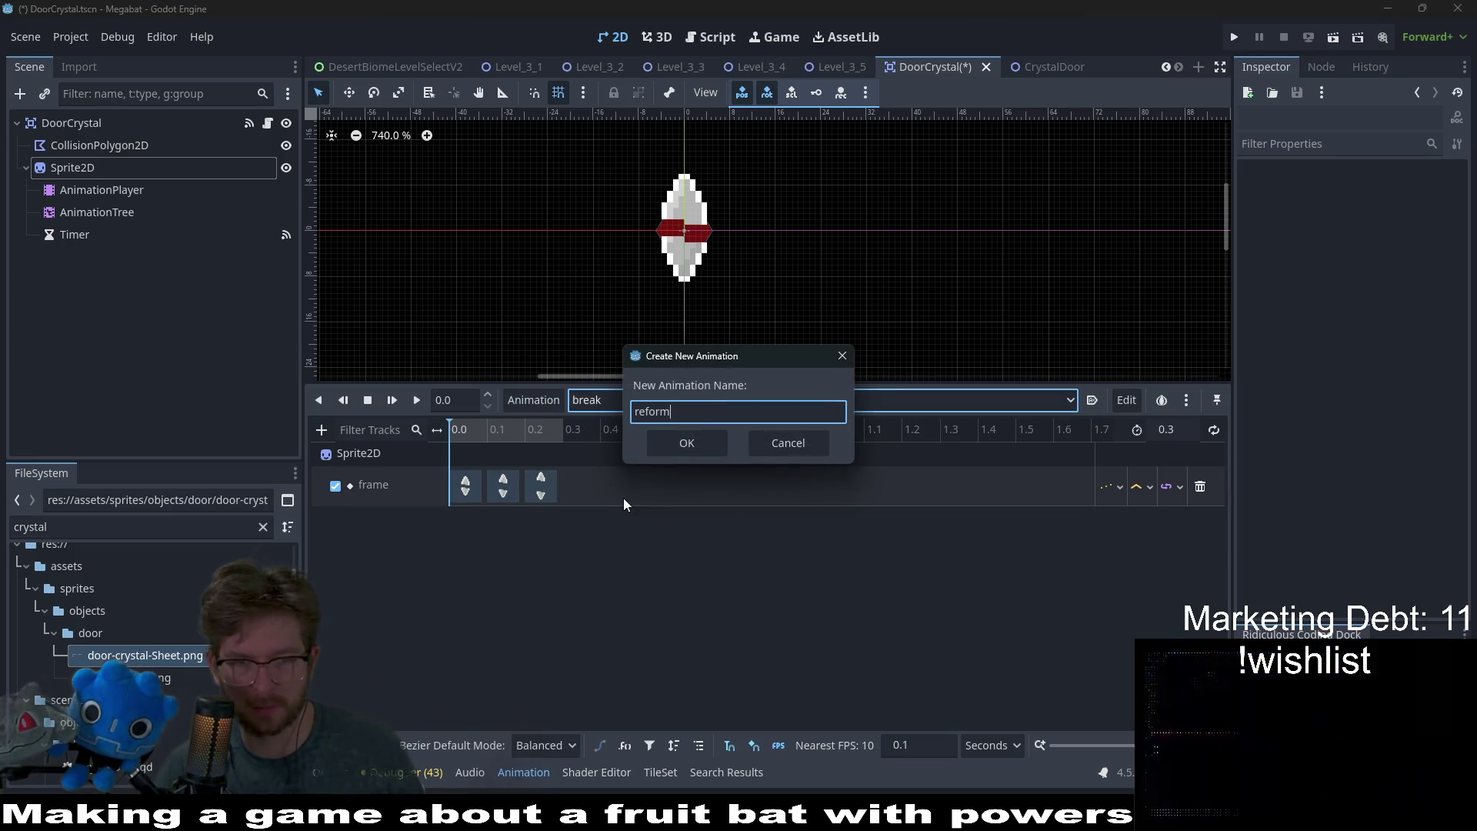
key(Return)
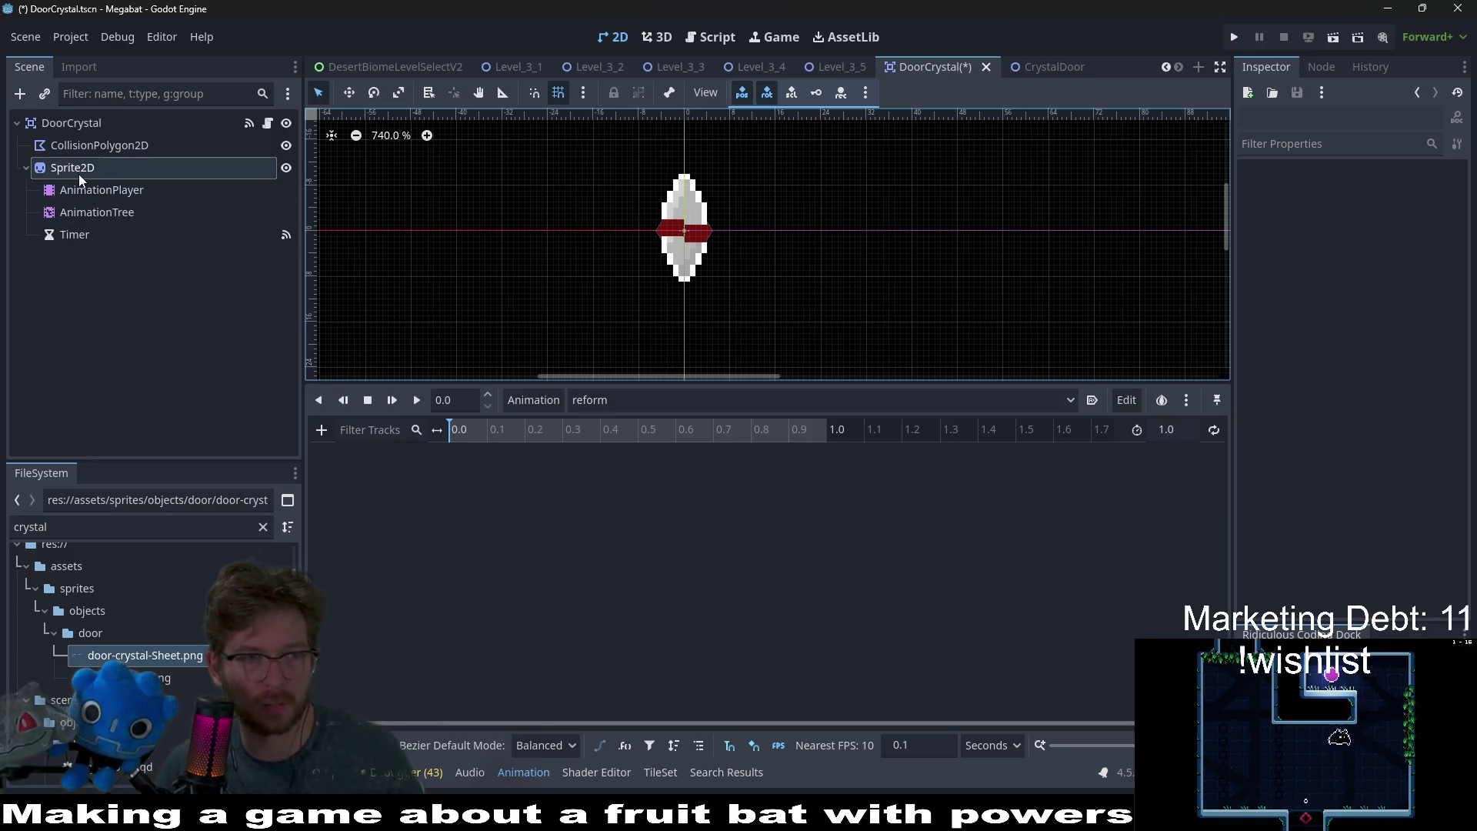
- On a new Frame track, key sprite frame 11 at 0.0 and 10 at 0.1
click(78, 174)
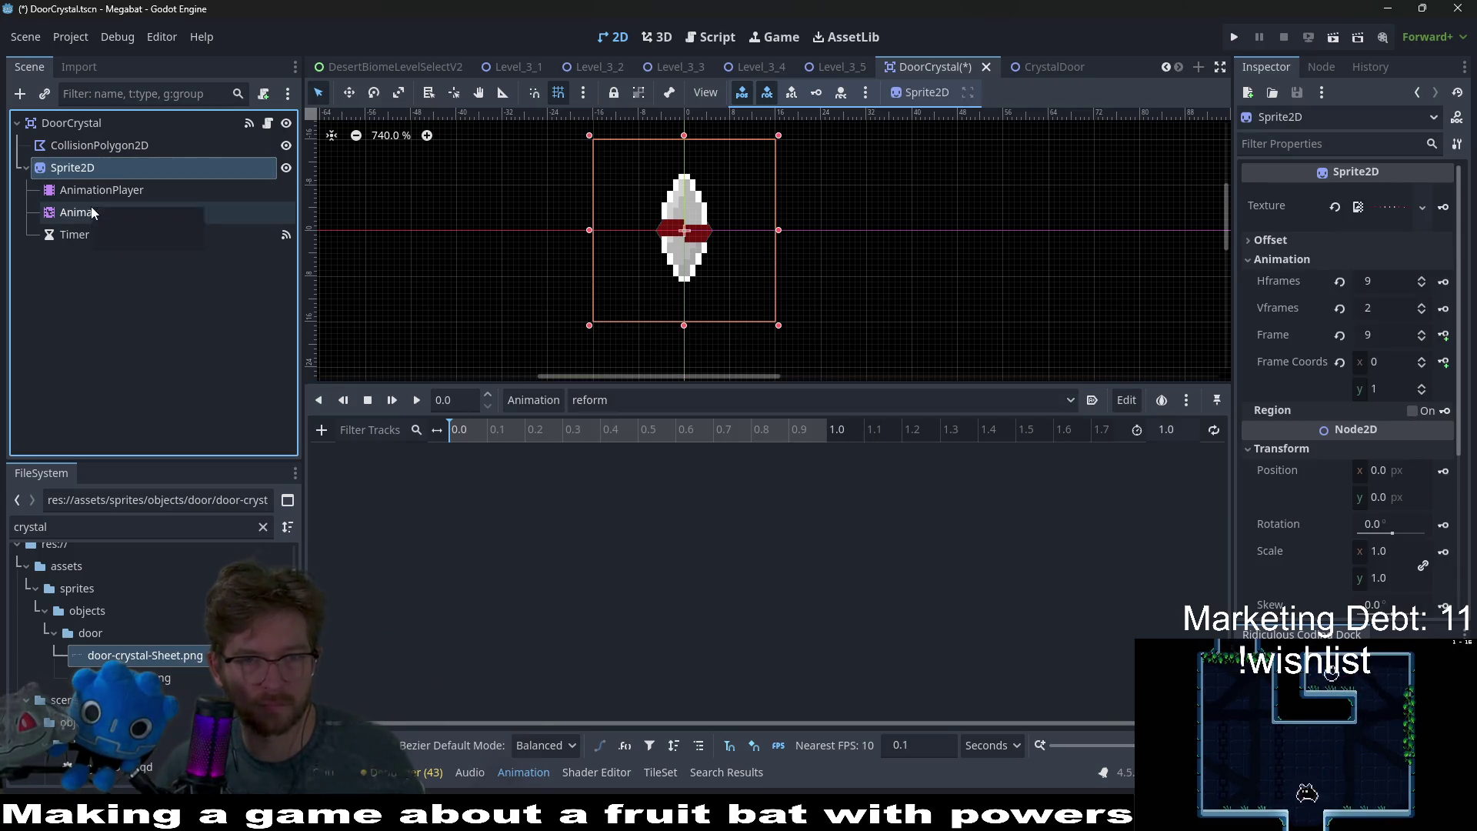
click(1423, 332)
click(1423, 331)
click(1424, 331)
click(1424, 340)
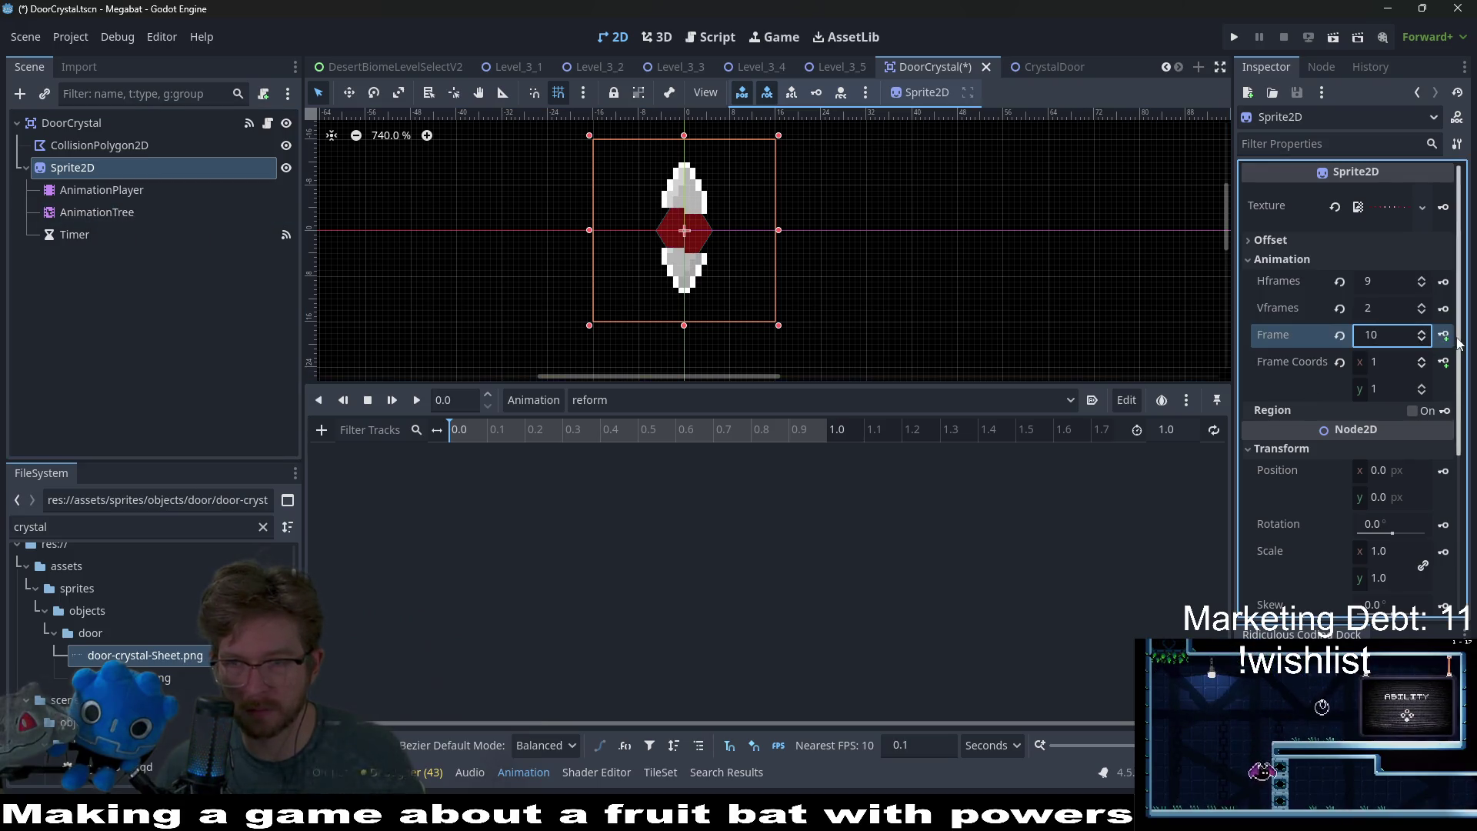
click(1444, 335)
click(653, 464)
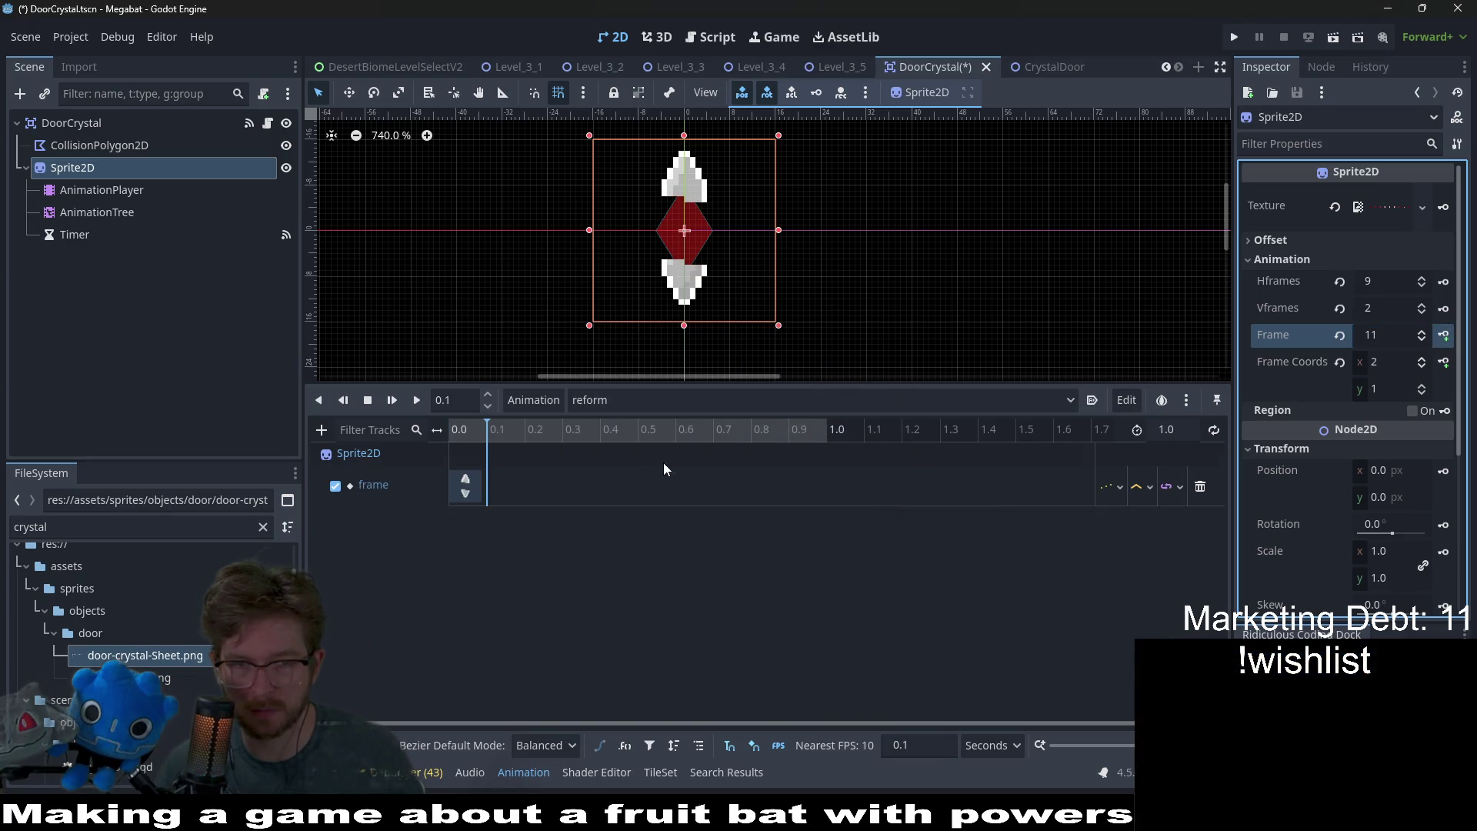
click(1424, 340)
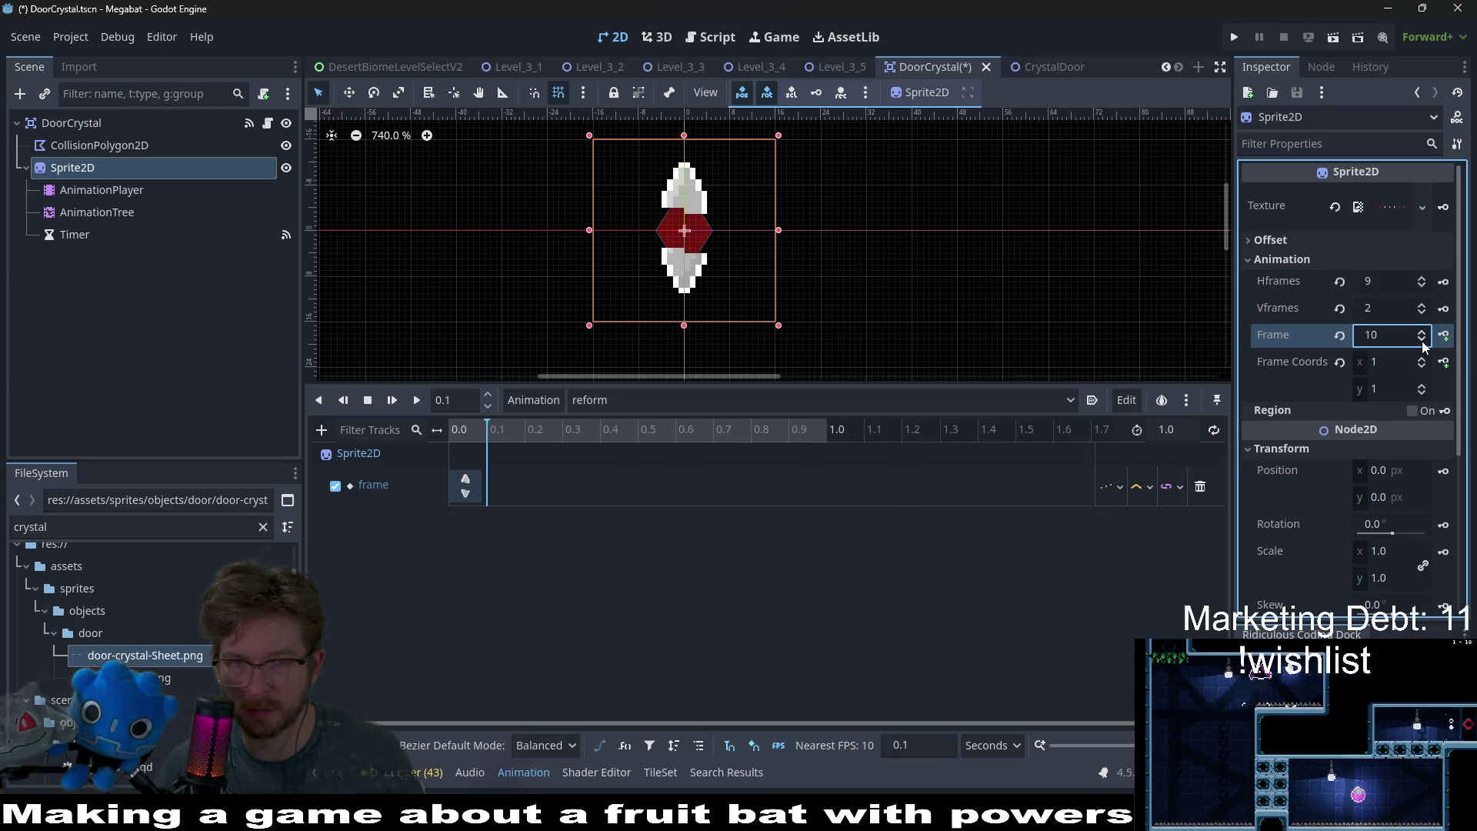
click(1444, 335)
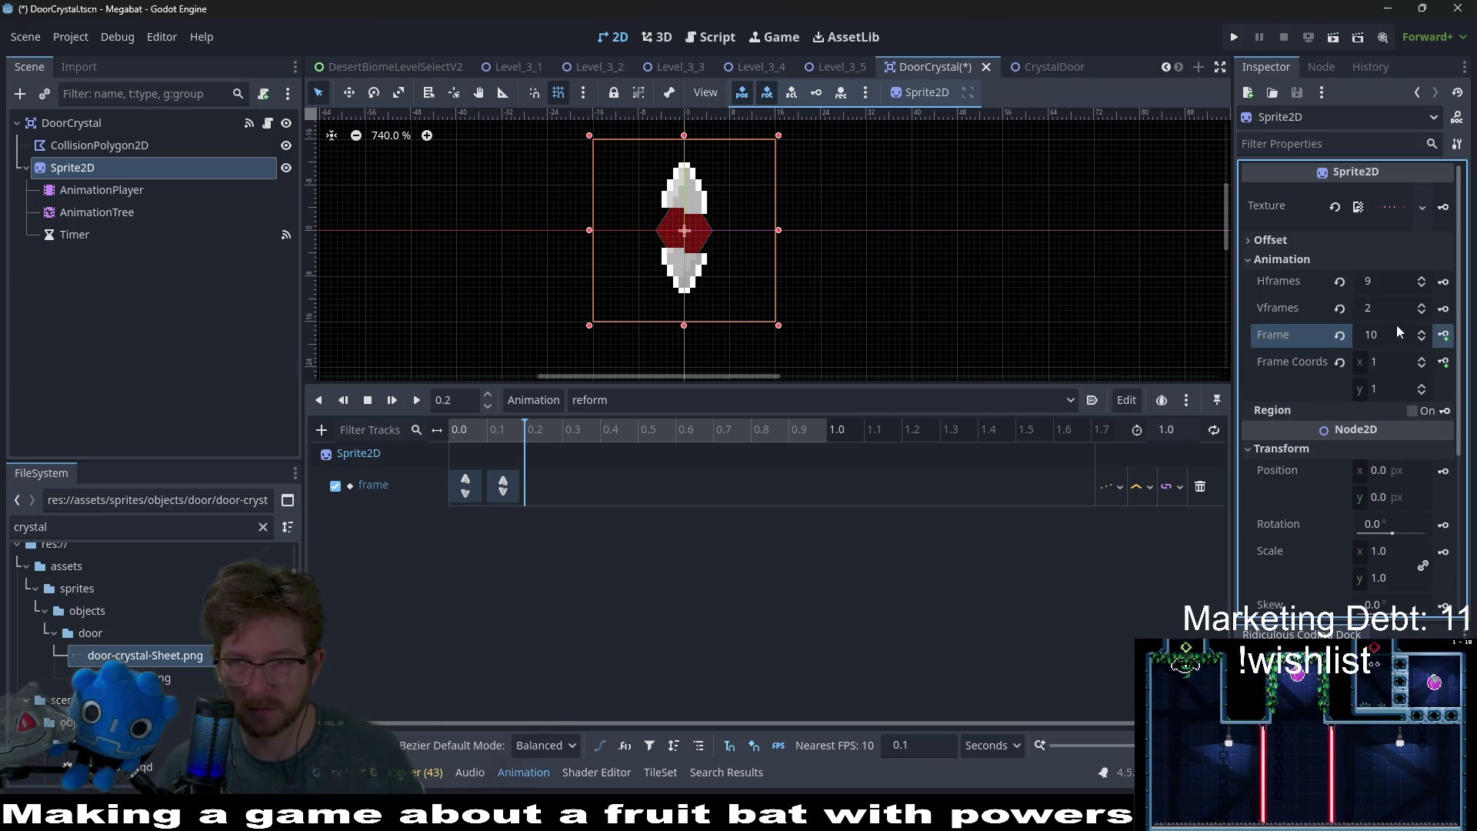
- Step the sprite frame down to 0 for the final reform key
click(1422, 339)
click(1423, 340)
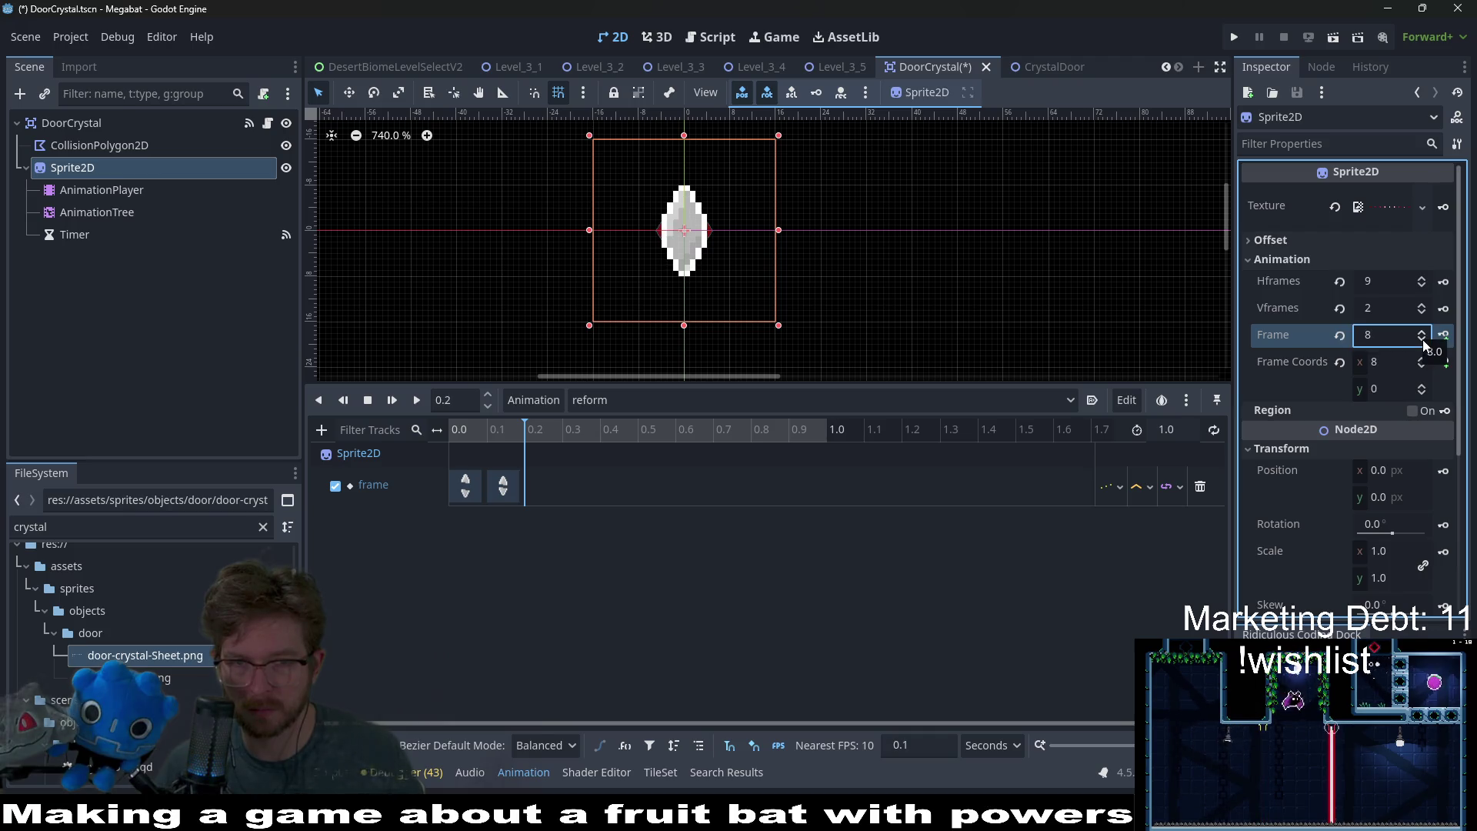
click(1423, 341)
click(1423, 341)
click(1423, 341)
click(1423, 341)
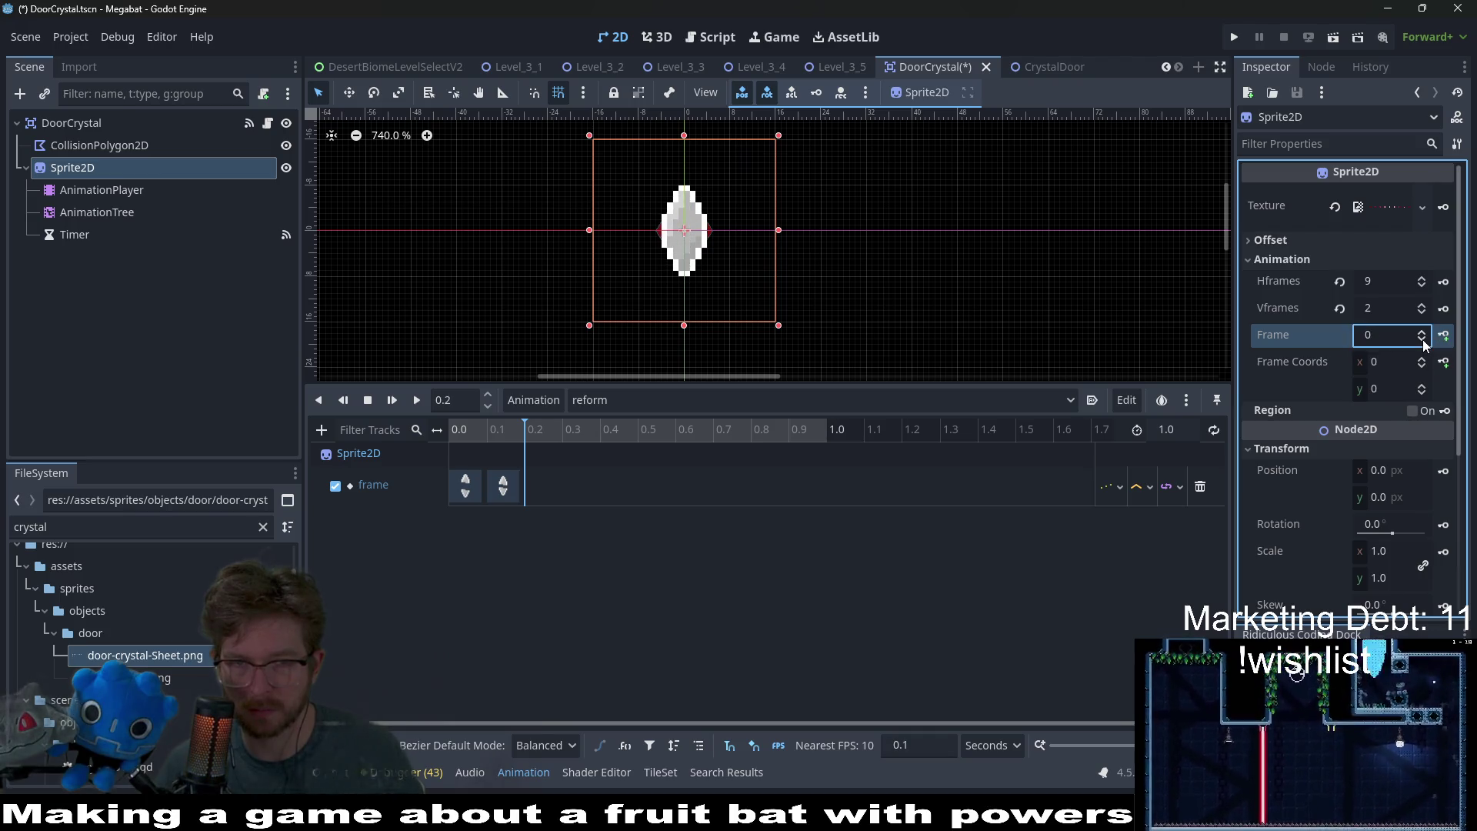
click(1423, 341)
click(1423, 341)
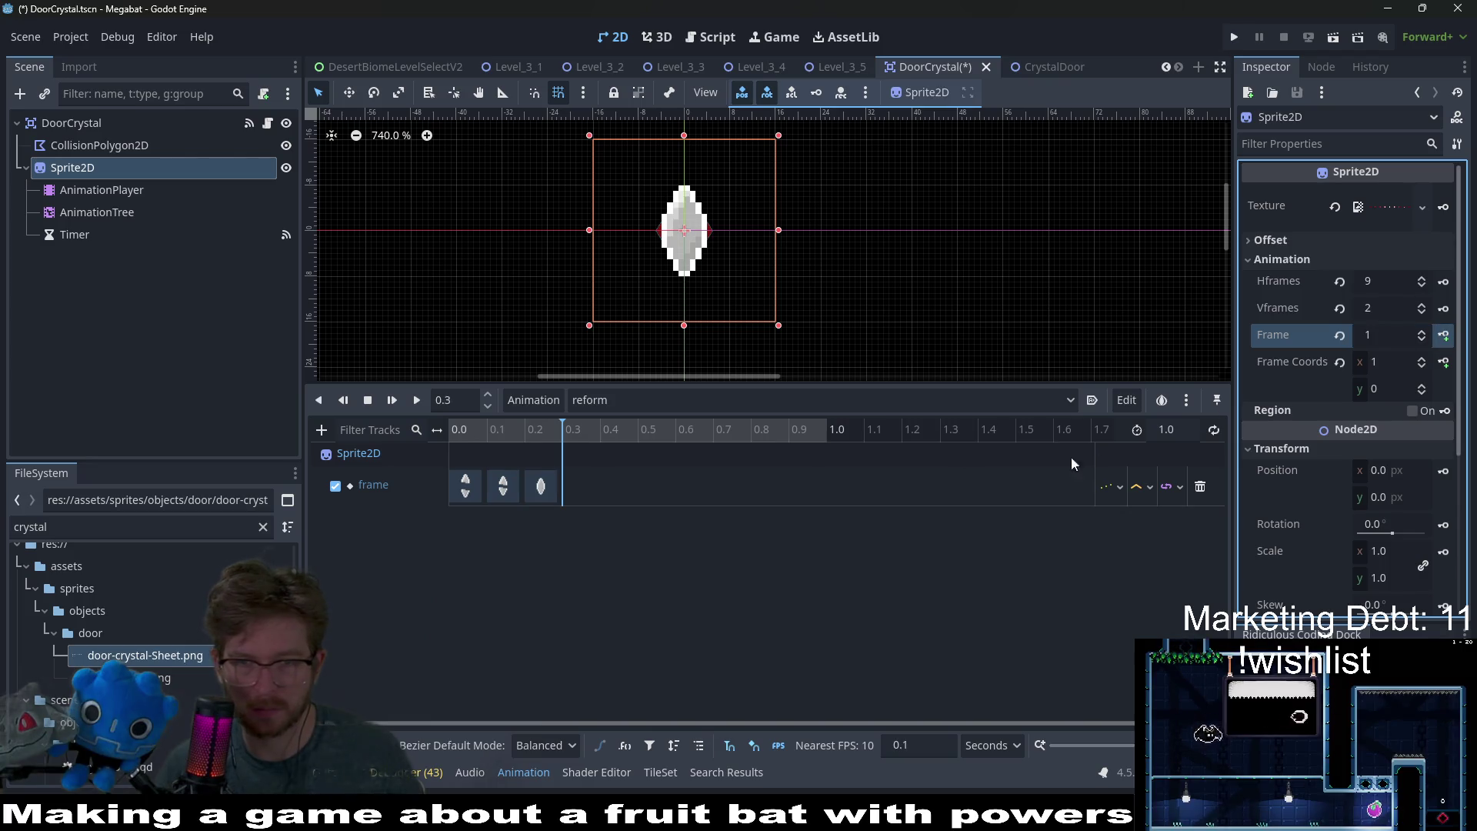
- Set the reform length to 0.3 seconds and save the DoorCrystal scene
double_click(1167, 429)
text(0.3)
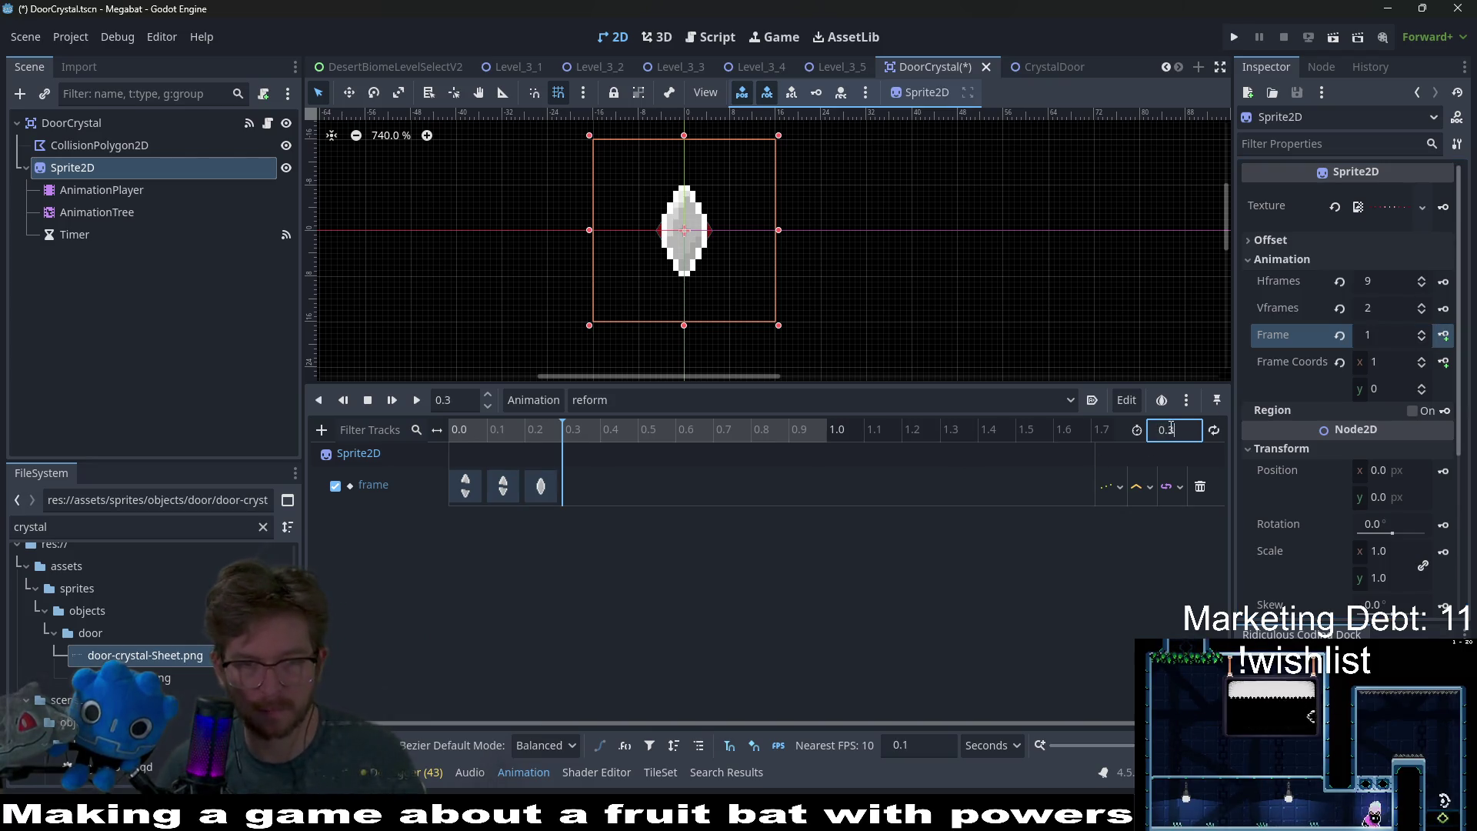
key(Return)
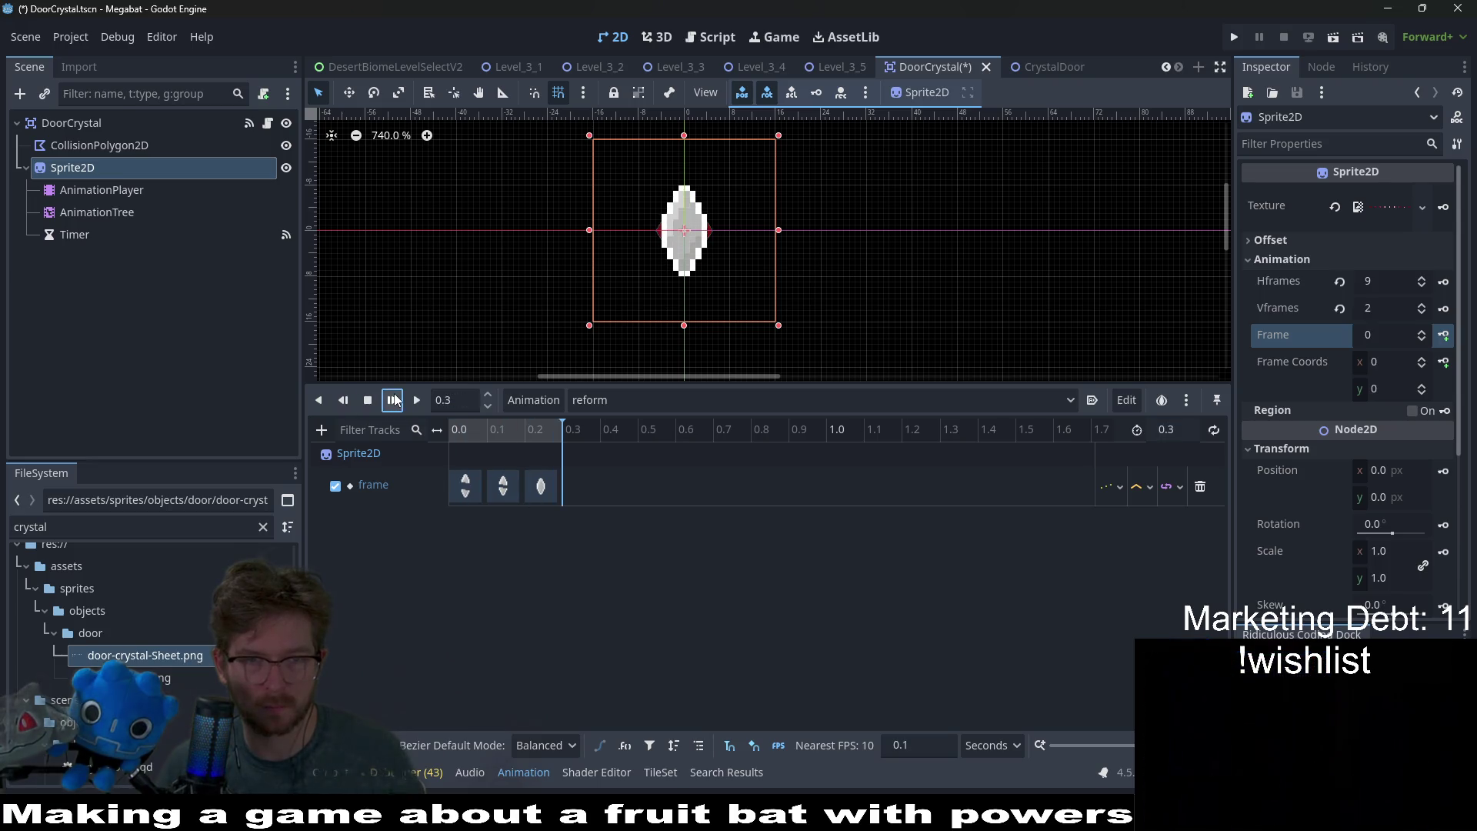
key(ctrl+s)
click(97, 212)
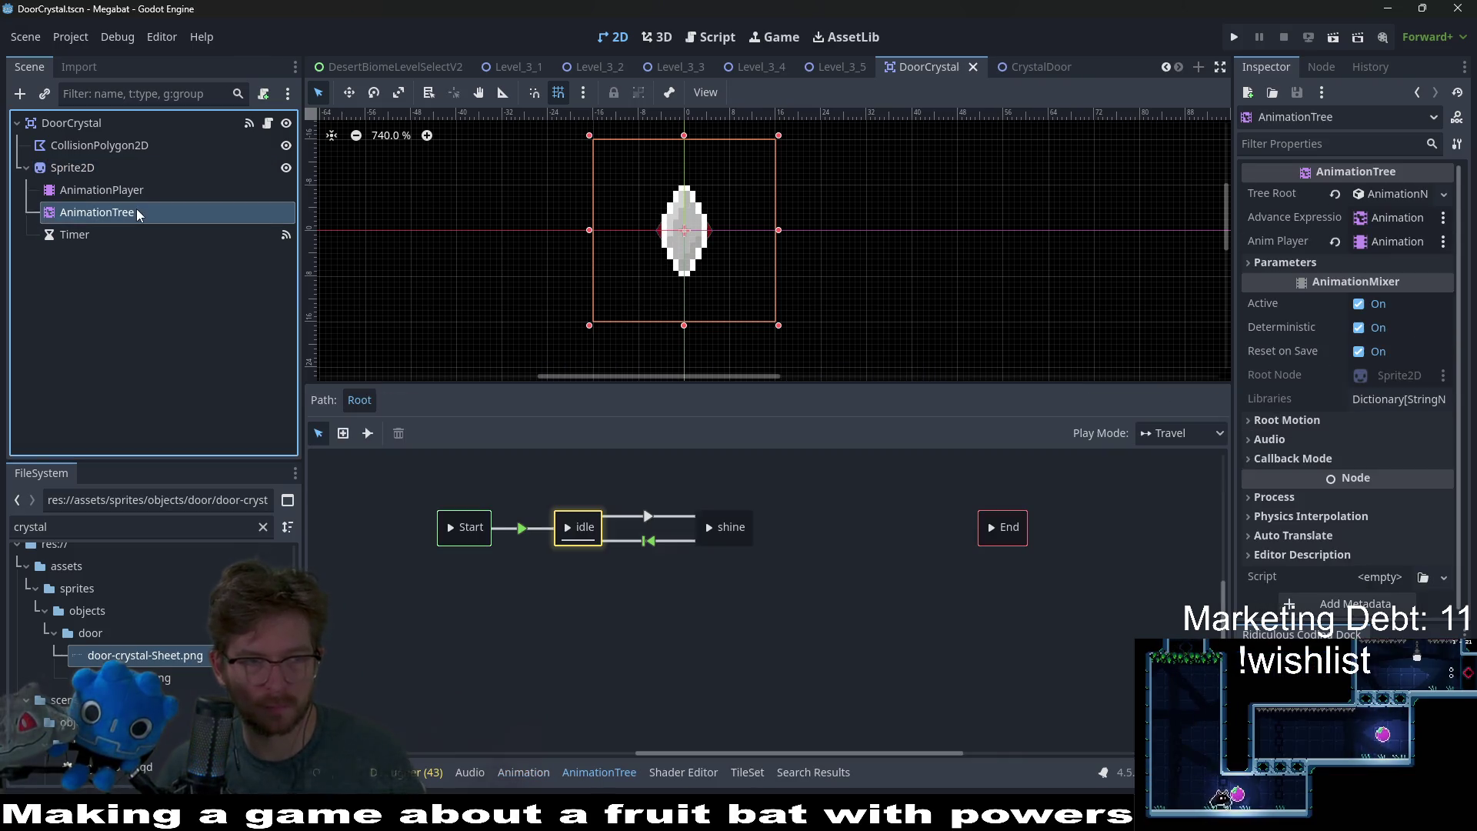
- Add break and reform animation nodes to the crystal's state machine
right_click(738, 655)
mouse_move(799, 667)
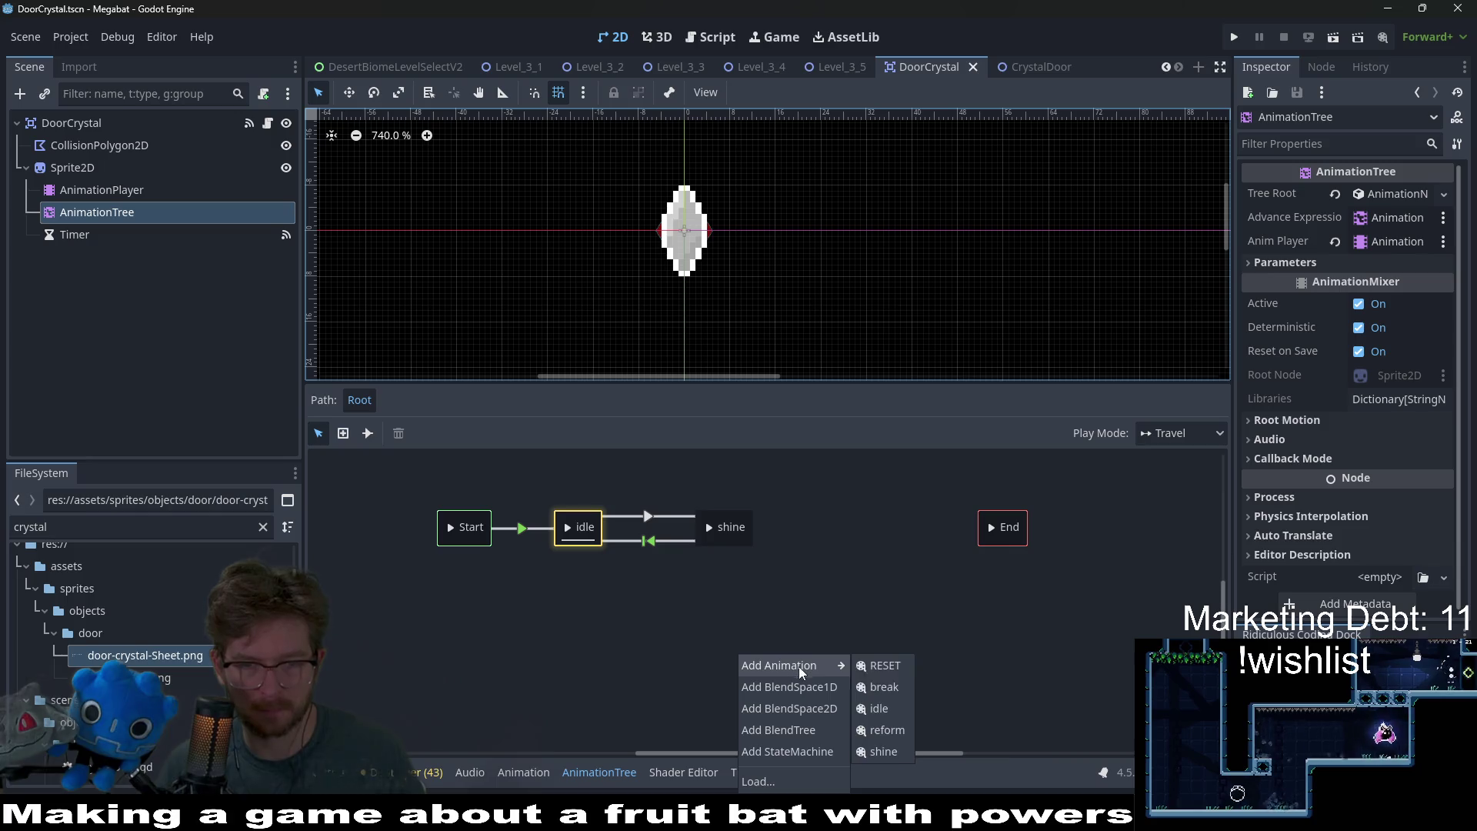
click(893, 688)
right_click(788, 593)
mouse_move(854, 603)
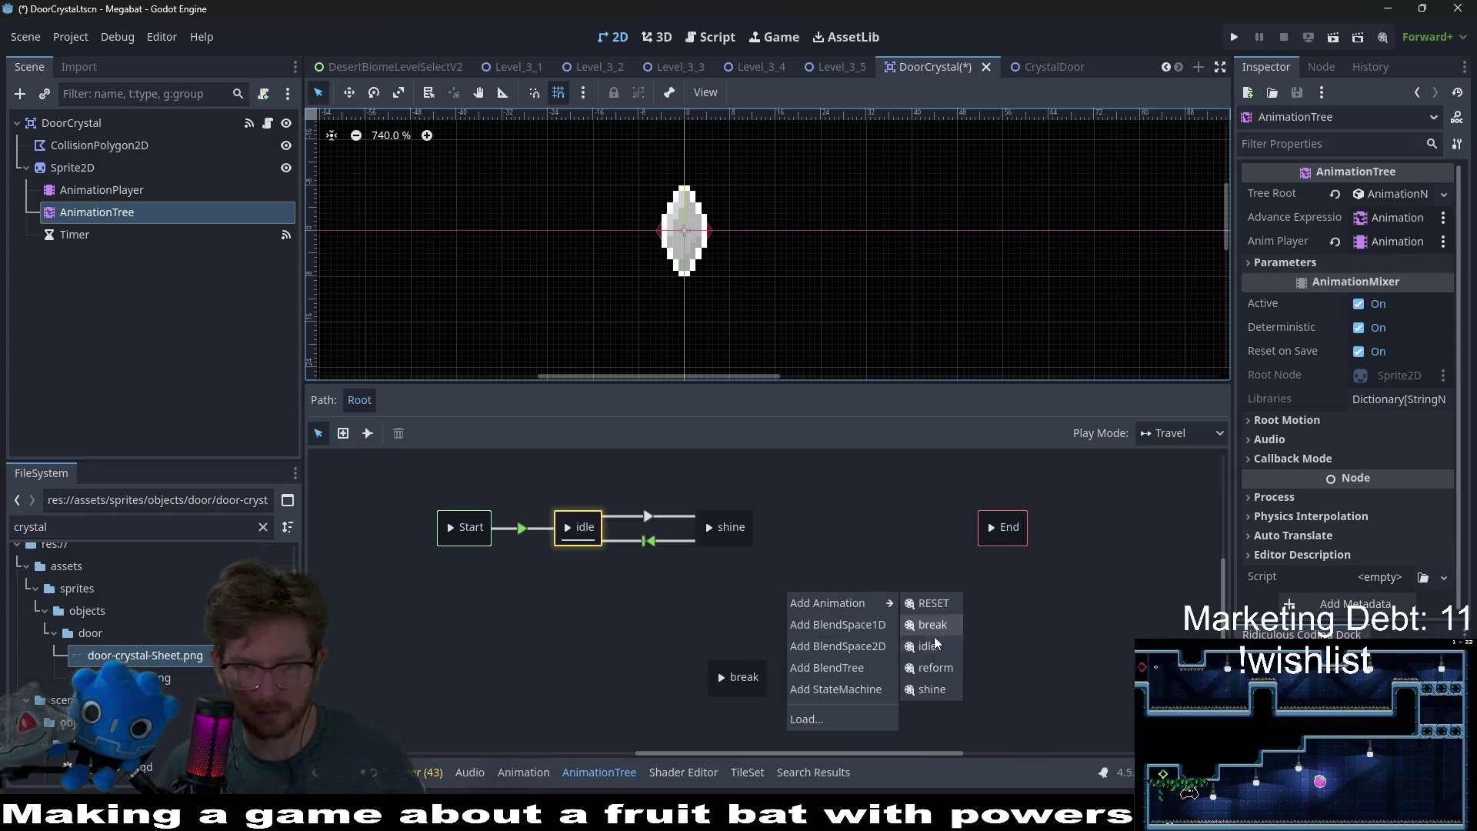
click(939, 670)
- Line the break and reform nodes up in a row and connect idle to break
mouse_move(756, 698)
mouse_down()
mouse_move(625, 630)
mouse_move(668, 641)
mouse_up()
mouse_move(798, 610)
mouse_down()
mouse_move(831, 686)
mouse_move(803, 639)
mouse_move(536, 639)
mouse_move(668, 639)
mouse_up()
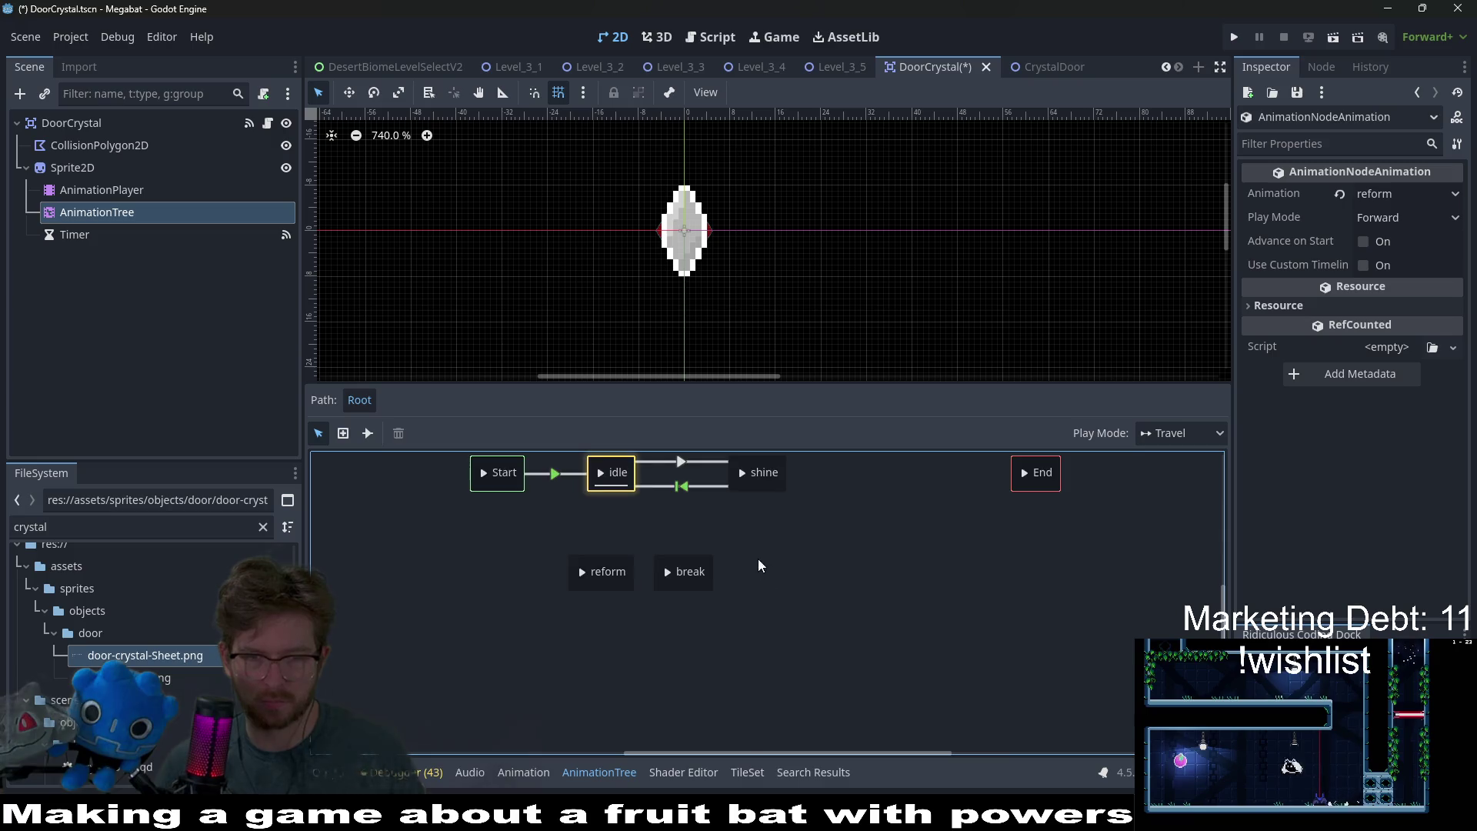
drag(626, 490, 681, 573)
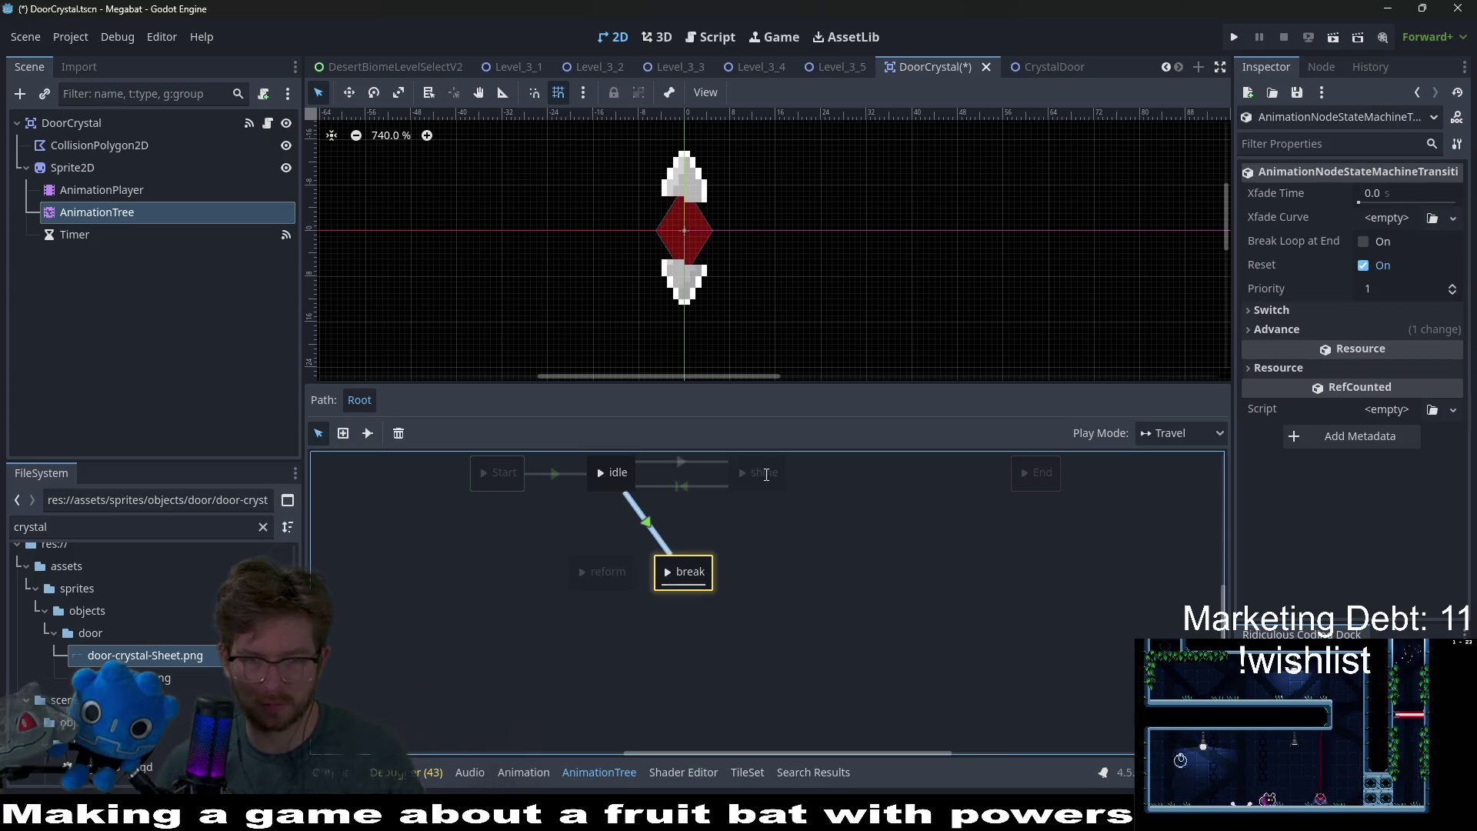
- Set the selected transition's advance mode to Enabled, keeping switch mode Immediate
click(1276, 329)
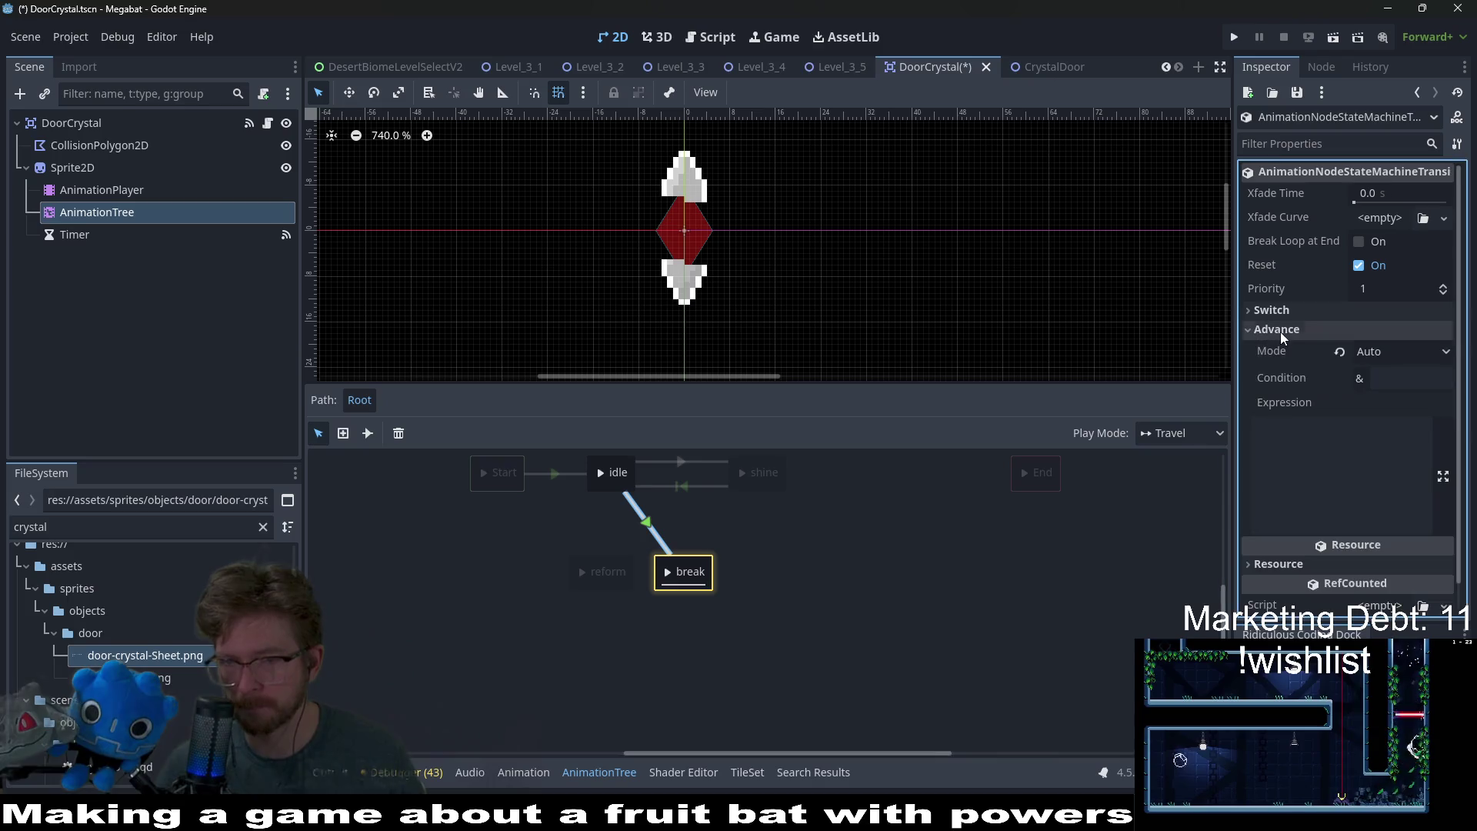
click(1340, 352)
click(1397, 352)
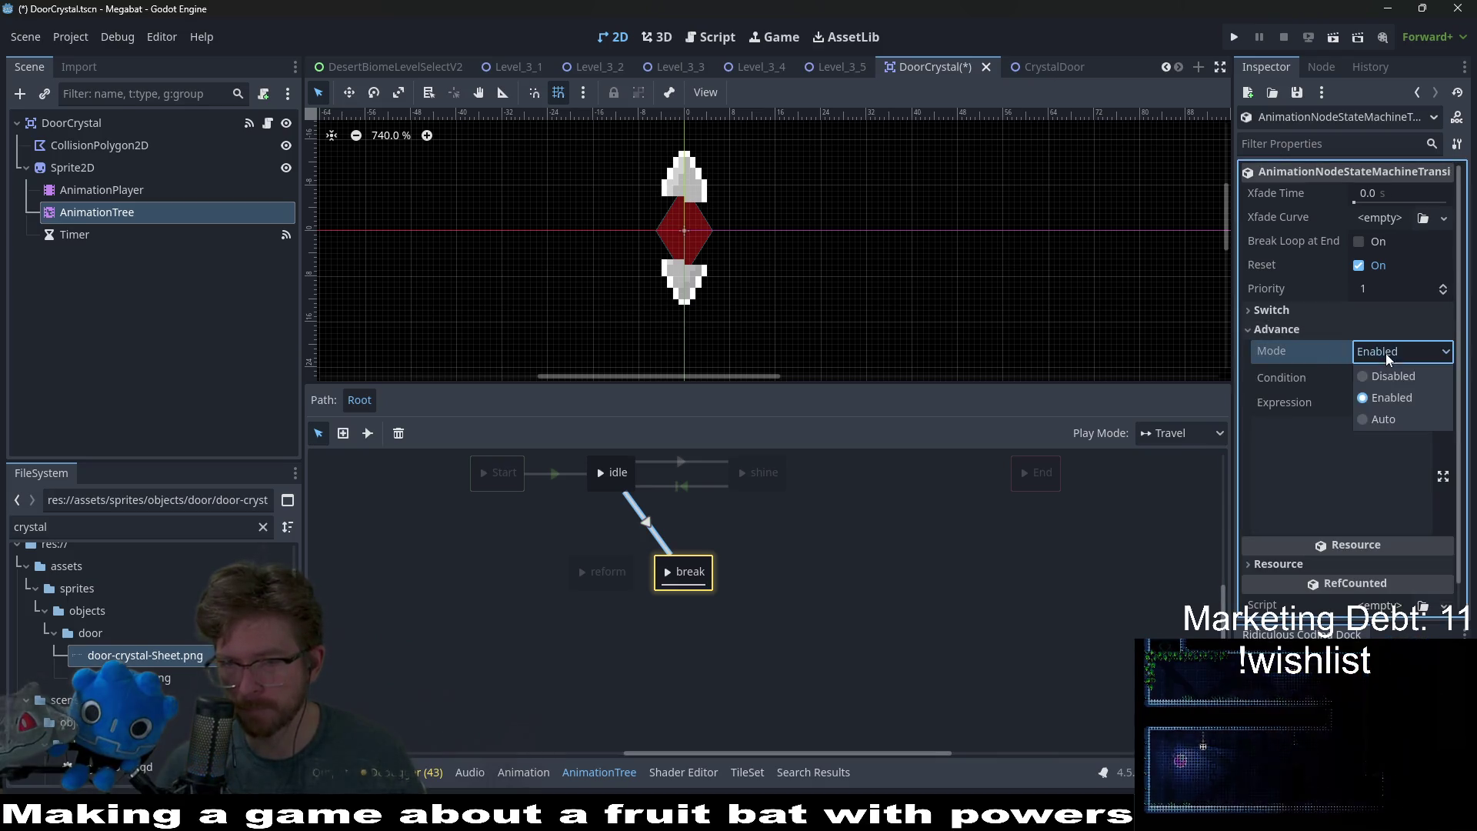
click(1336, 311)
click(1383, 332)
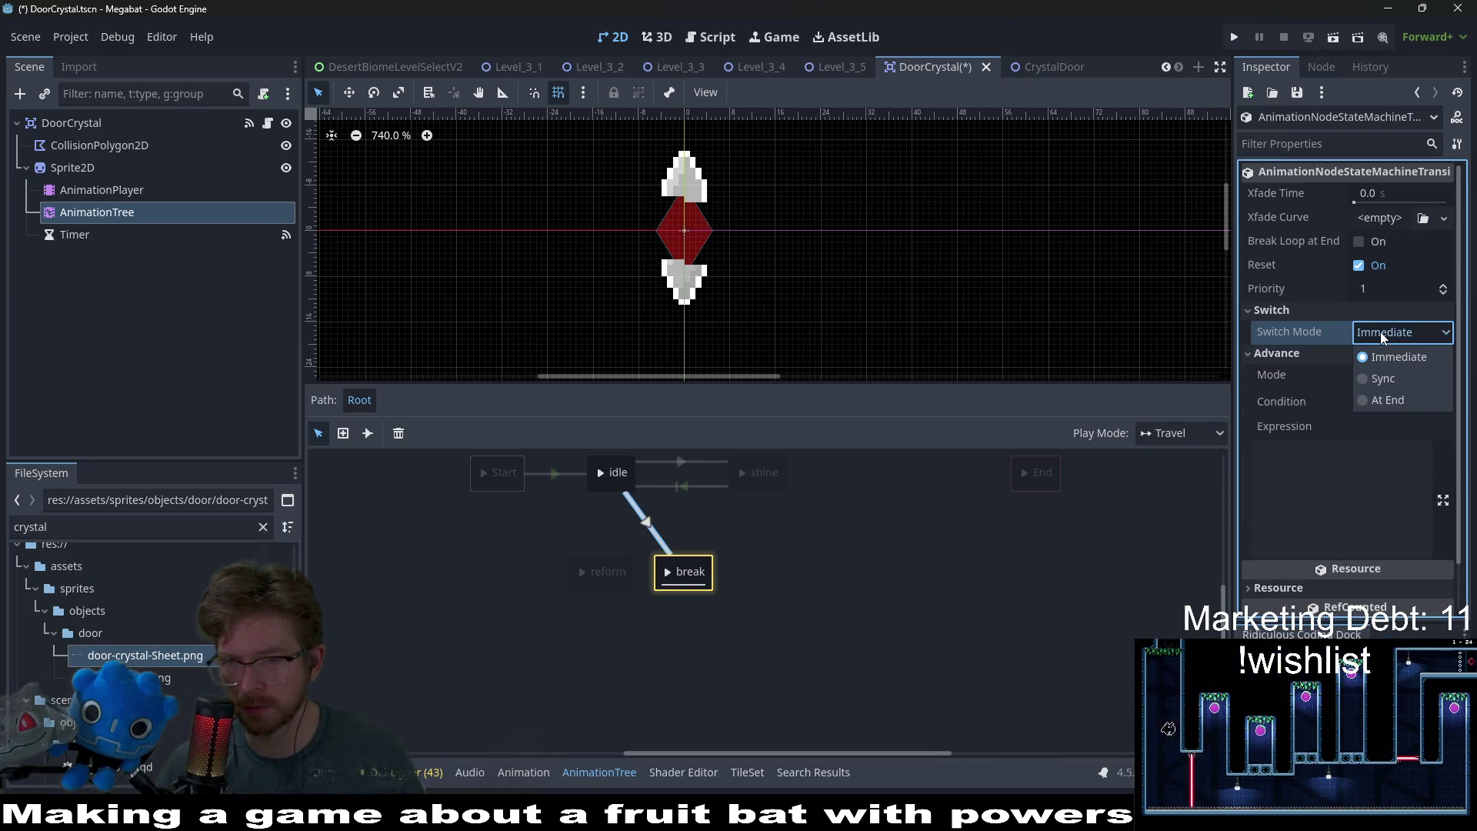
click(1337, 329)
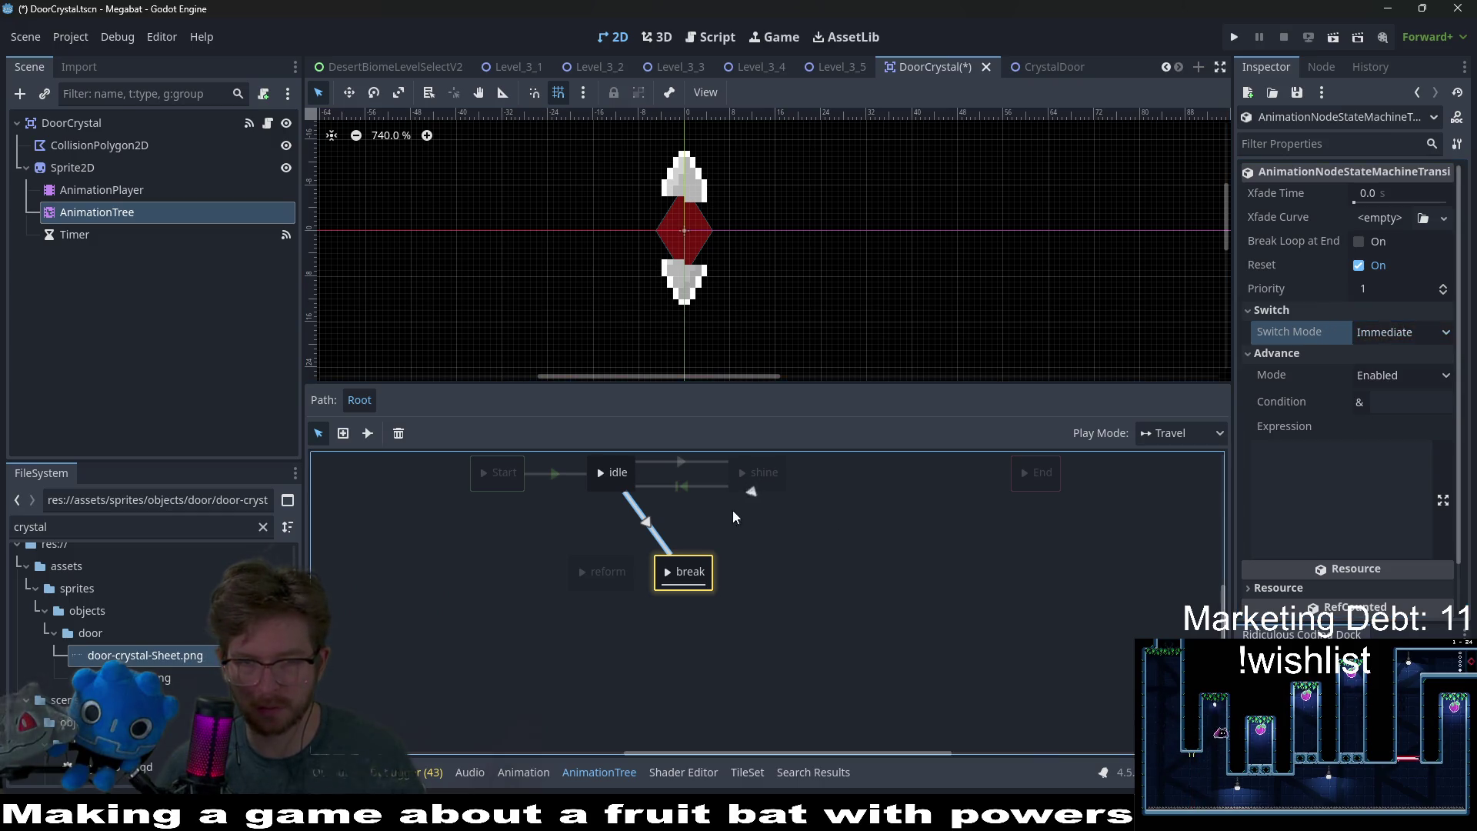
- Stop the break→shine and reform–break transitions from advancing automatically
click(723, 523)
click(1309, 329)
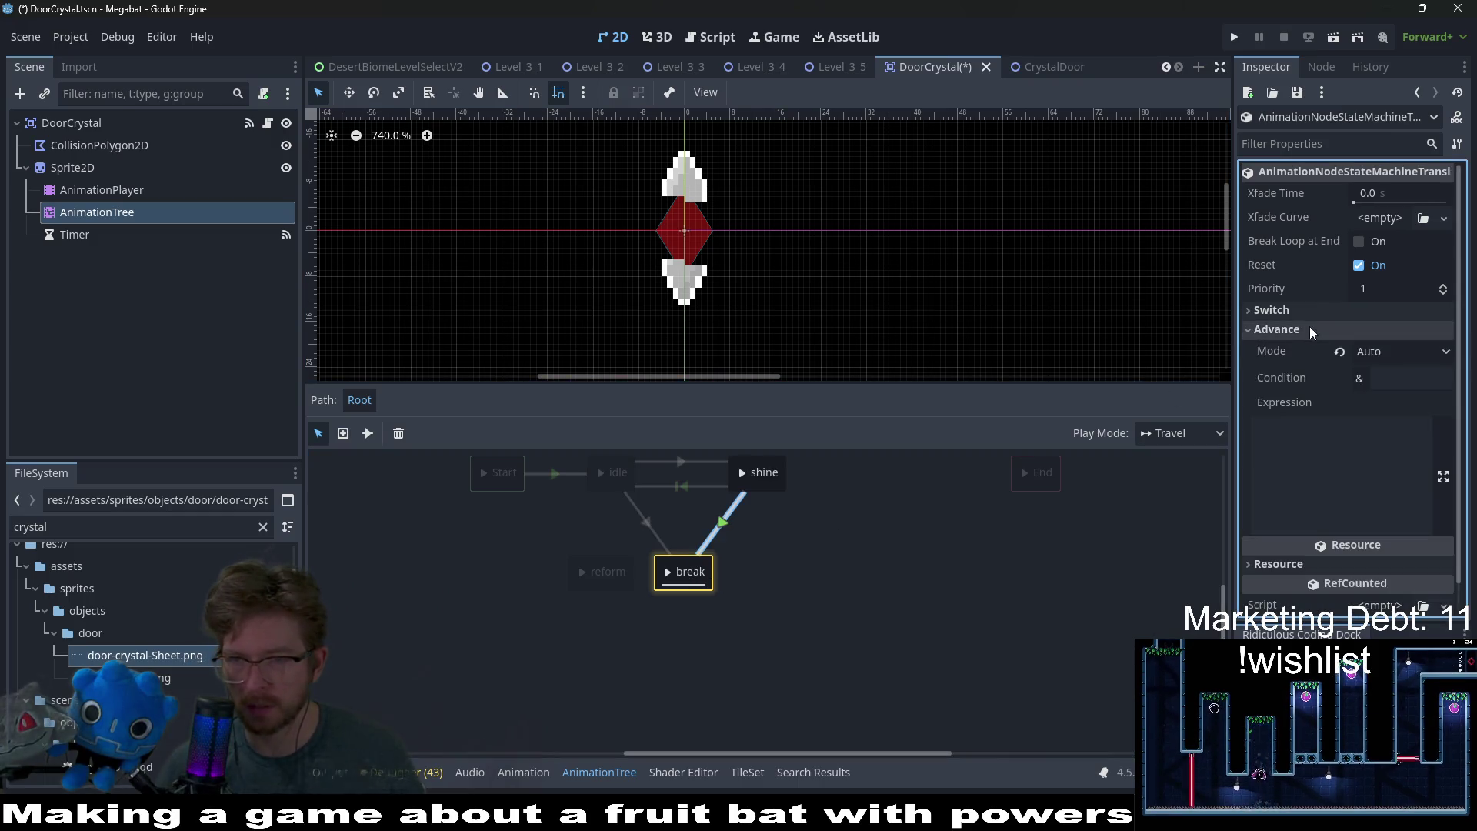
click(1341, 351)
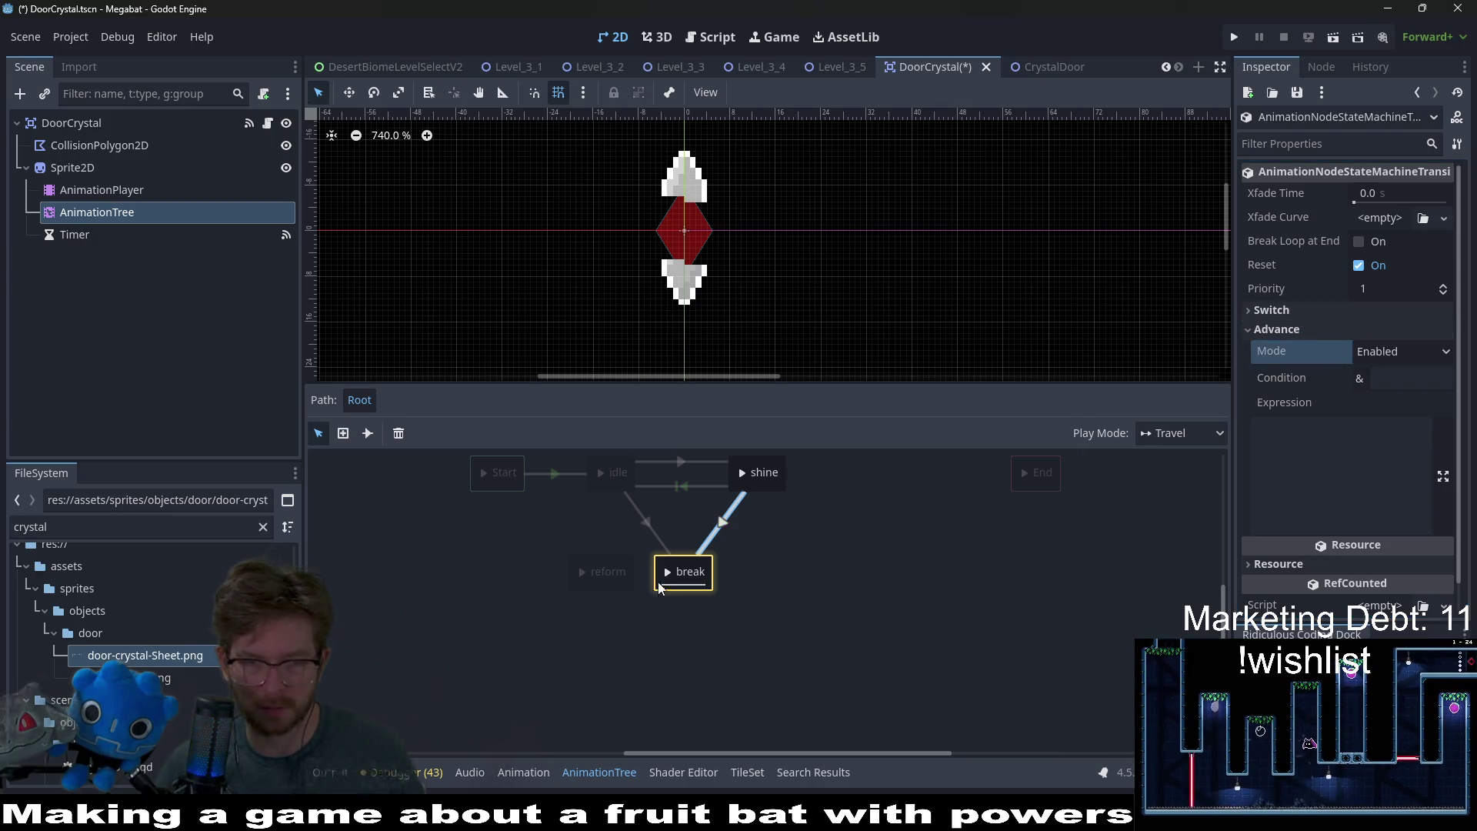
click(620, 583)
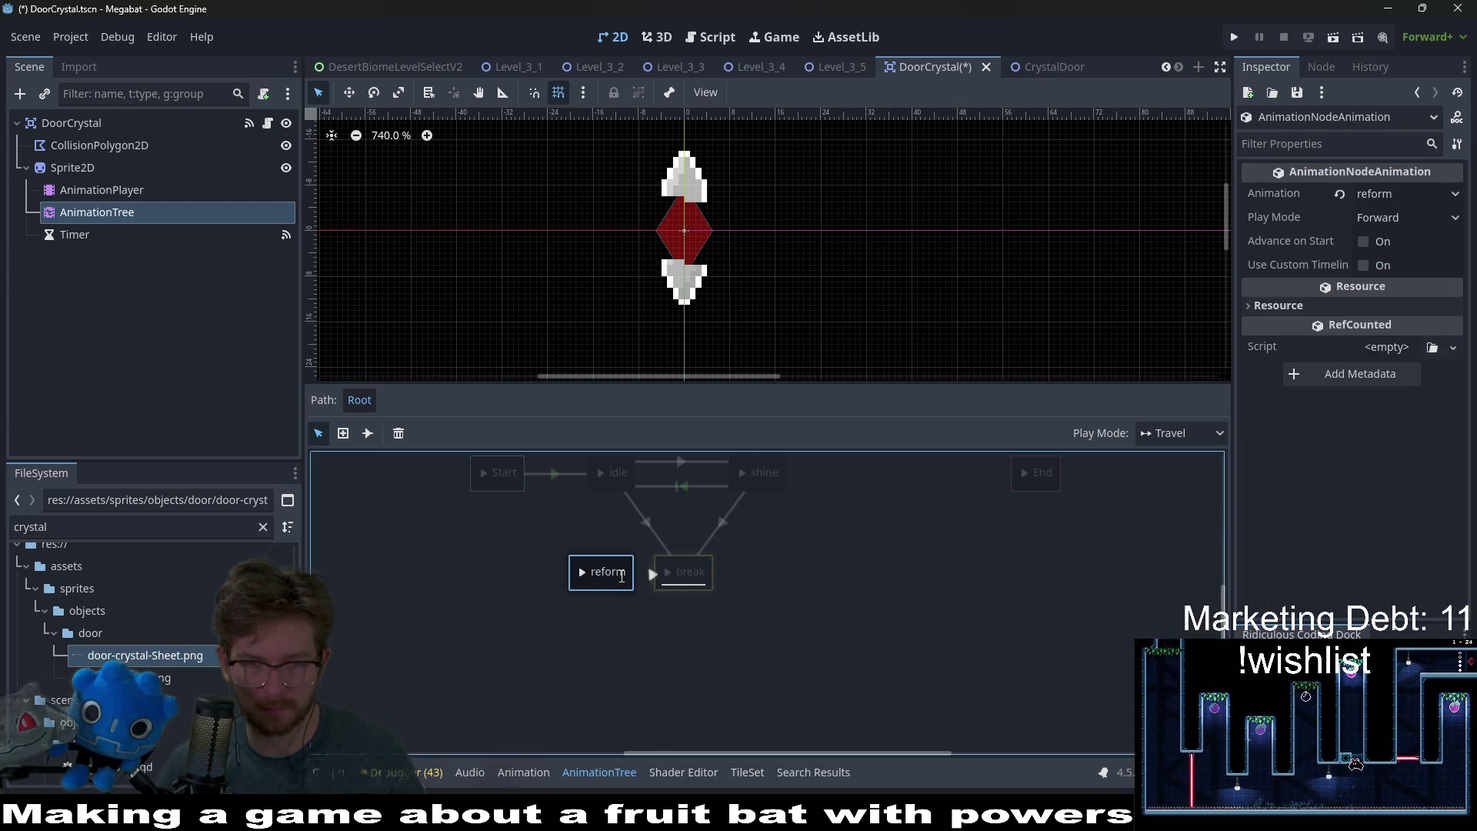
click(648, 573)
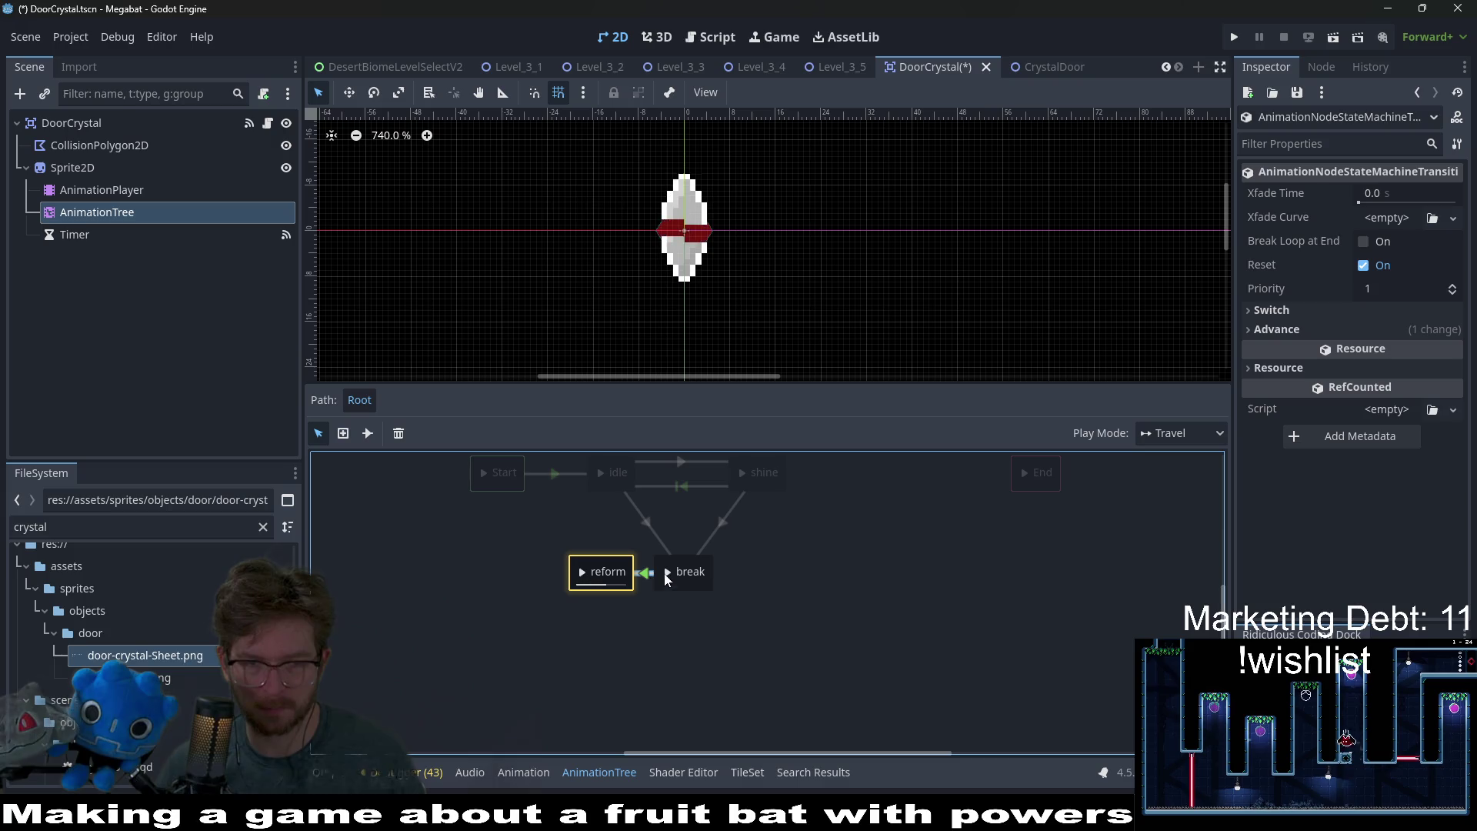
click(1306, 331)
click(1342, 352)
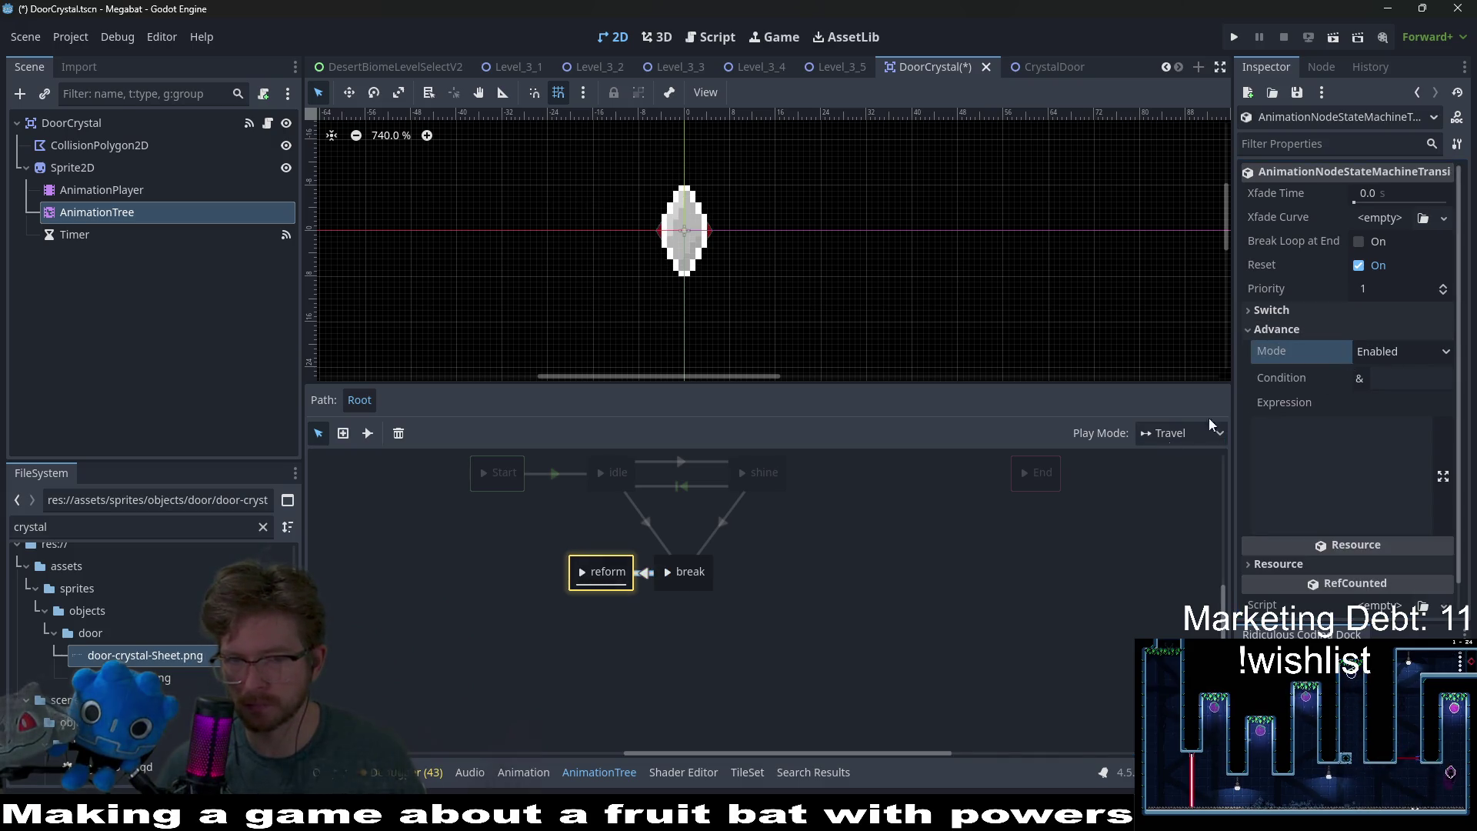
- Add a reform→idle transition and reposition the break and reform states
drag(609, 569, 611, 473)
drag(699, 584, 701, 652)
mouse_move(600, 584)
mouse_down()
mouse_move(547, 592)
mouse_move(543, 576)
mouse_up()
click(575, 523)
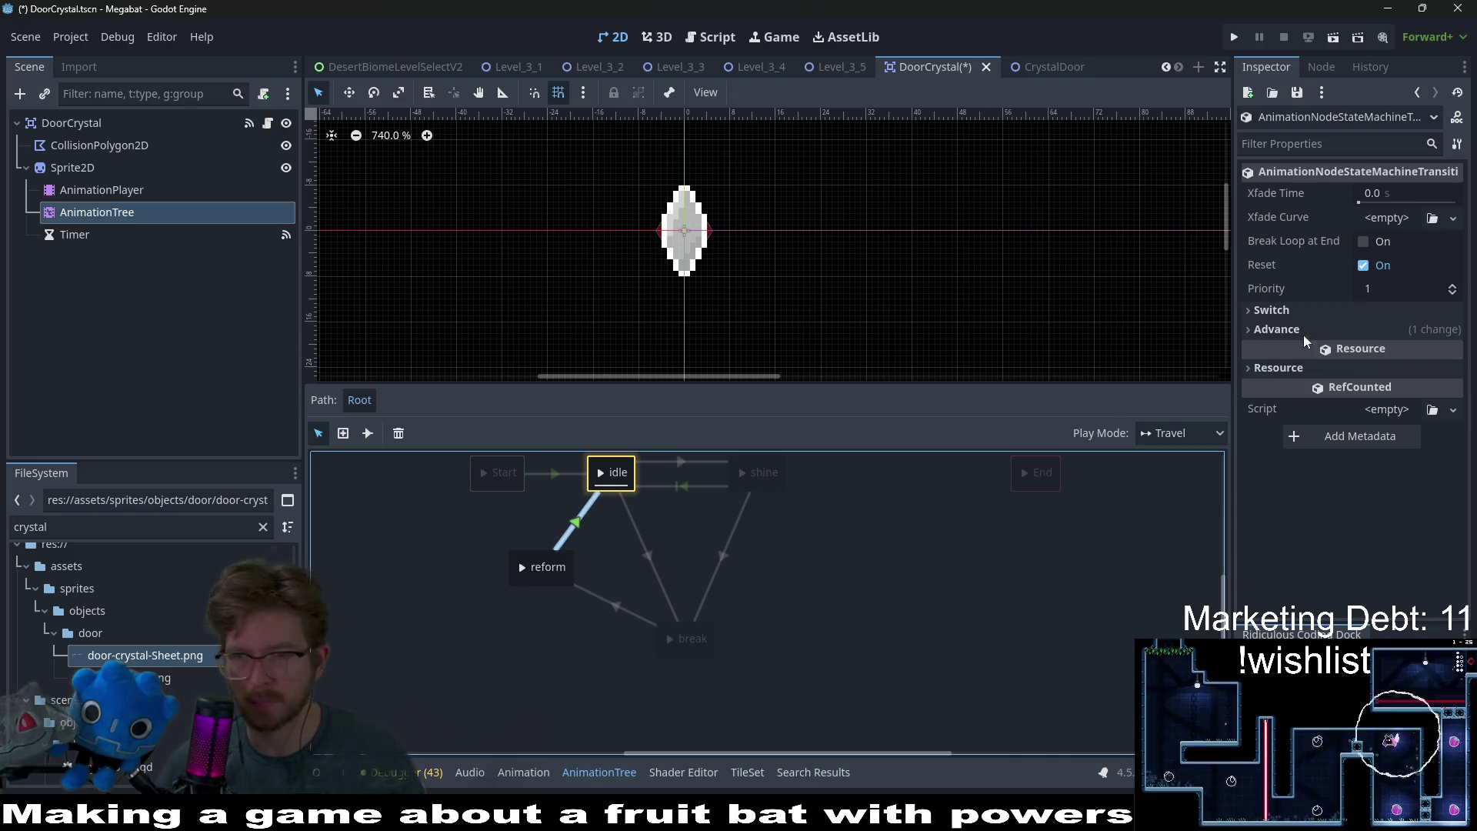
- Set the reform→idle switch mode to At End and save the DoorCrystal scene
click(1345, 307)
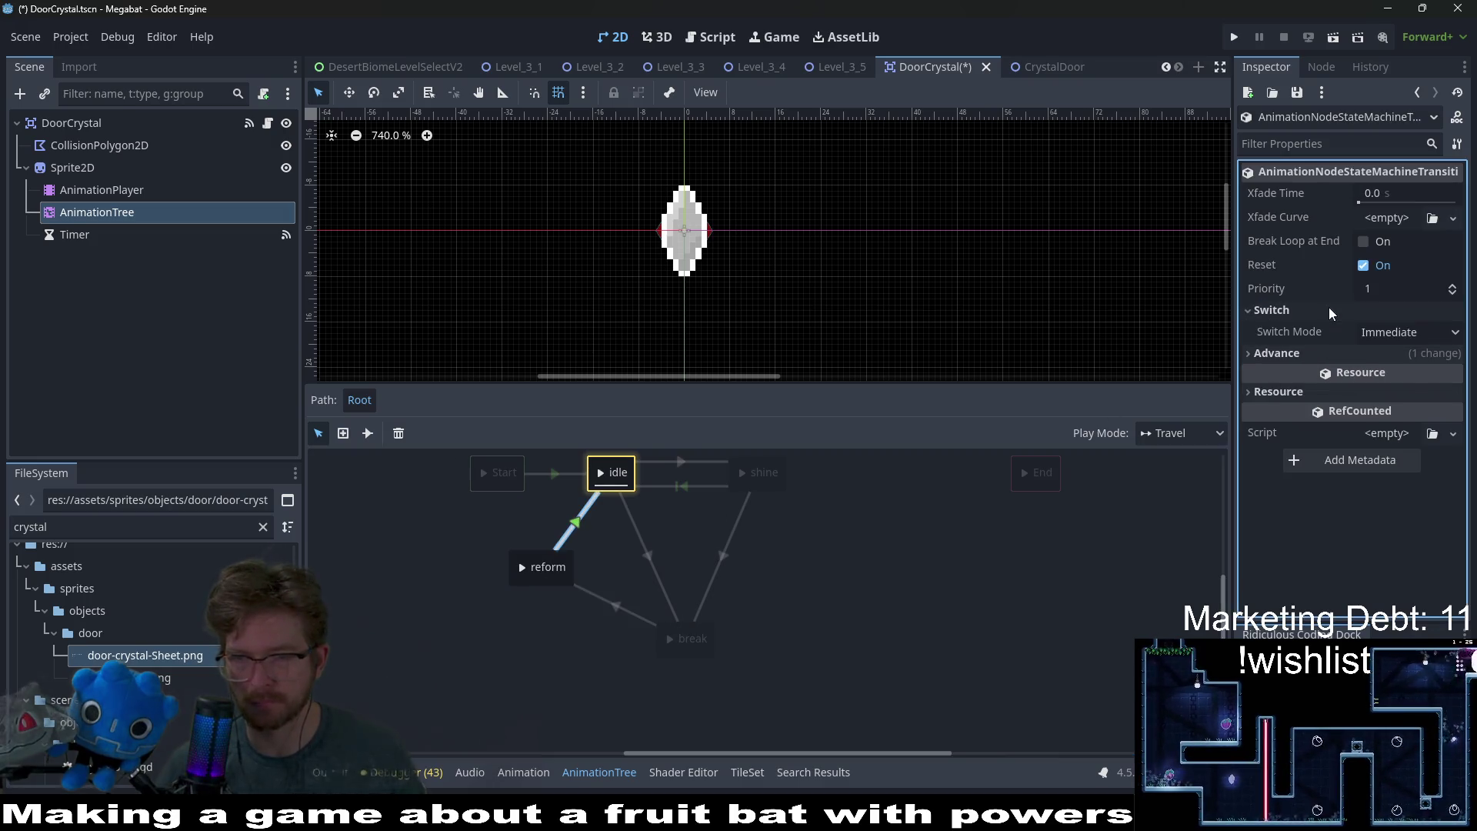
click(1382, 329)
click(1384, 396)
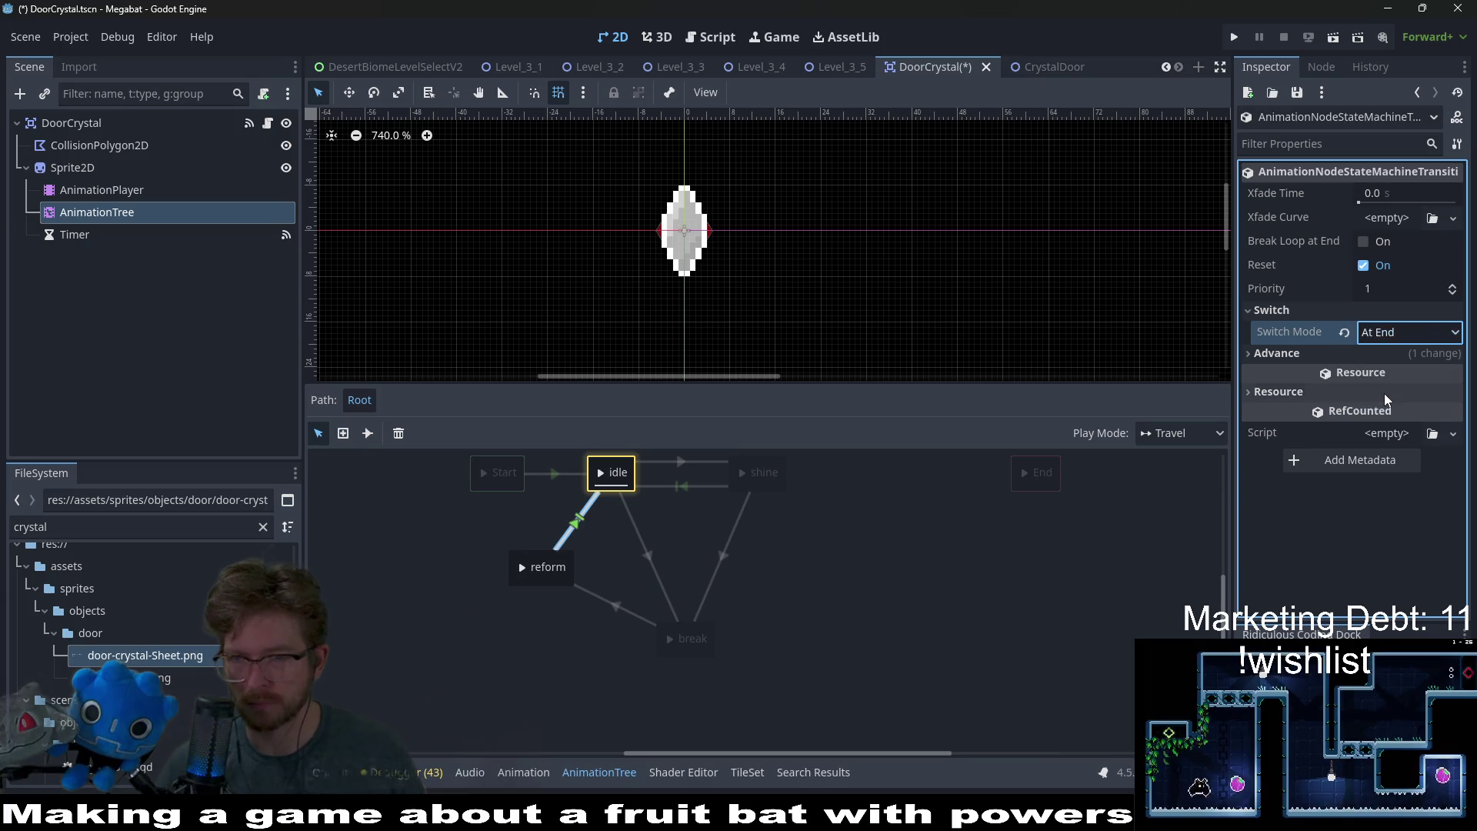
click(1265, 354)
click(1265, 353)
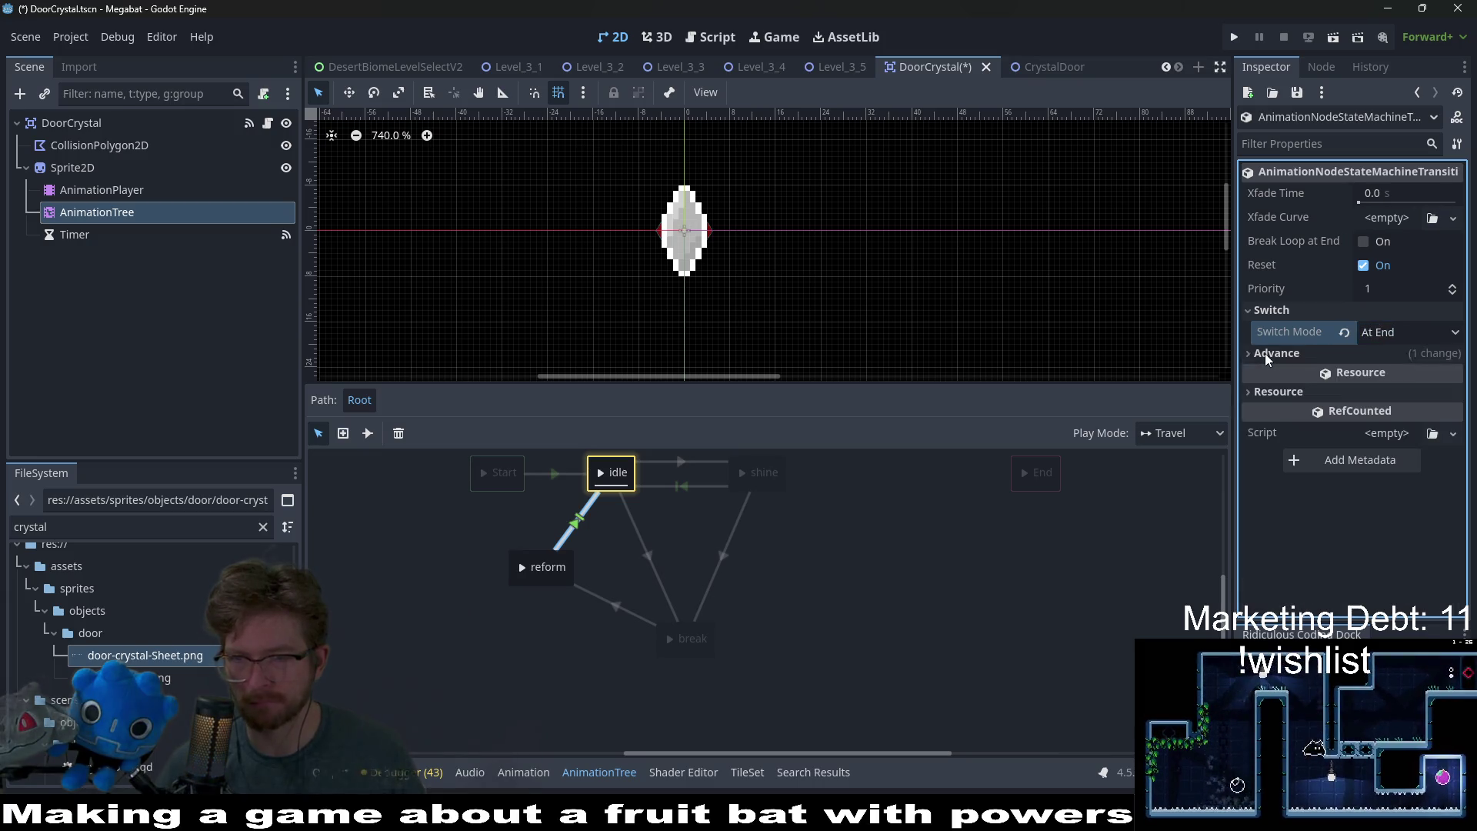
key(ctrl+s)
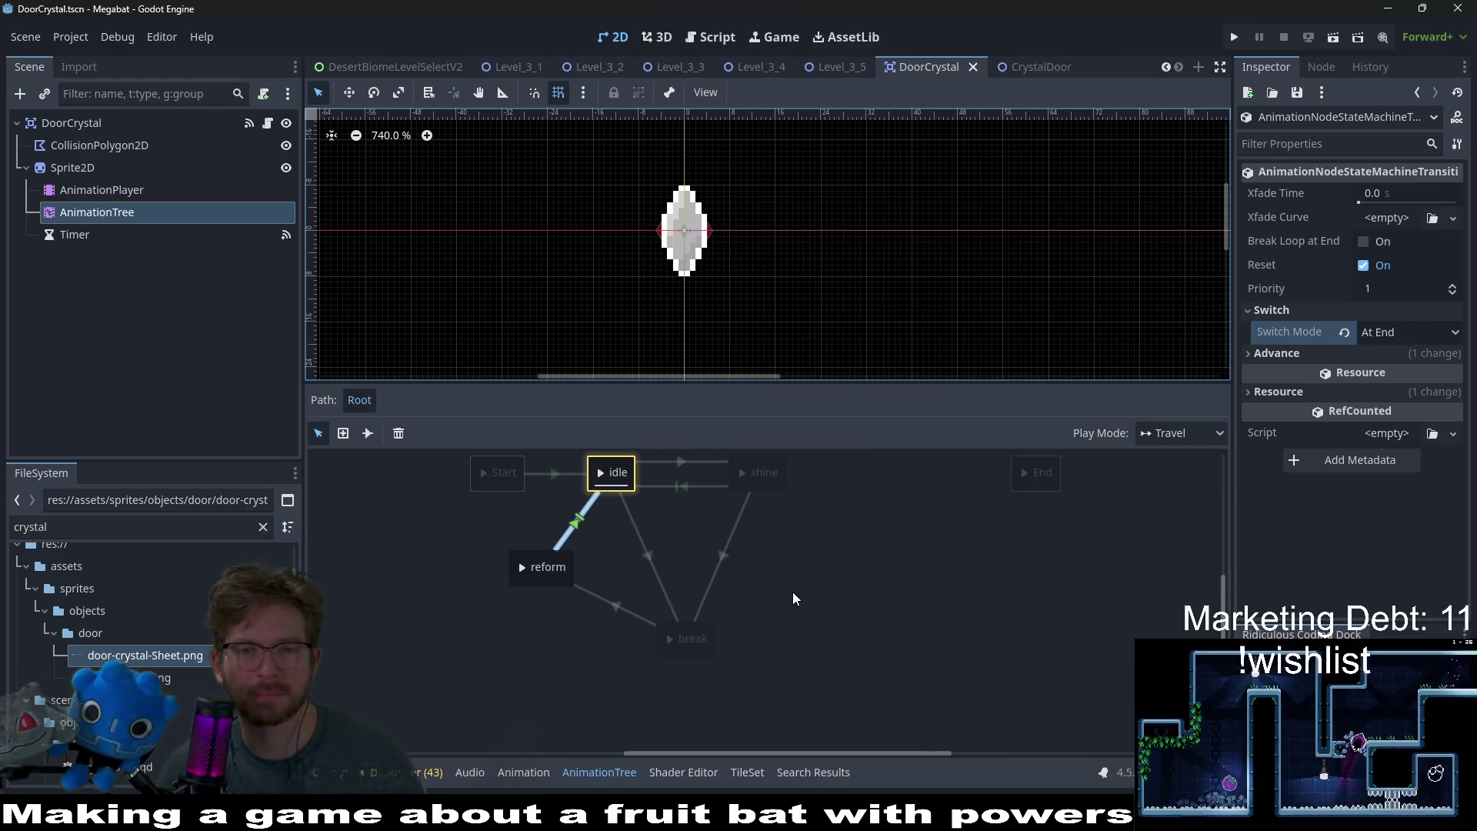
- Move reform level with break, check the AnimationPlayer's animation list, and open DoorCrystal.gd
drag(560, 579, 560, 652)
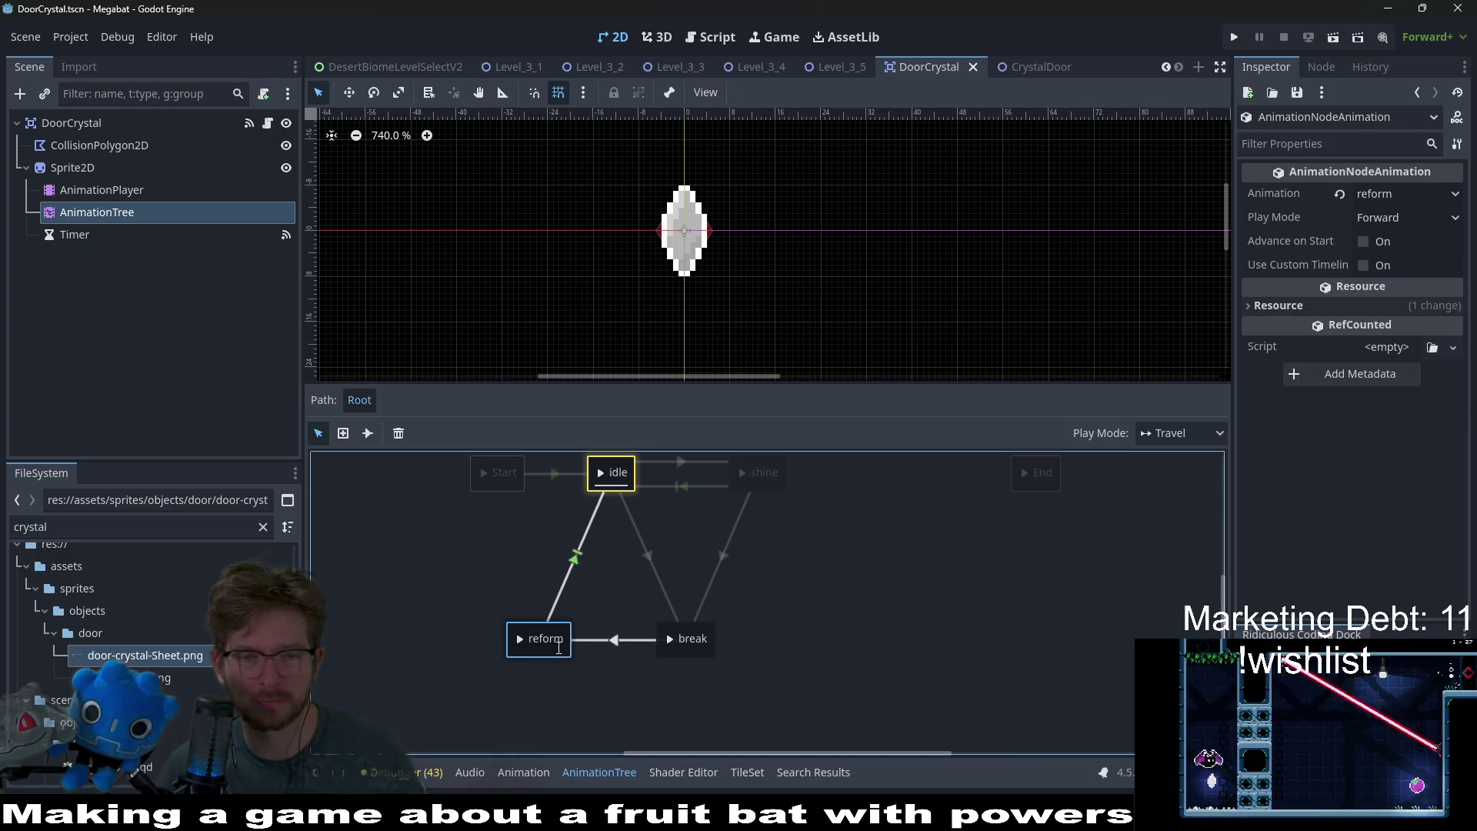
drag(558, 645, 561, 645)
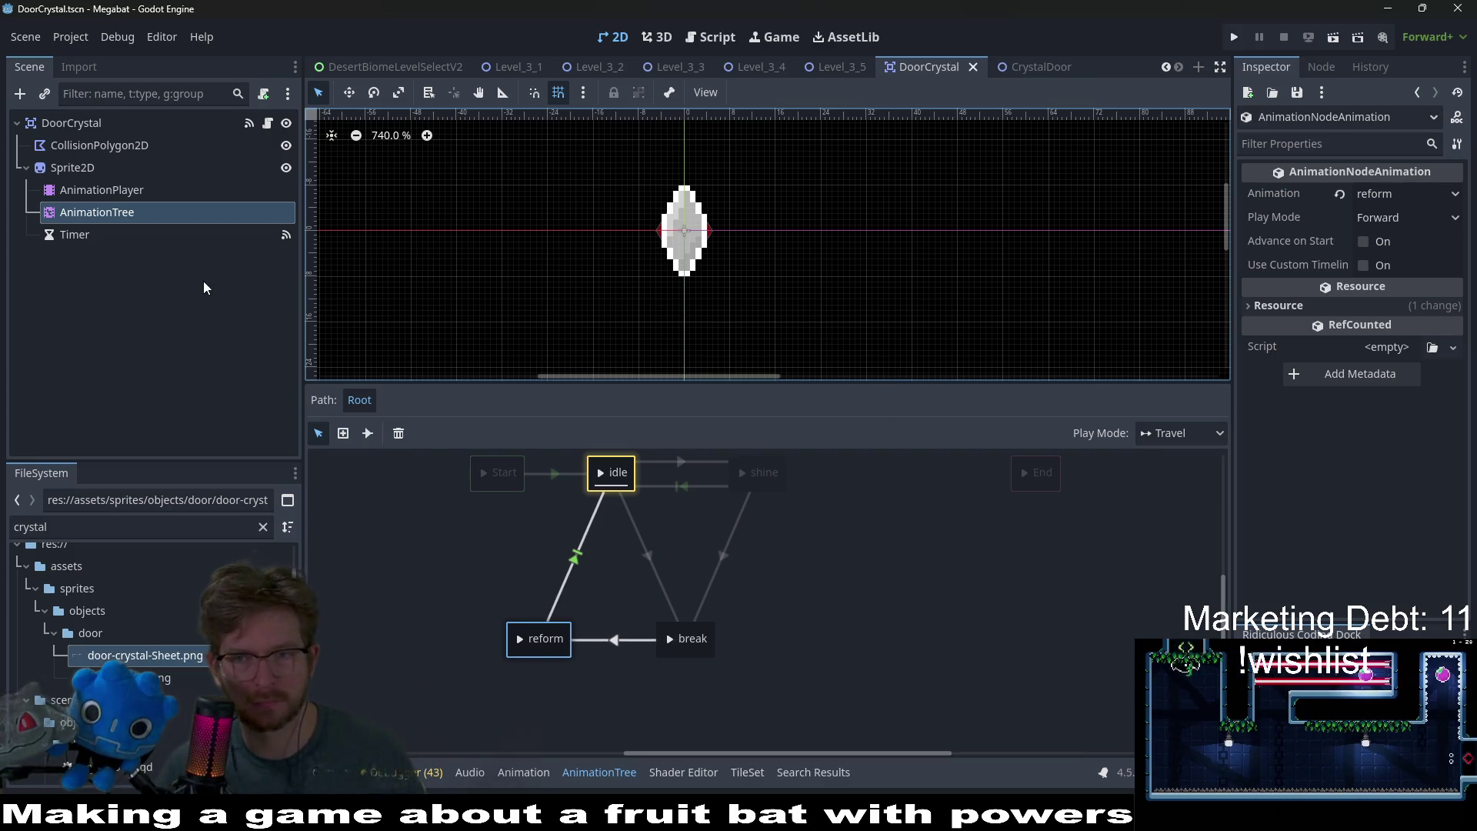
click(125, 190)
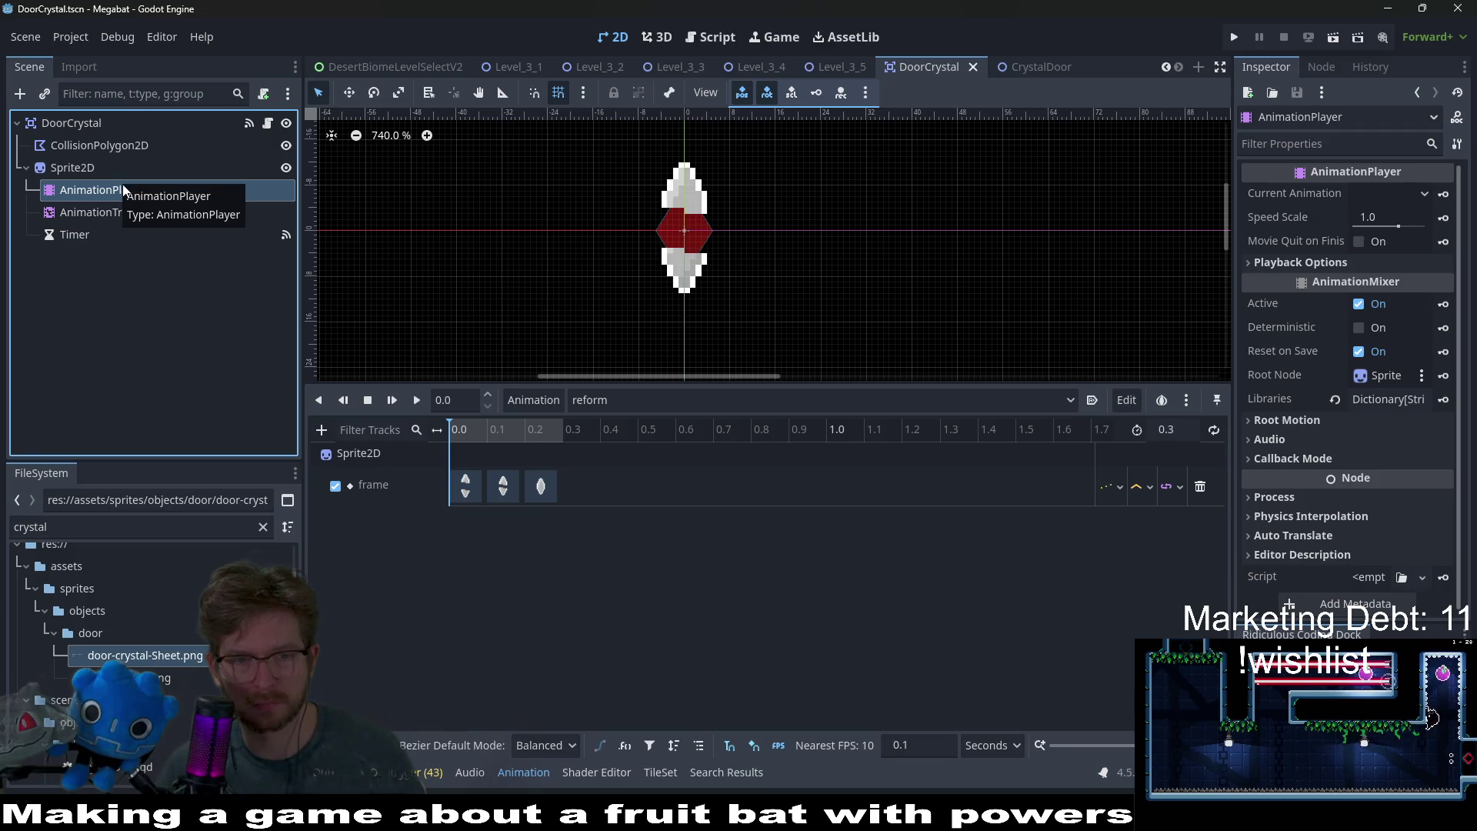
click(601, 394)
click(601, 393)
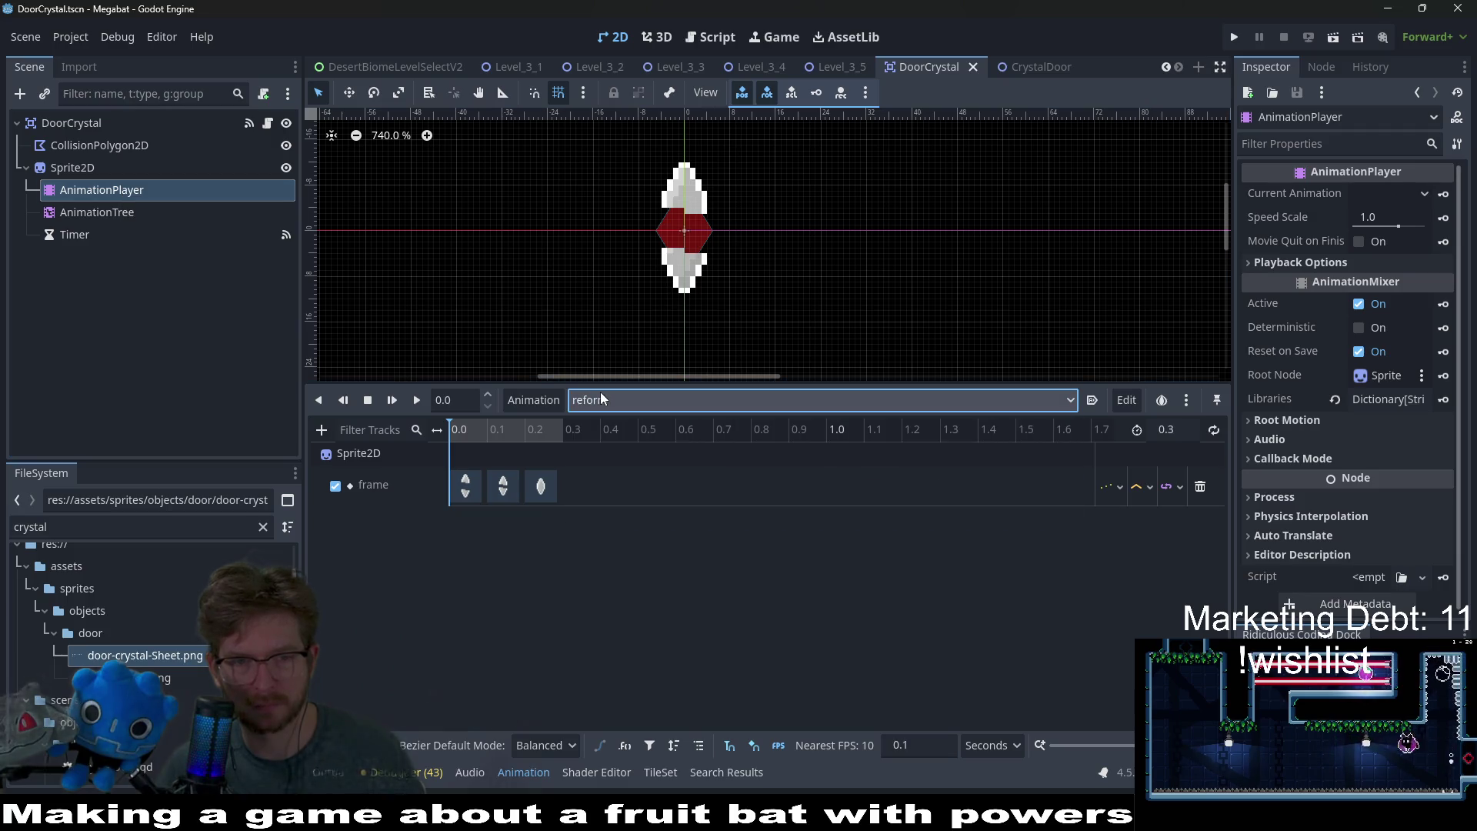
click(603, 403)
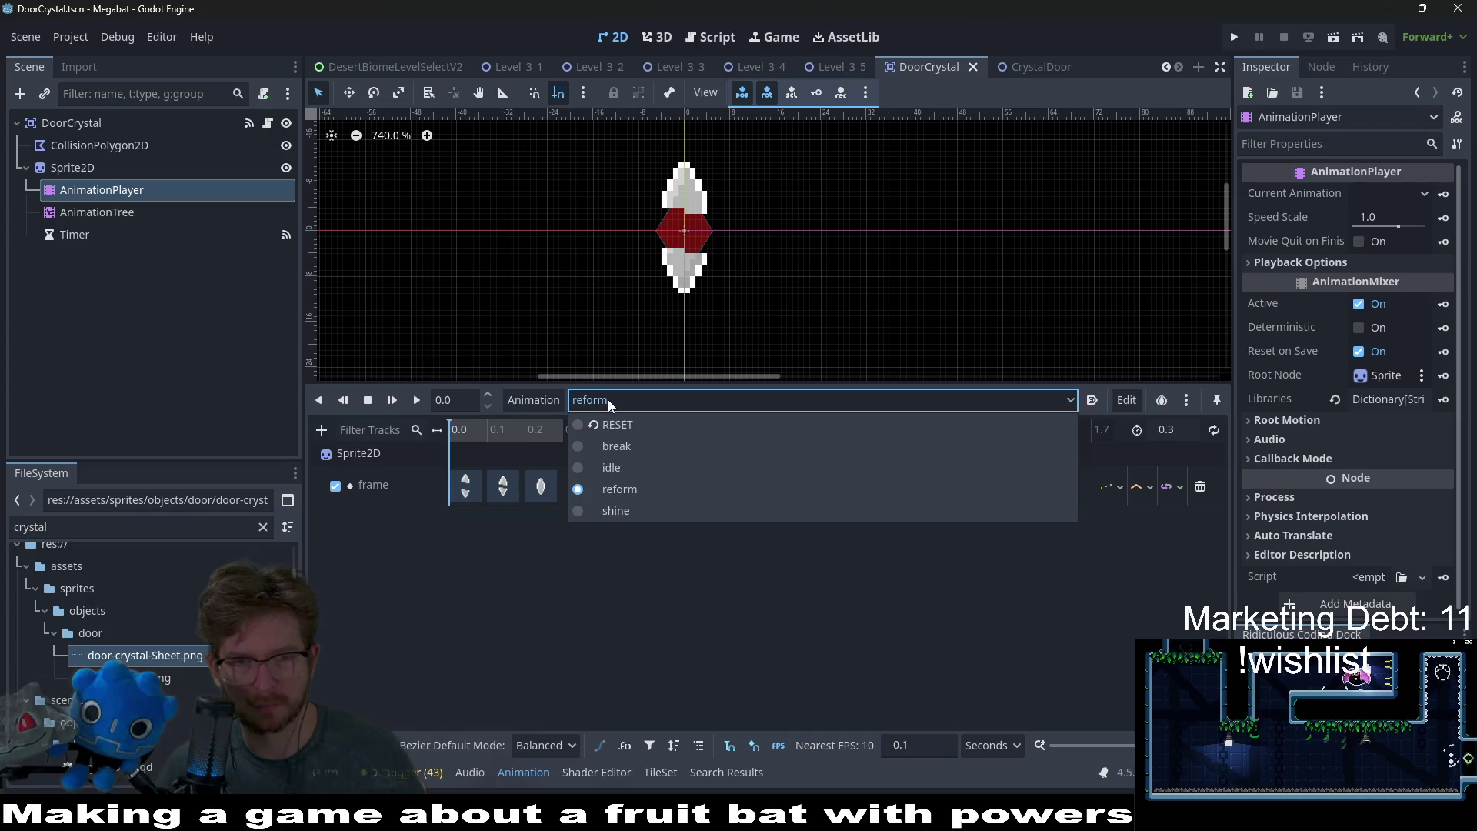
click(602, 403)
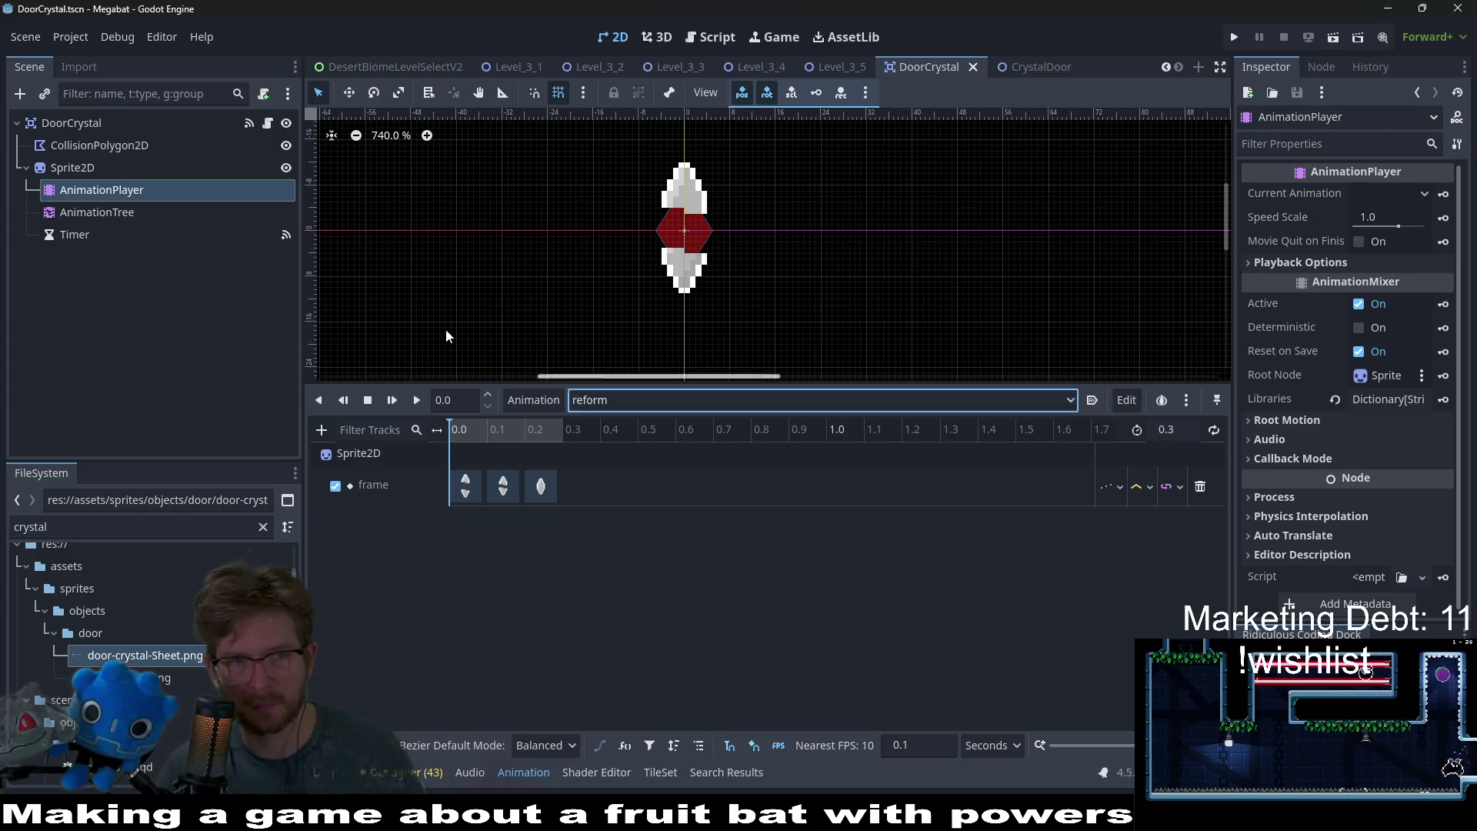
click(267, 123)
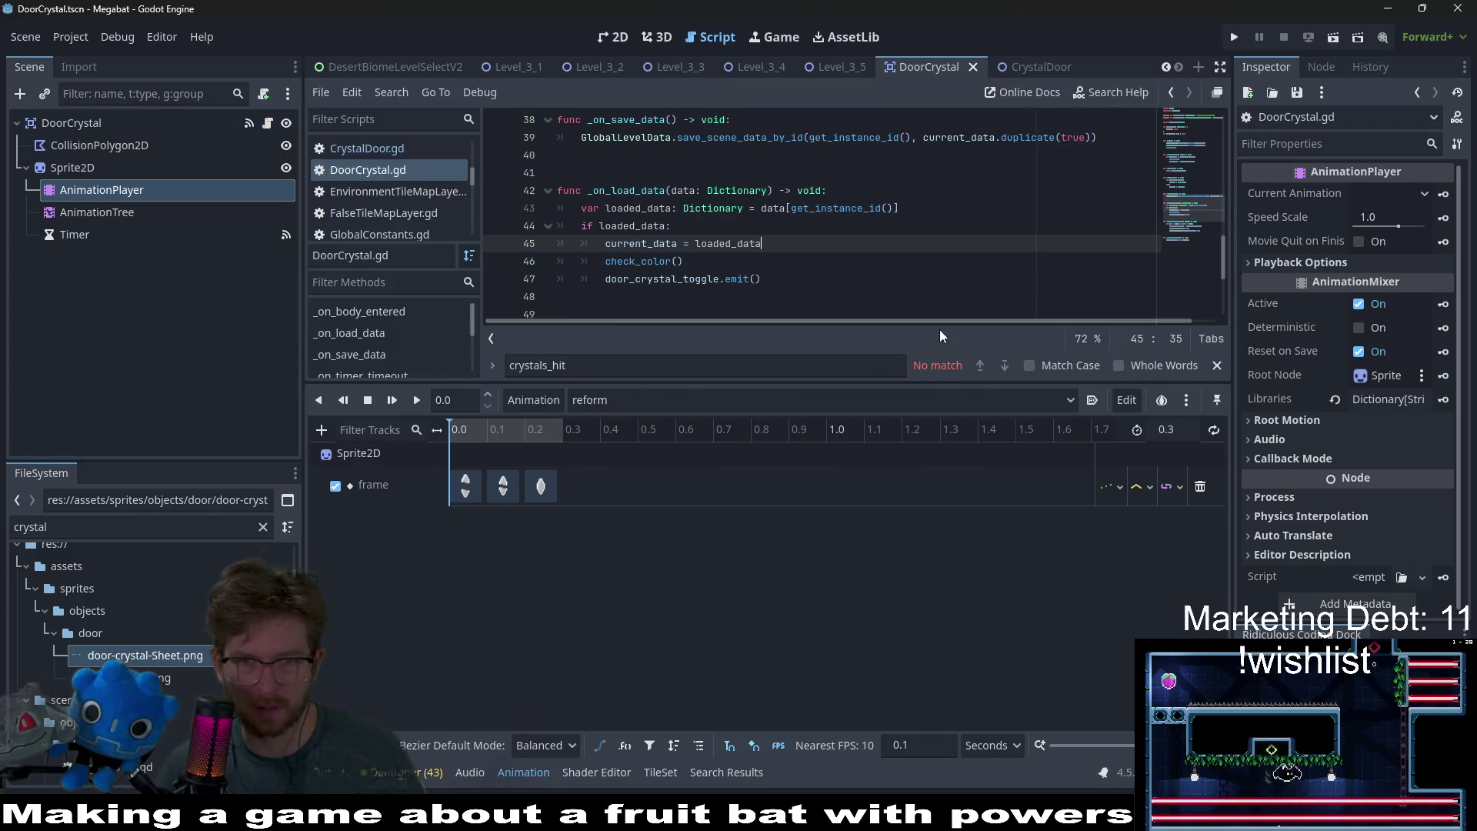
drag(940, 384, 968, 611)
click(923, 367)
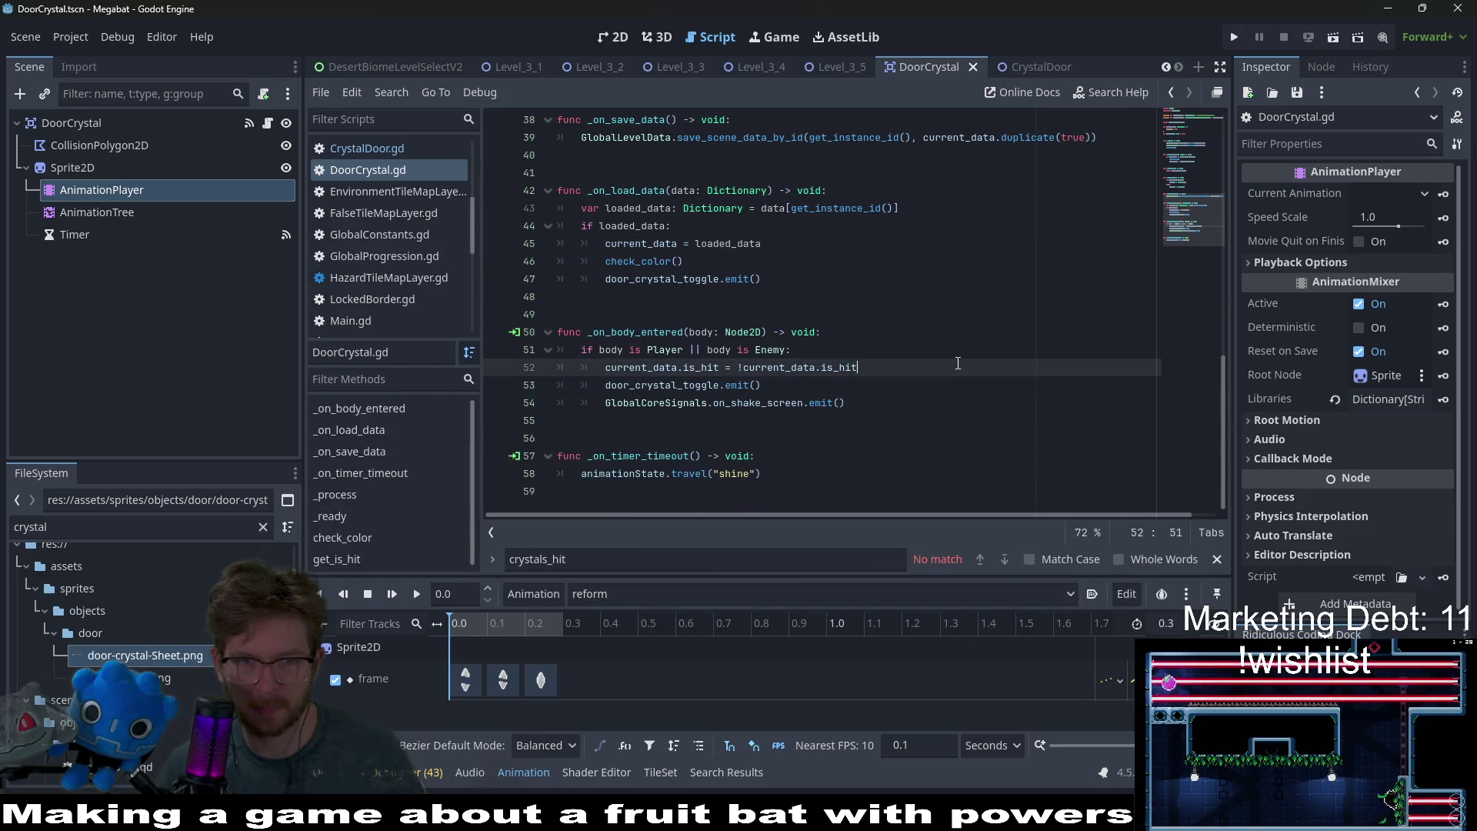
scroll(876, 318, up, 12)
double_click(662, 225)
scroll(901, 332, down, 9)
scroll(900, 333, up, 9)
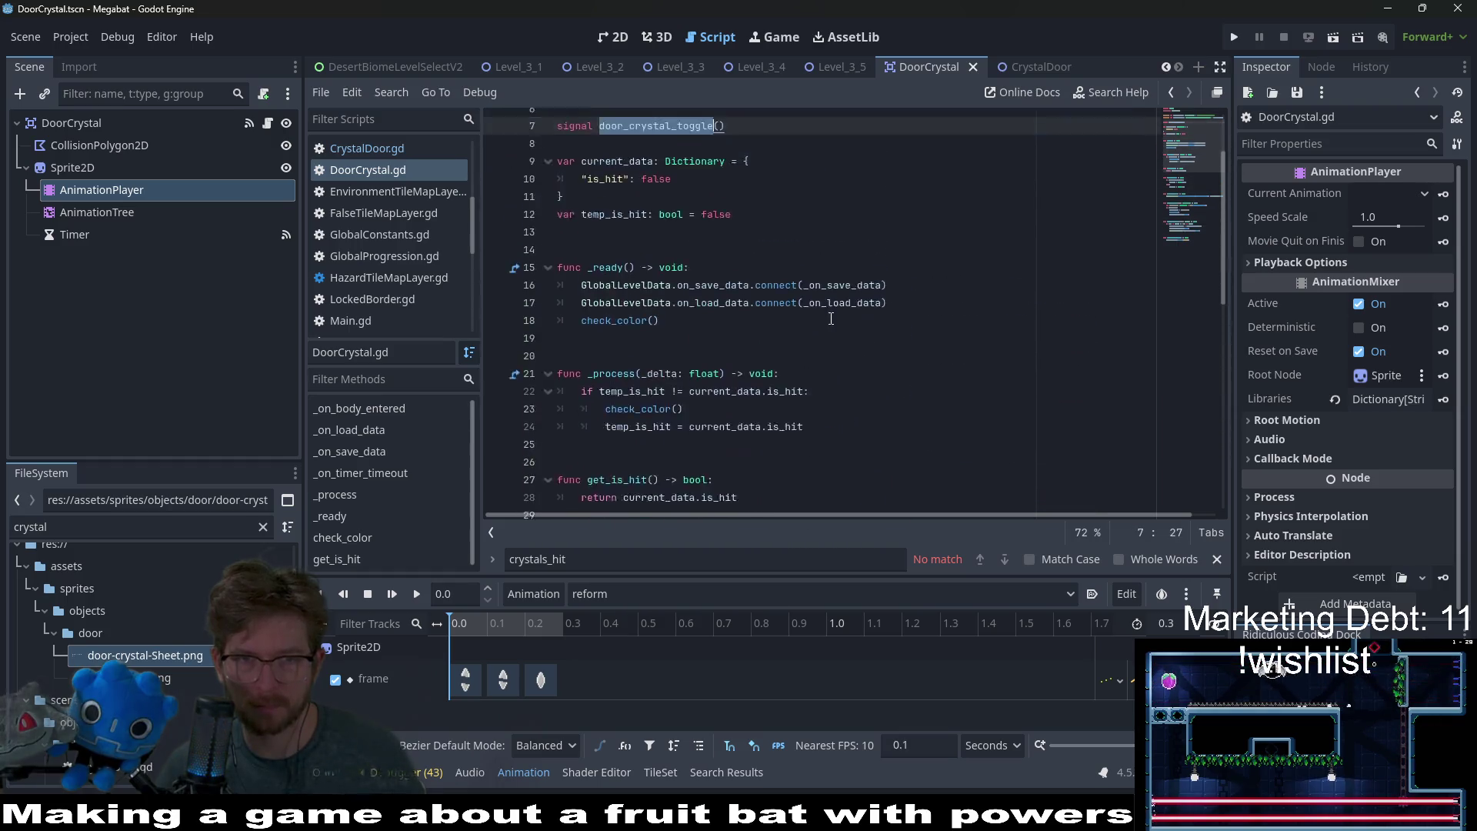
click(714, 194)
double_click(713, 193)
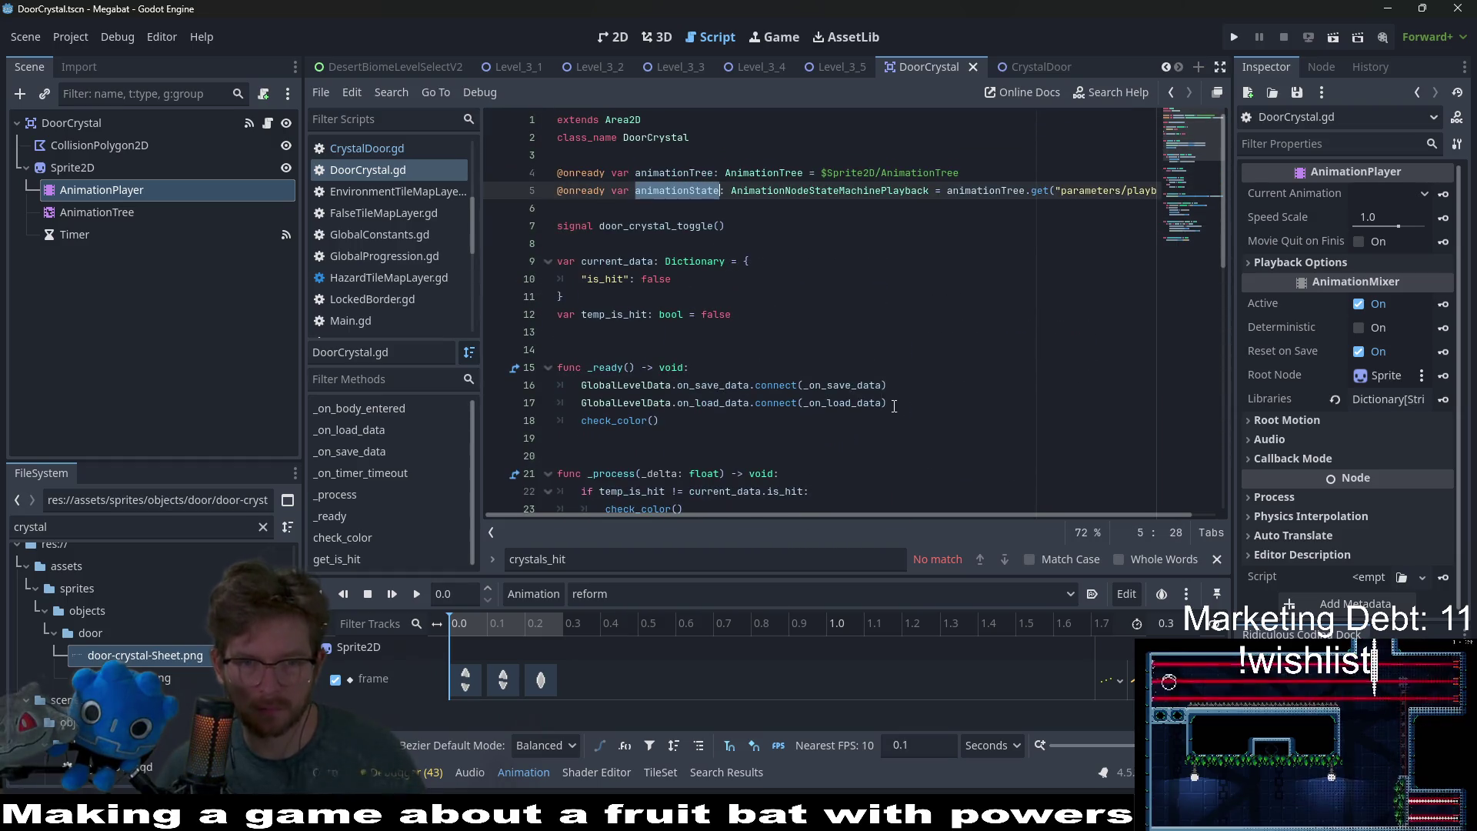
scroll(866, 459, down, 12)
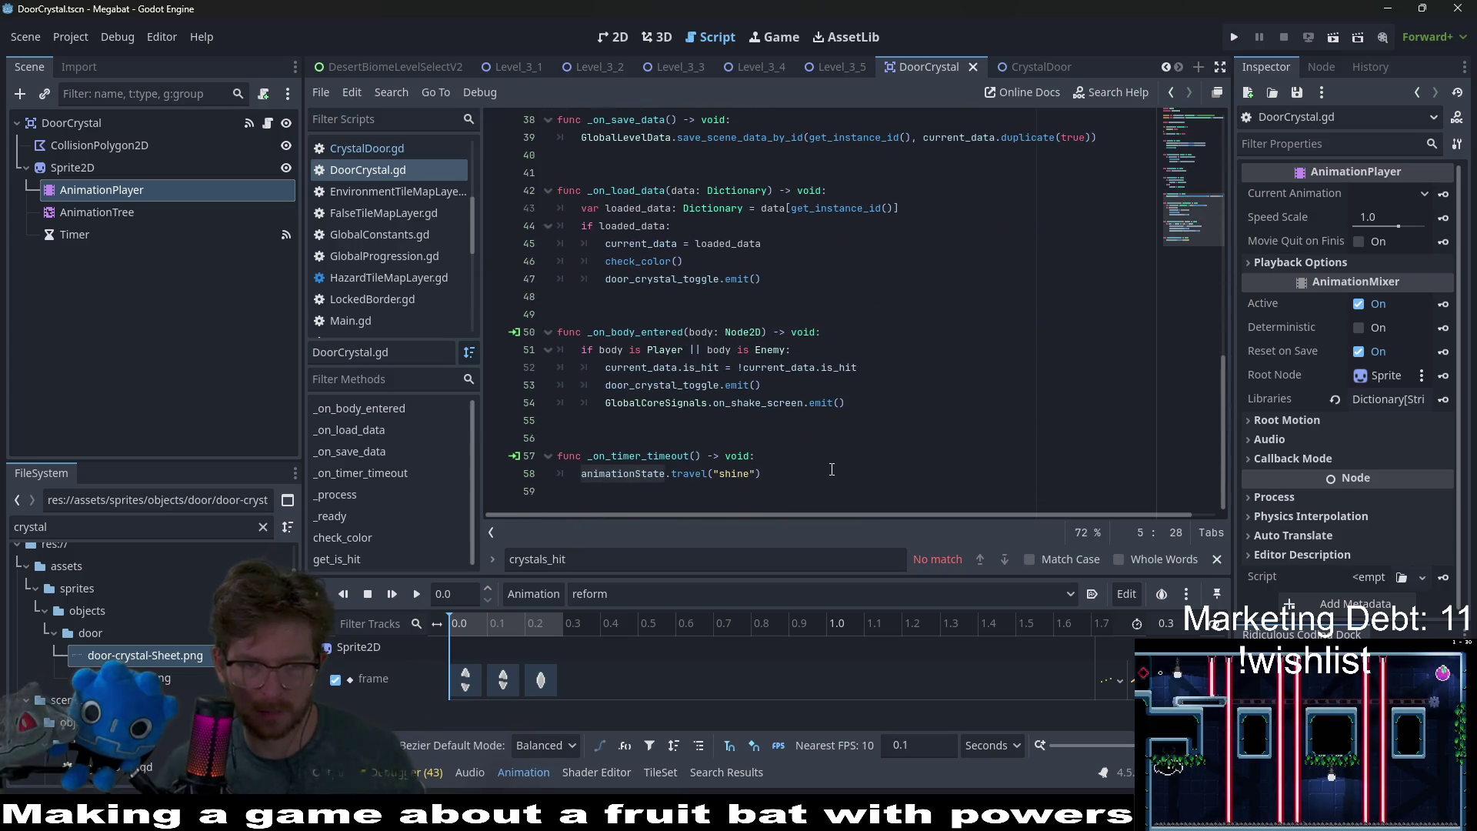
mouse_move(825, 410)
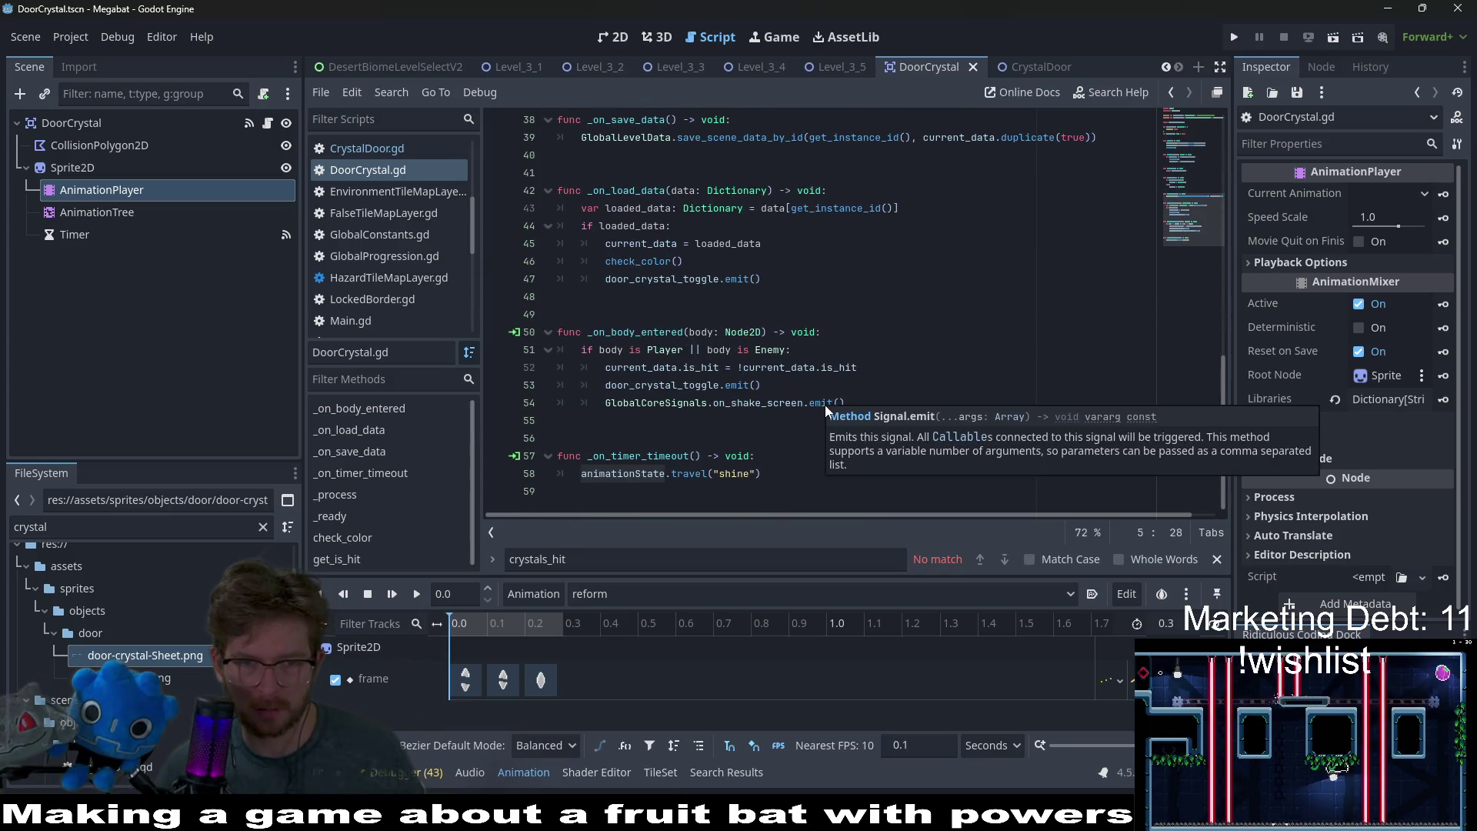
click(762, 459)
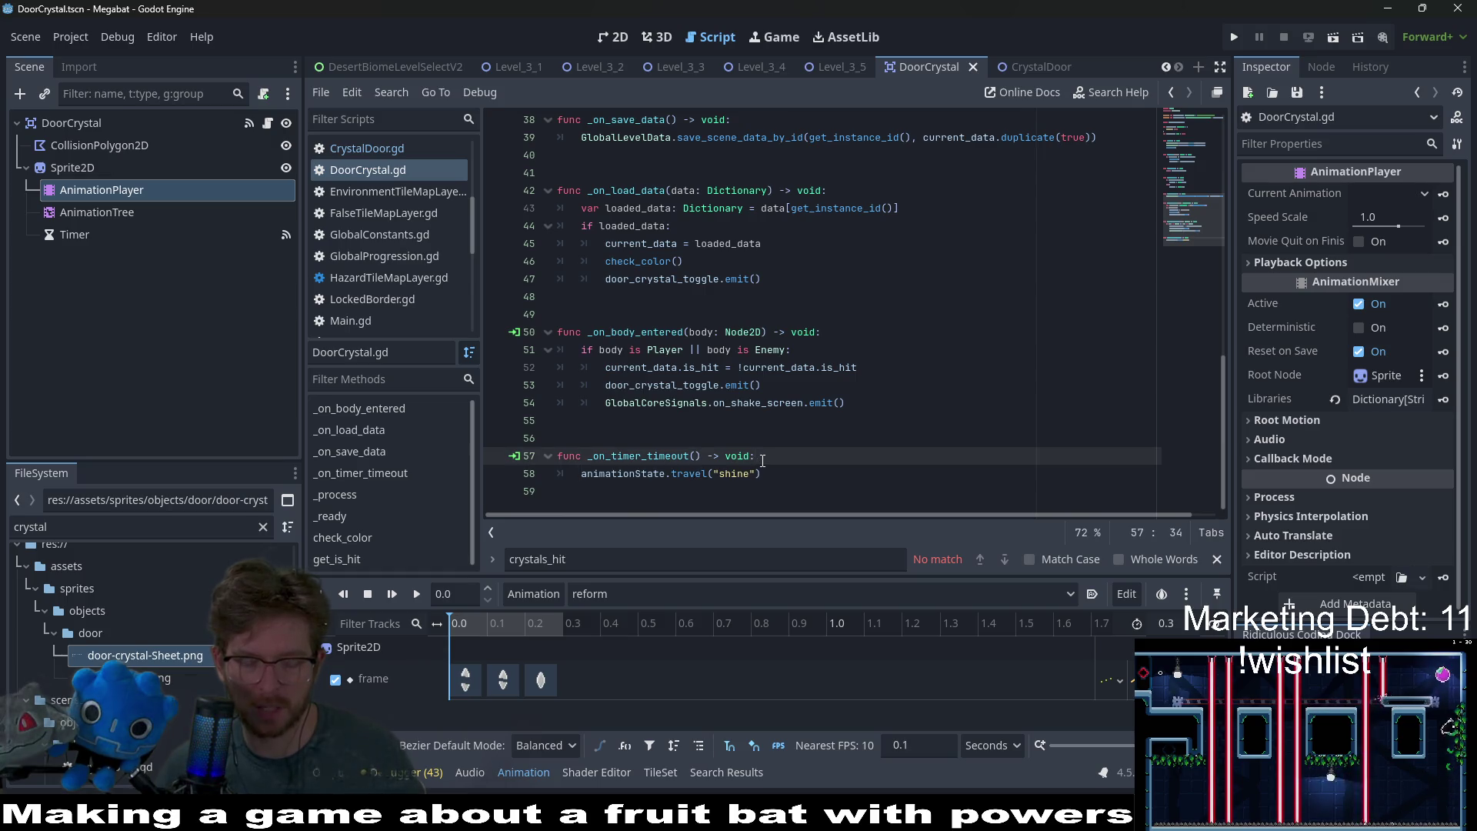
key(Return)
text(if )
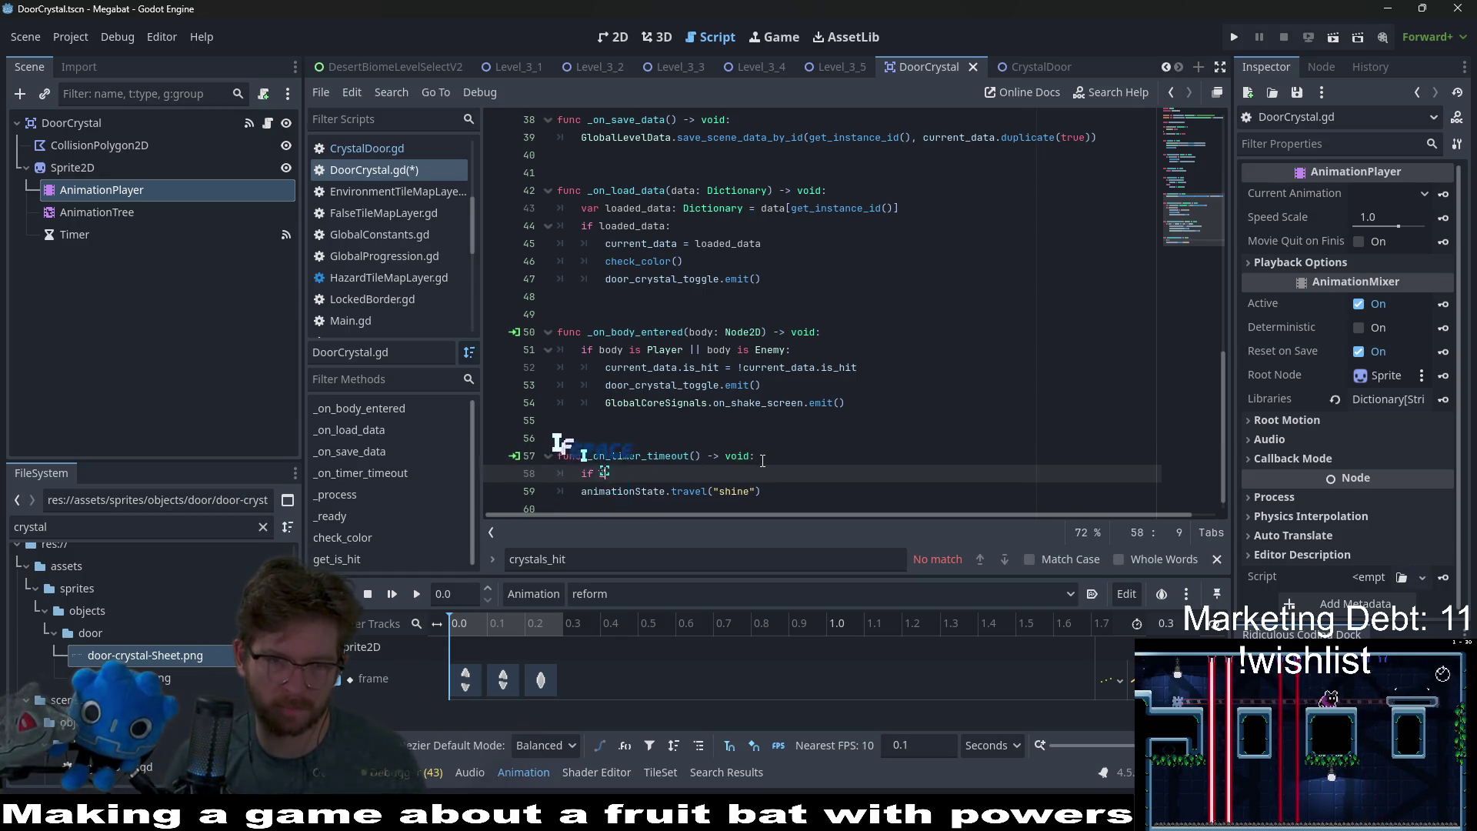
text(is_)
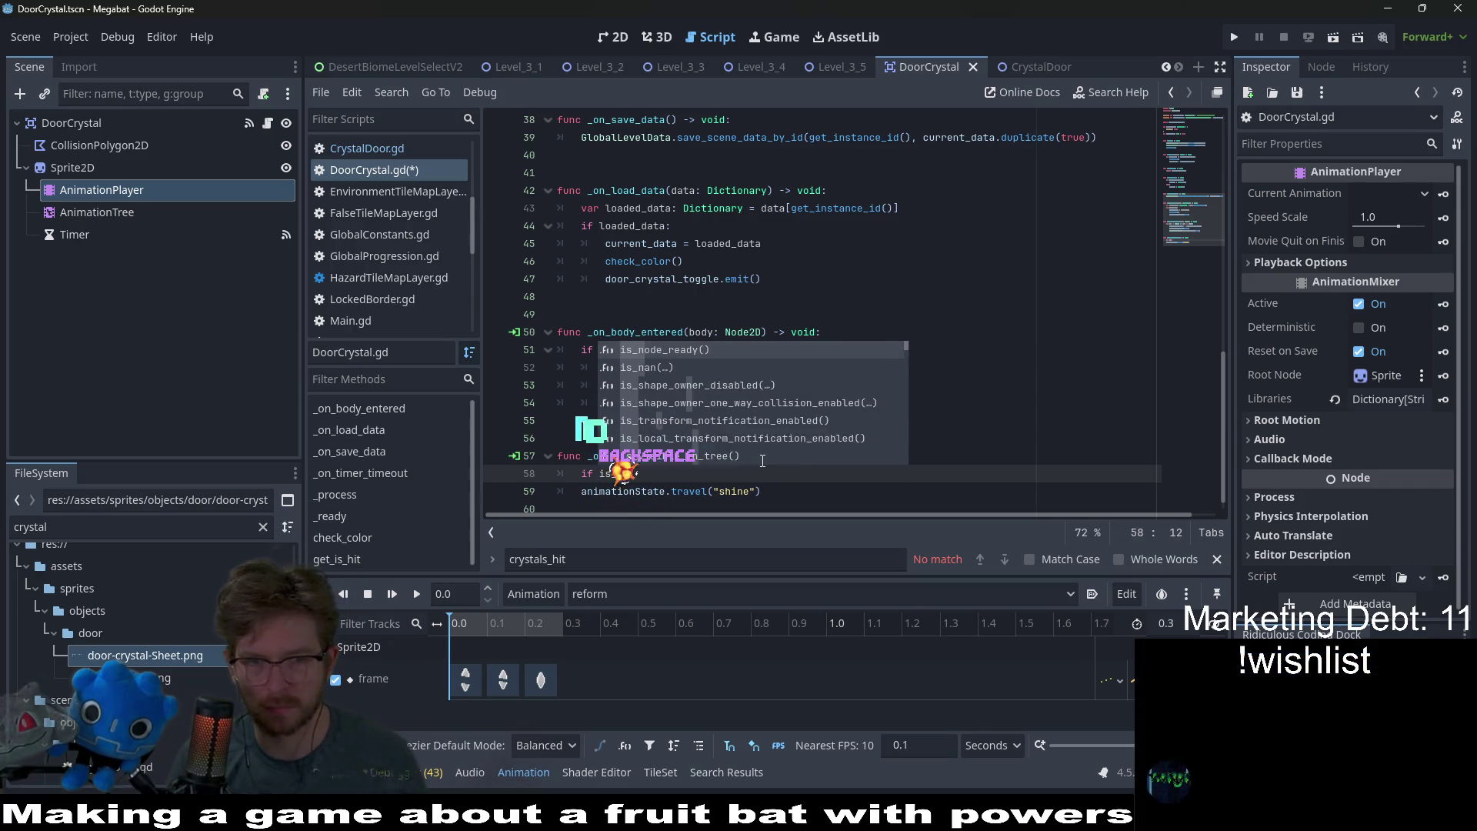
key(BackSpace)
key(BackSpace)
key(BackSpace)
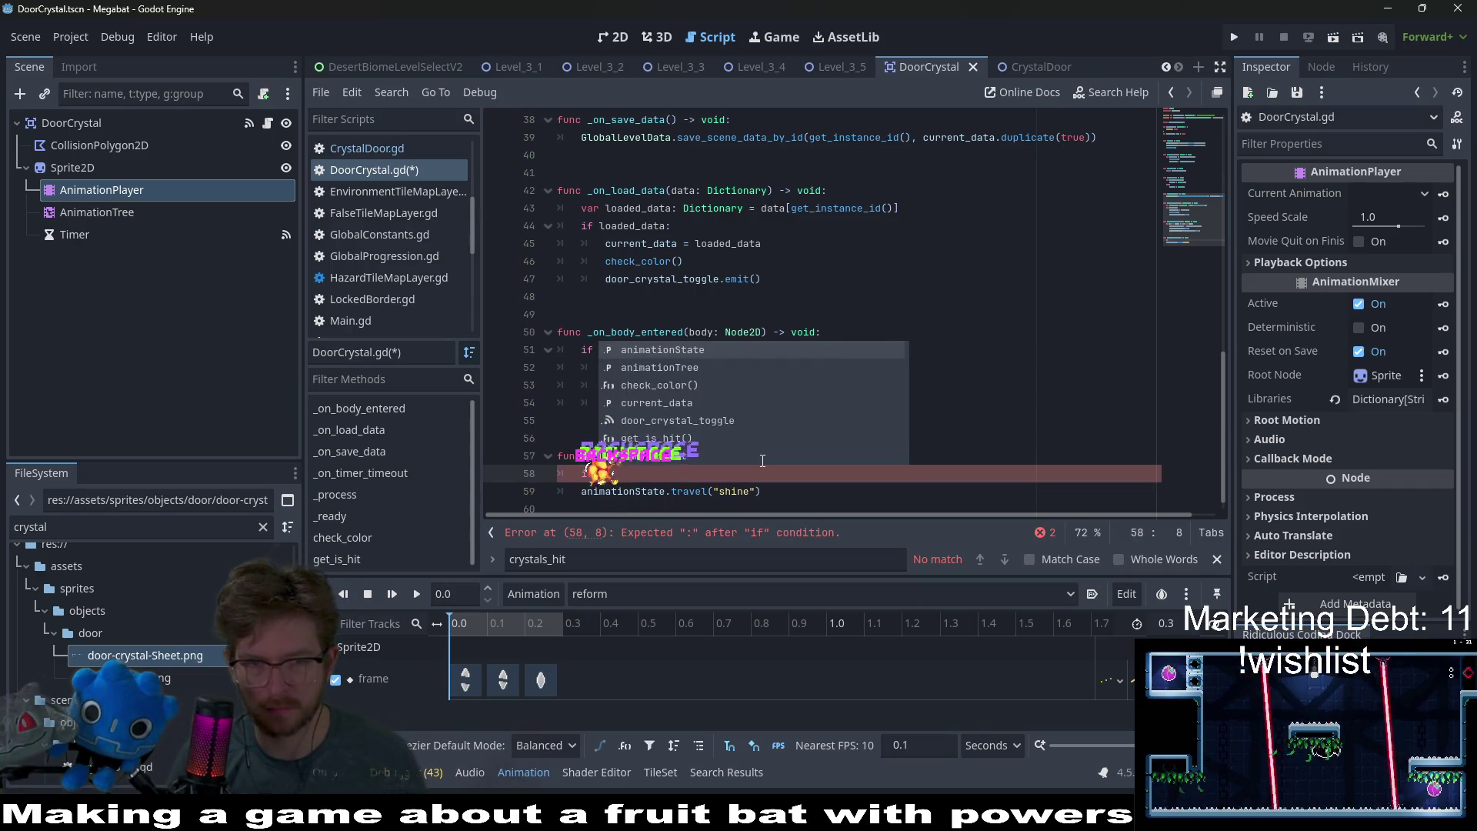
text(curren)
key(Return)
text(.)
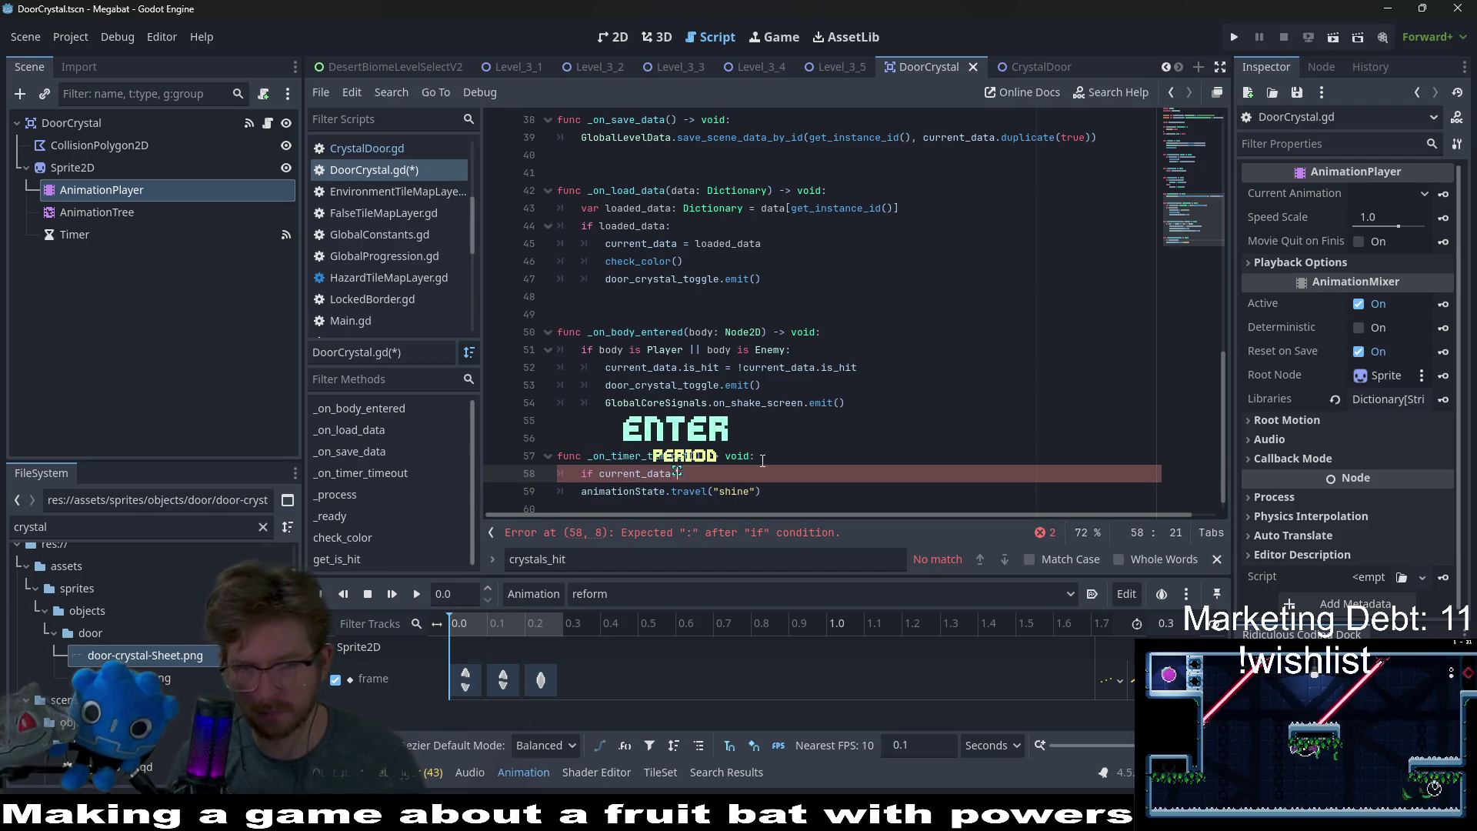
text(is_hit:)
click(583, 491)
key(Tab)
click(600, 474)
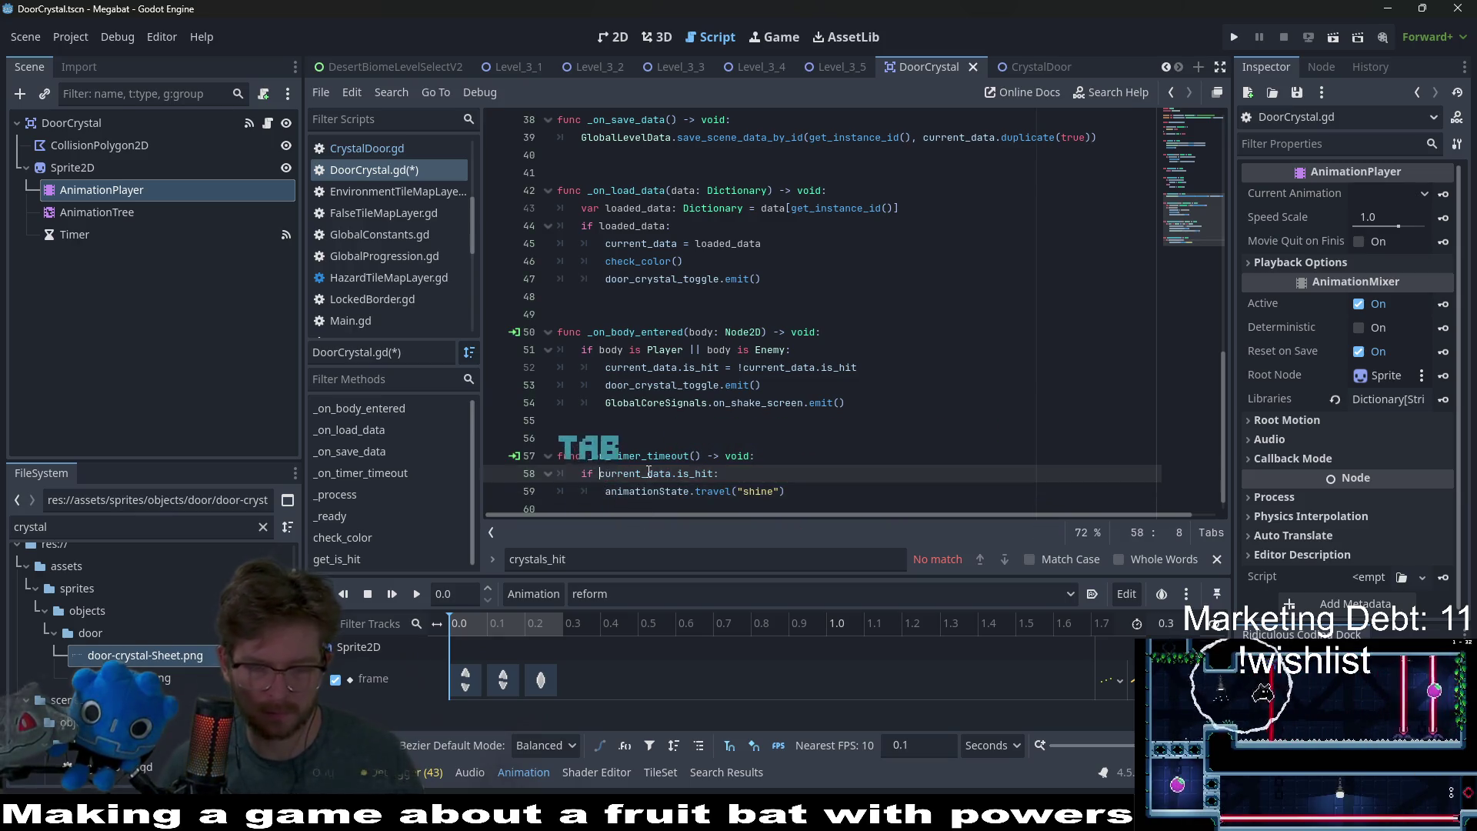
text(!)
click(874, 434)
key(ctrl+s)
scroll(870, 427, up, 1)
scroll(823, 377, down, 1)
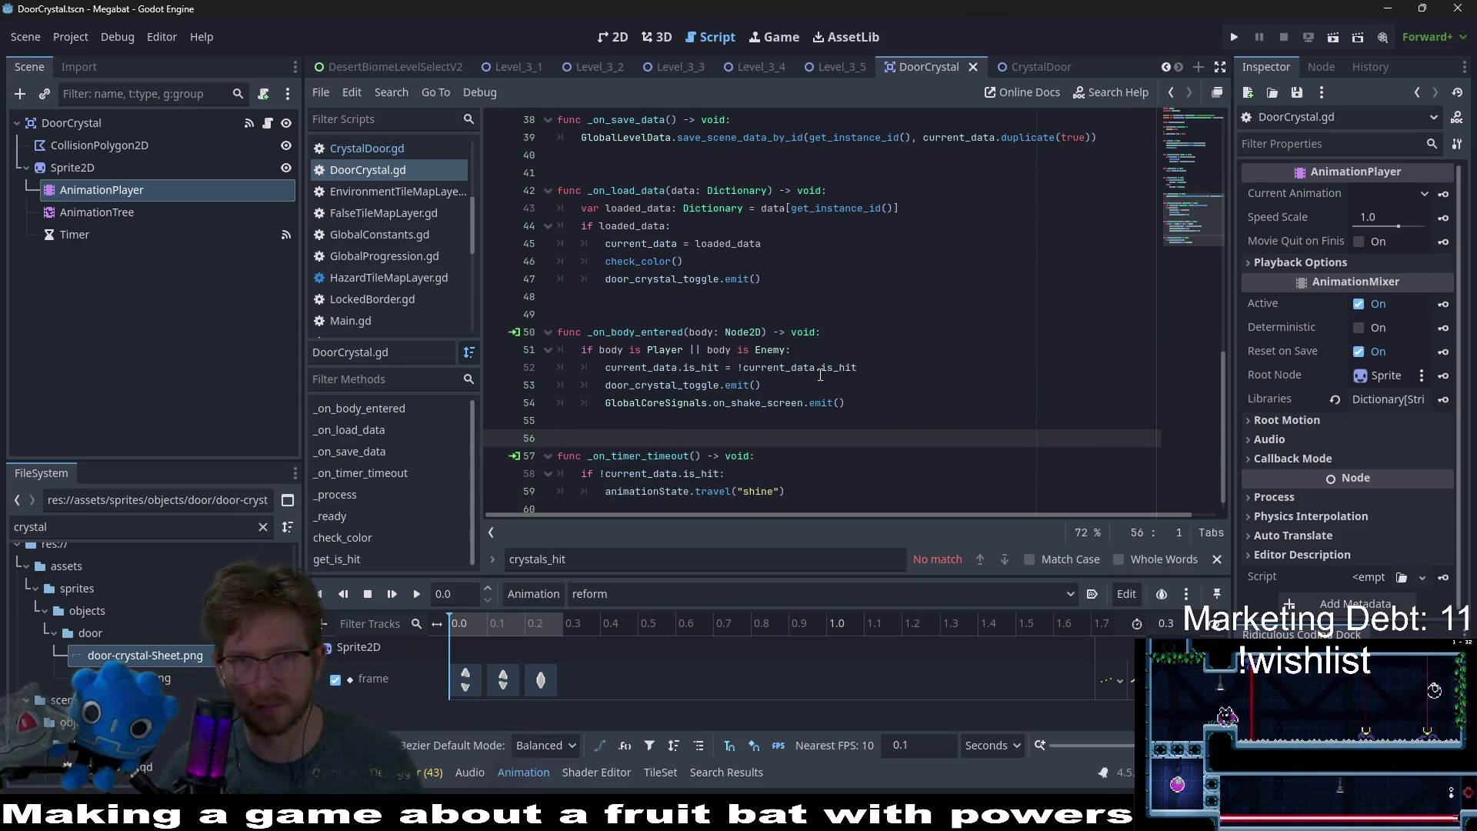
click(715, 263)
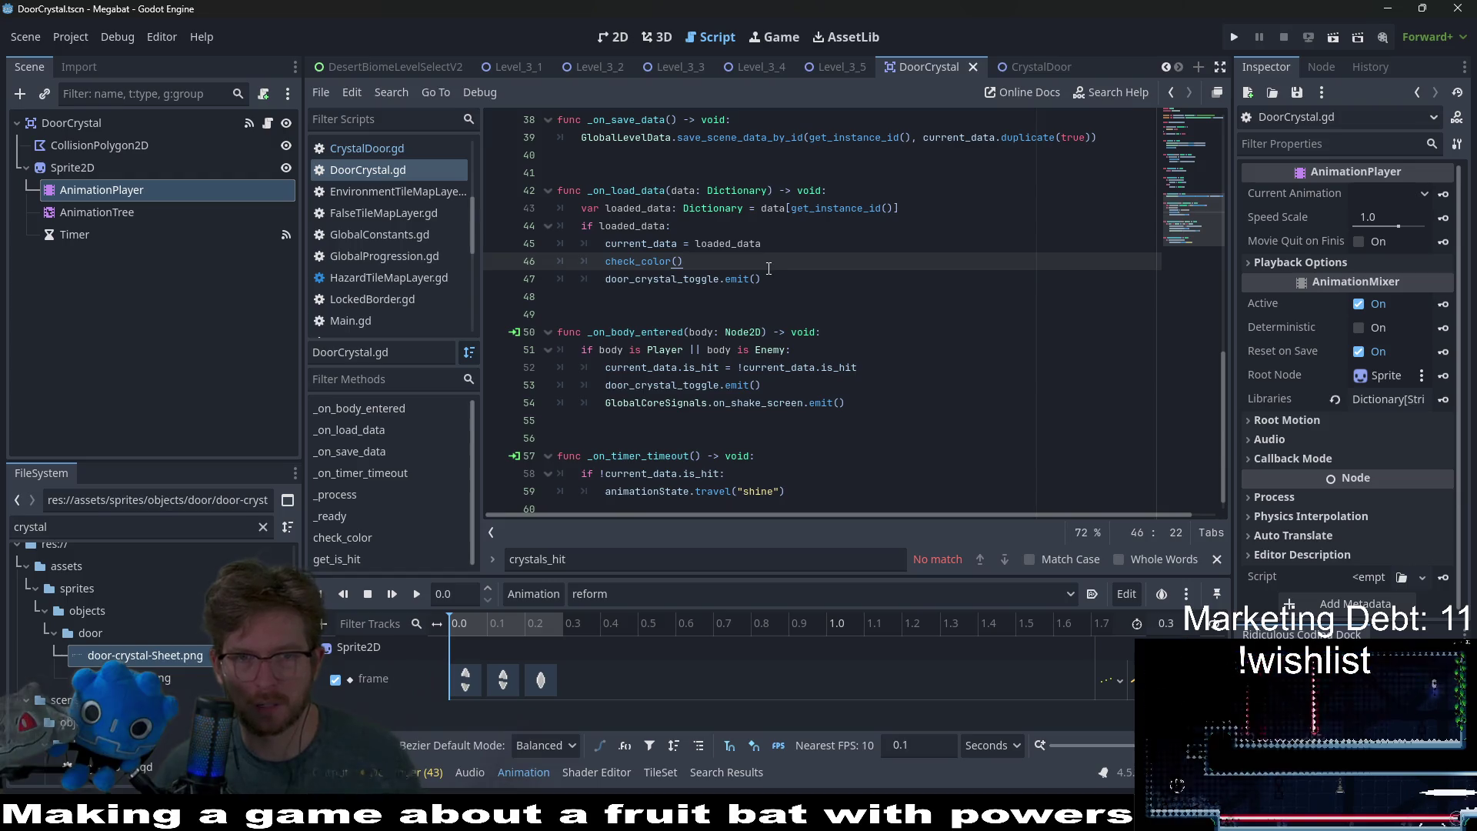
click(662, 262)
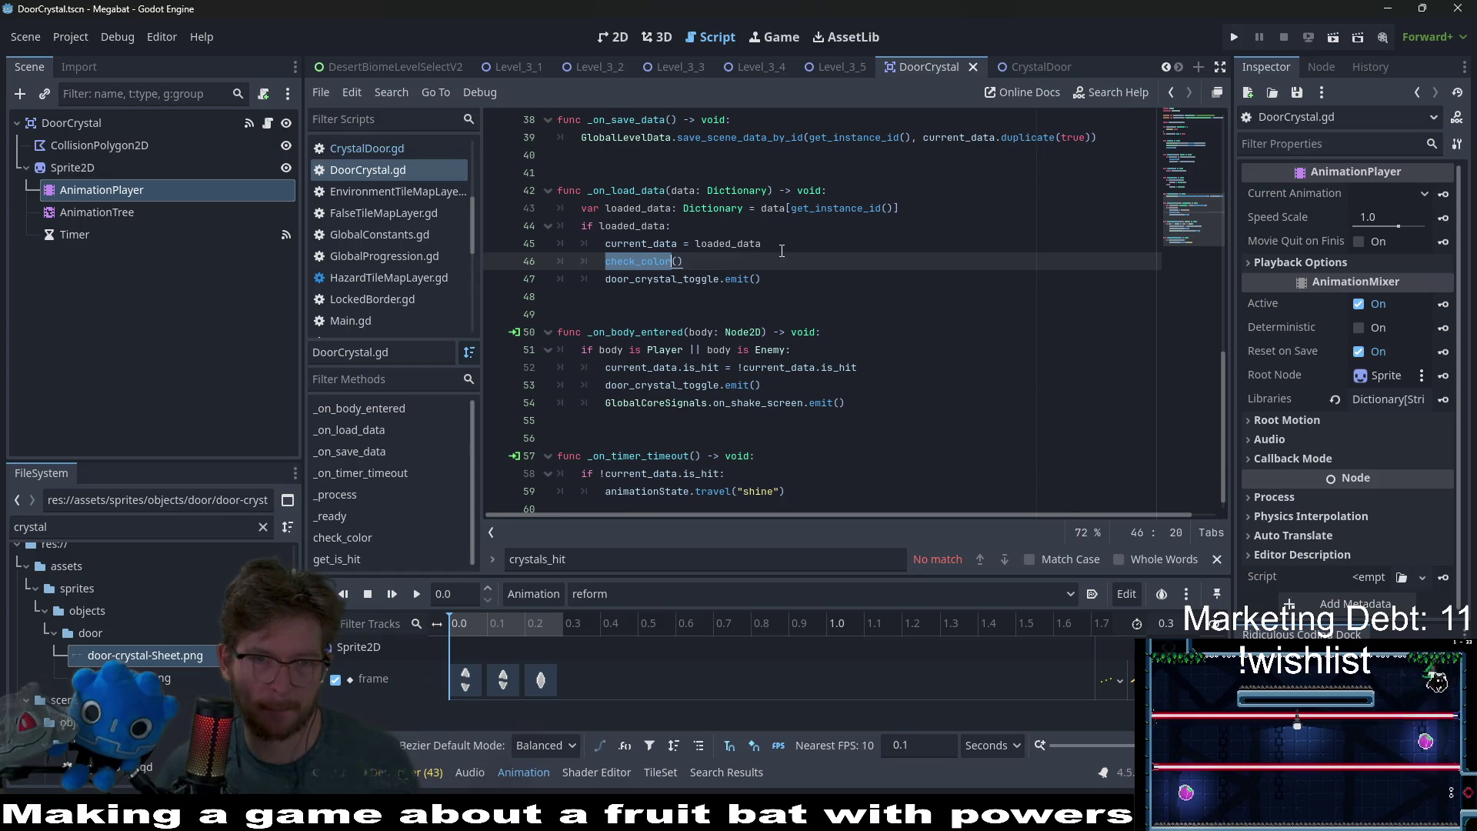
click(871, 376)
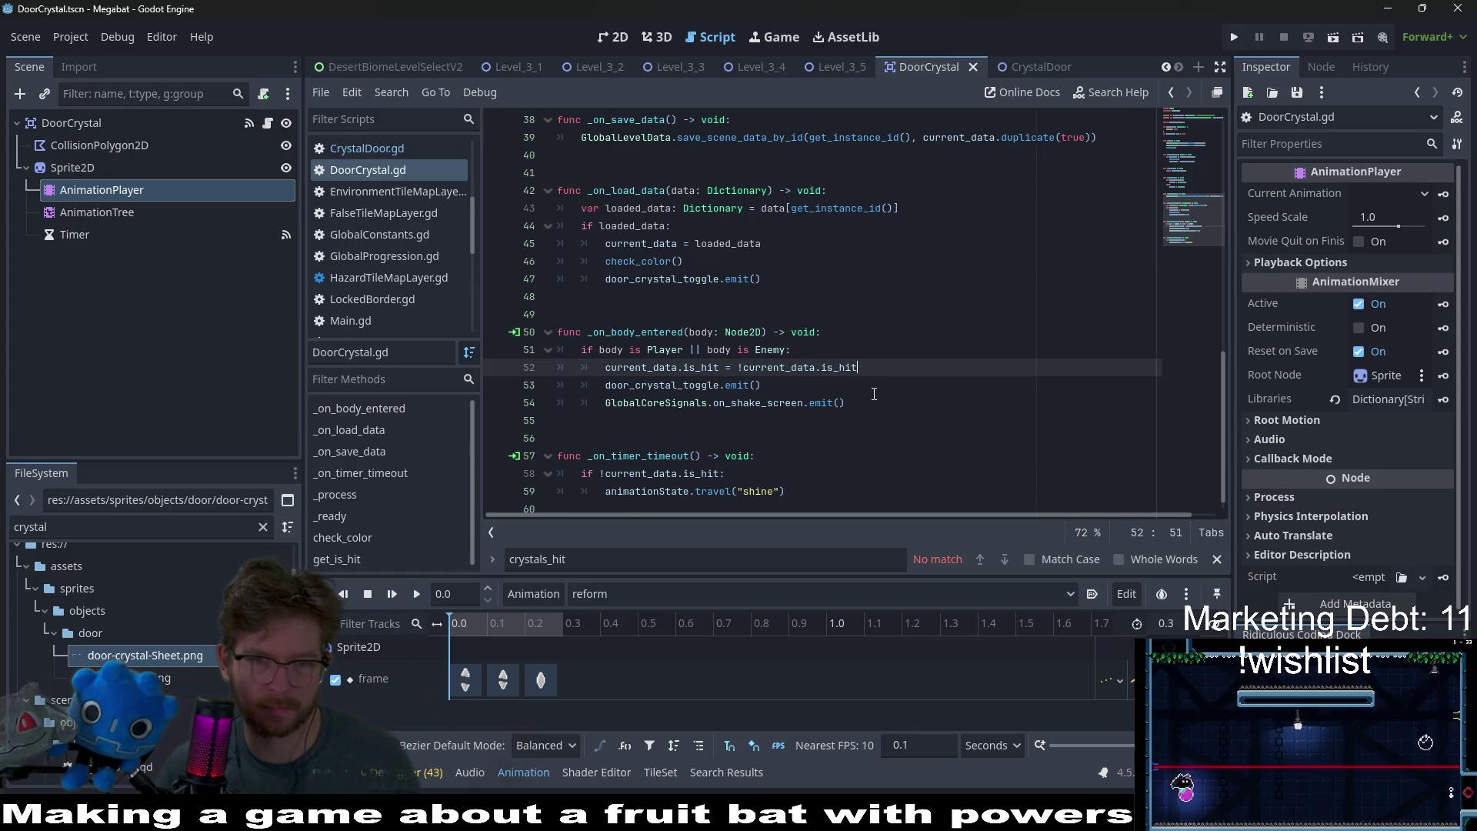
click(874, 392)
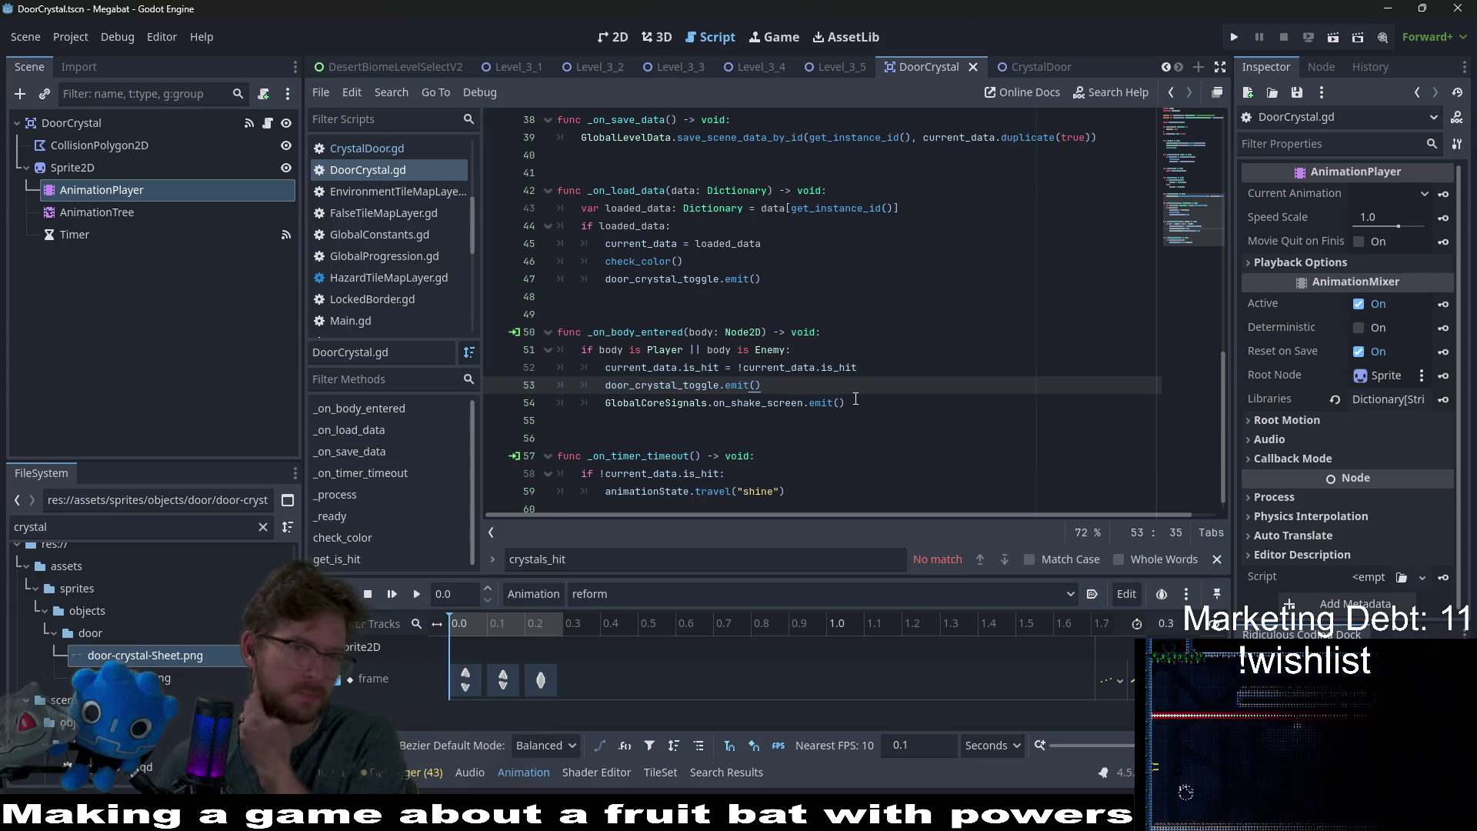
click(908, 377)
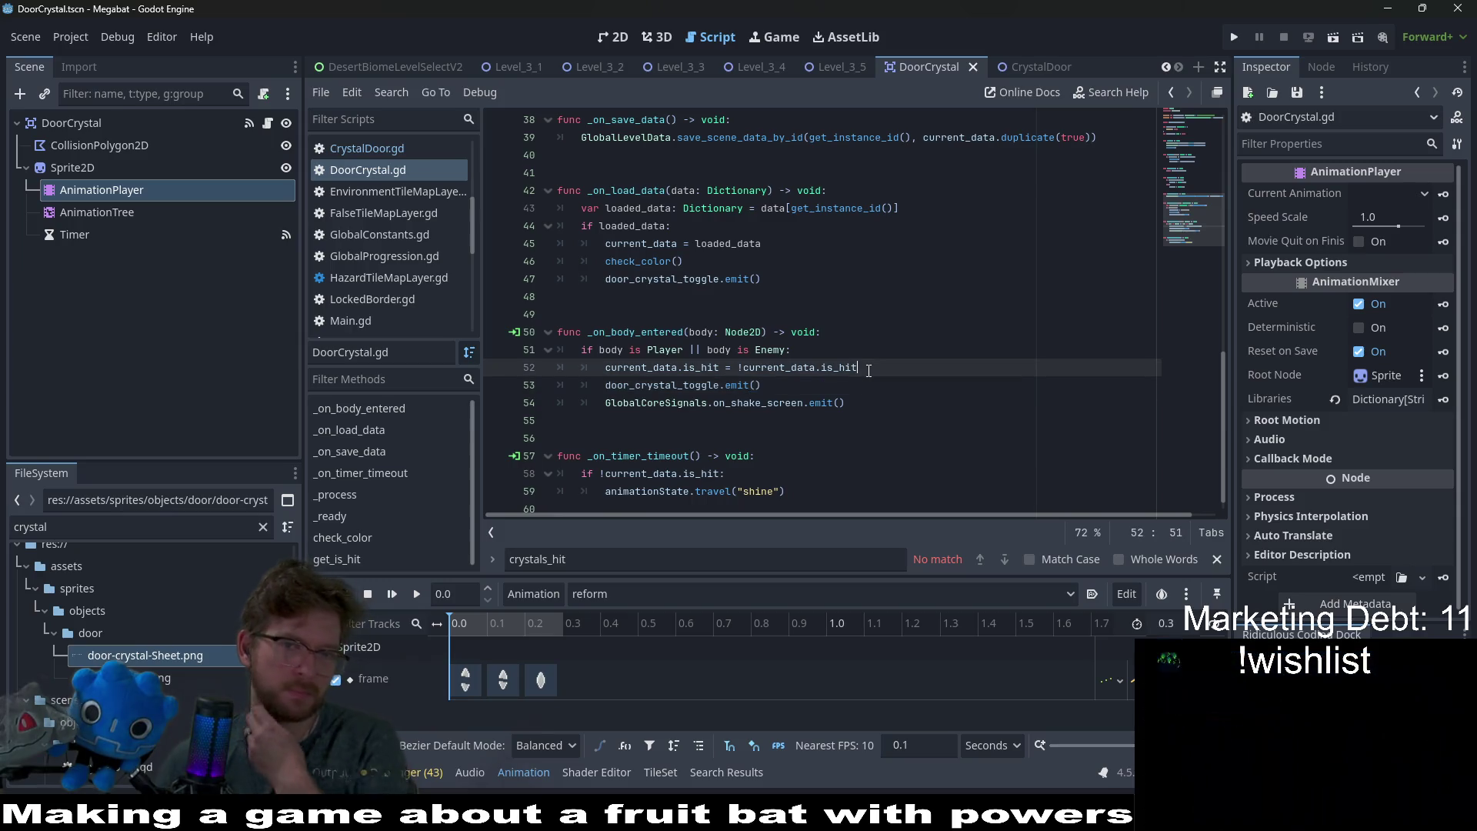
click(625, 298)
- After line 48, write 'func check_hit_state() -> void:' opening with 'if current_data.is_hit:'
key(Return)
key(Return)
key(Return)
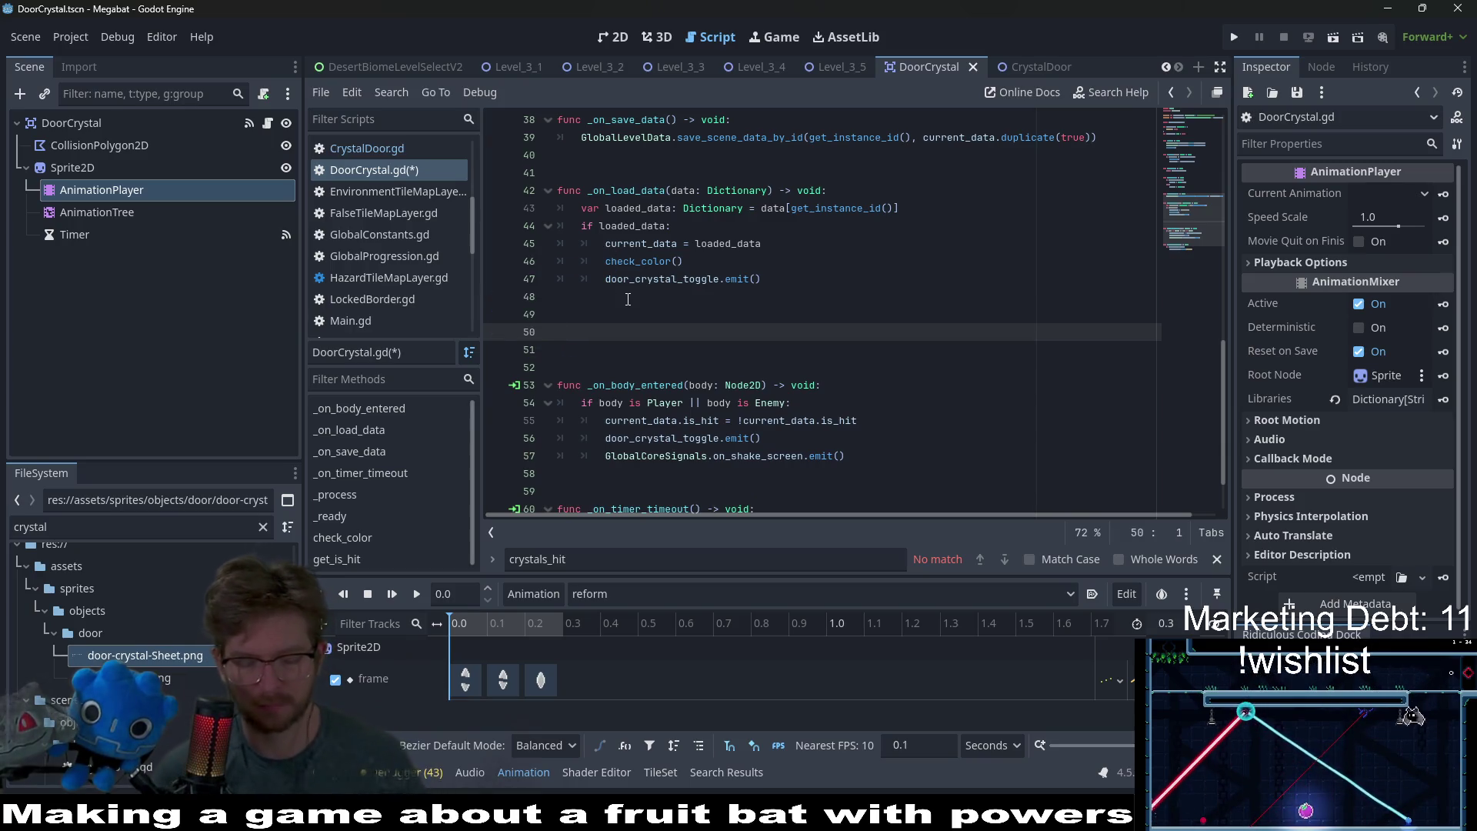
text(func)
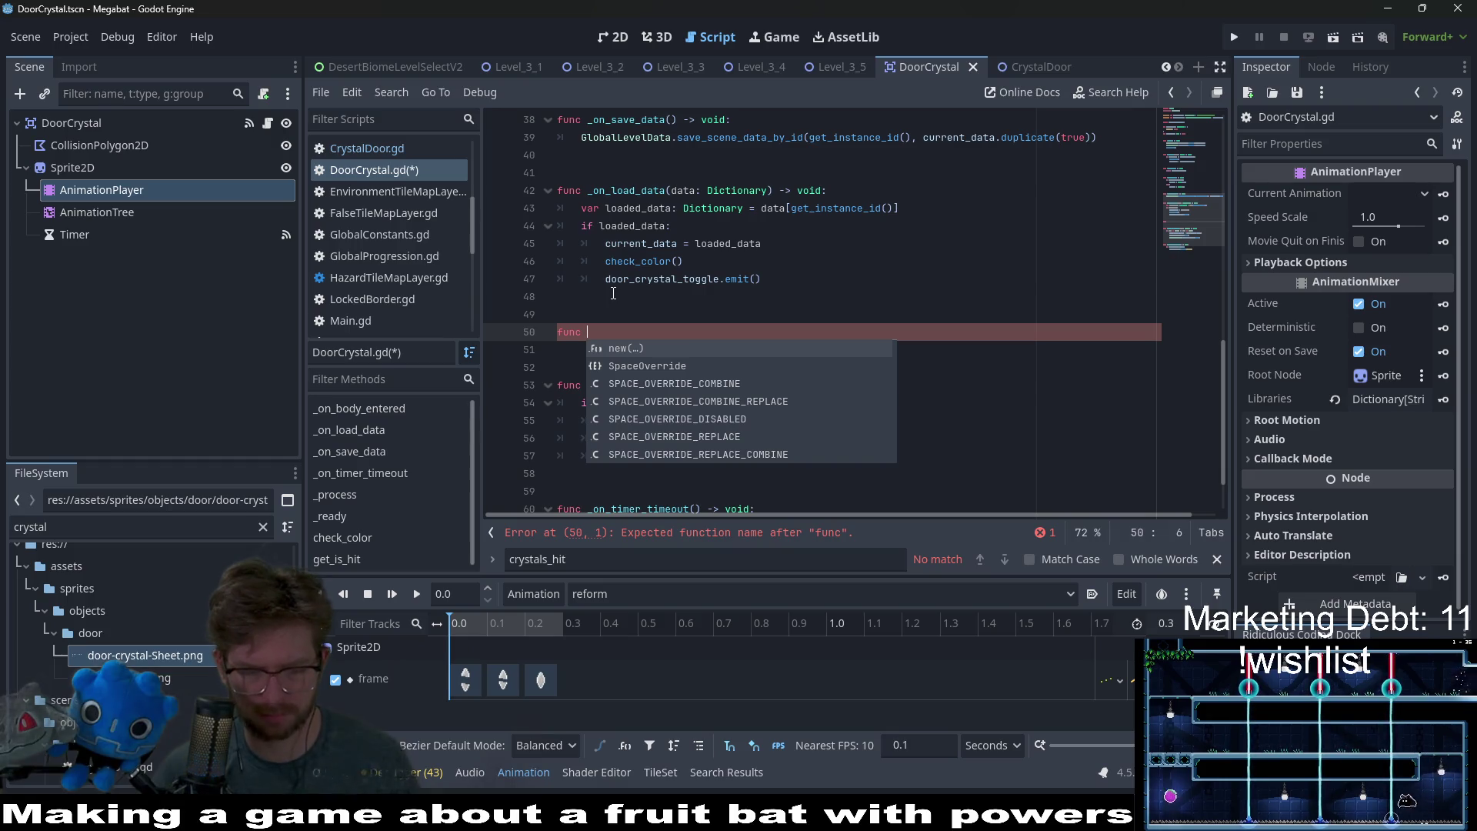
text(check_)
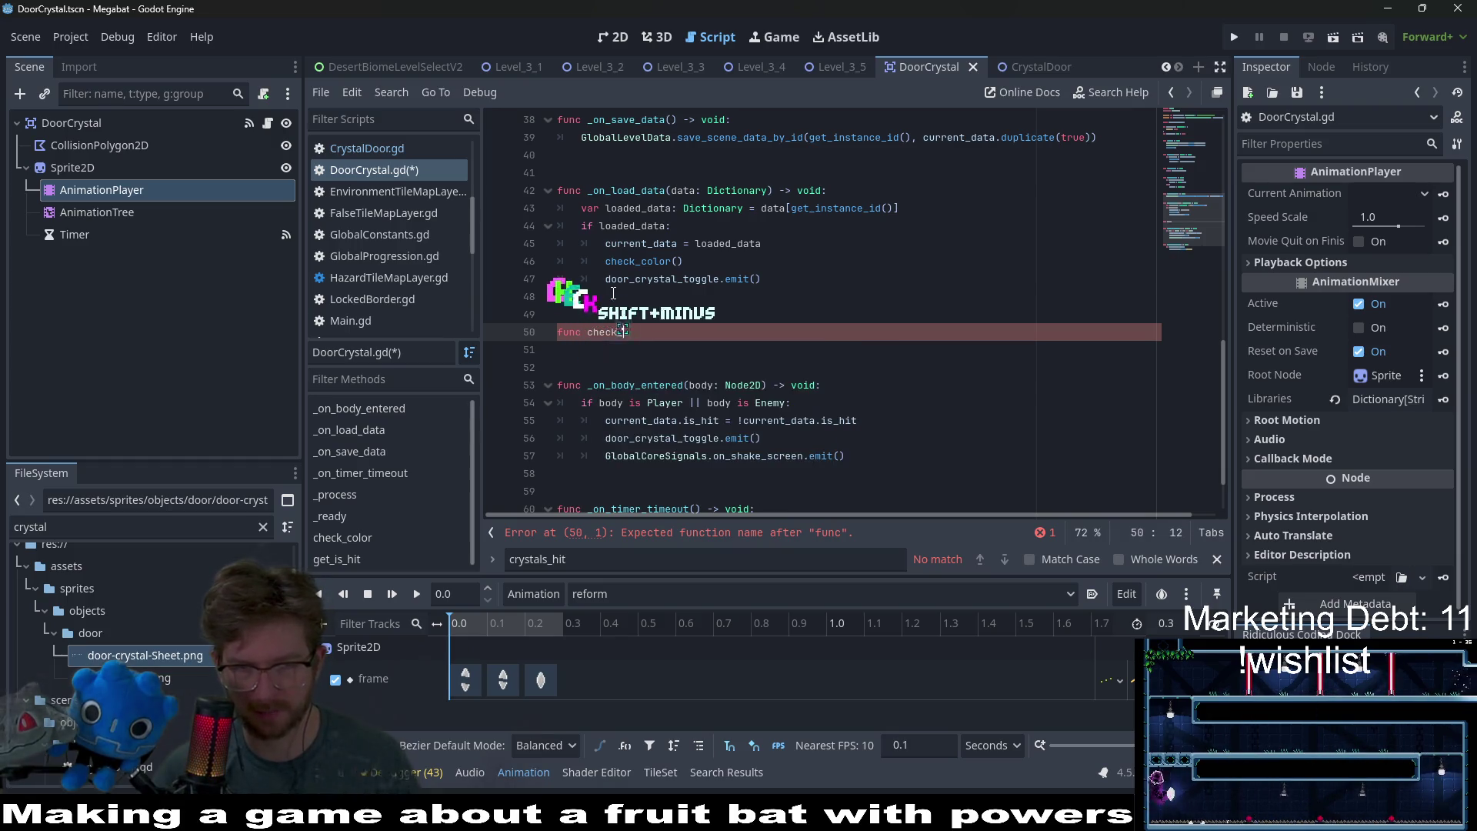
text(hit)
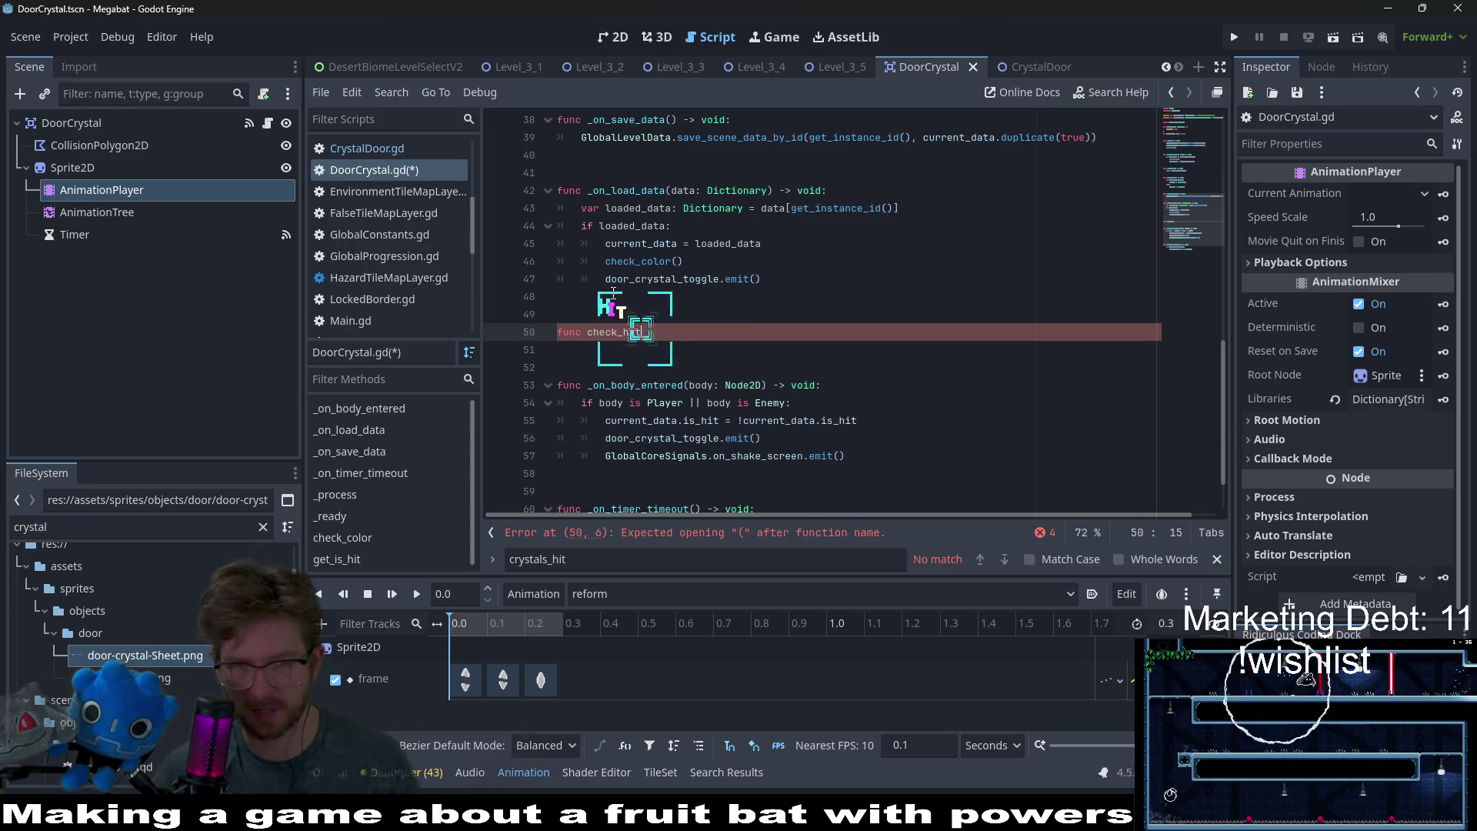
text(_state)
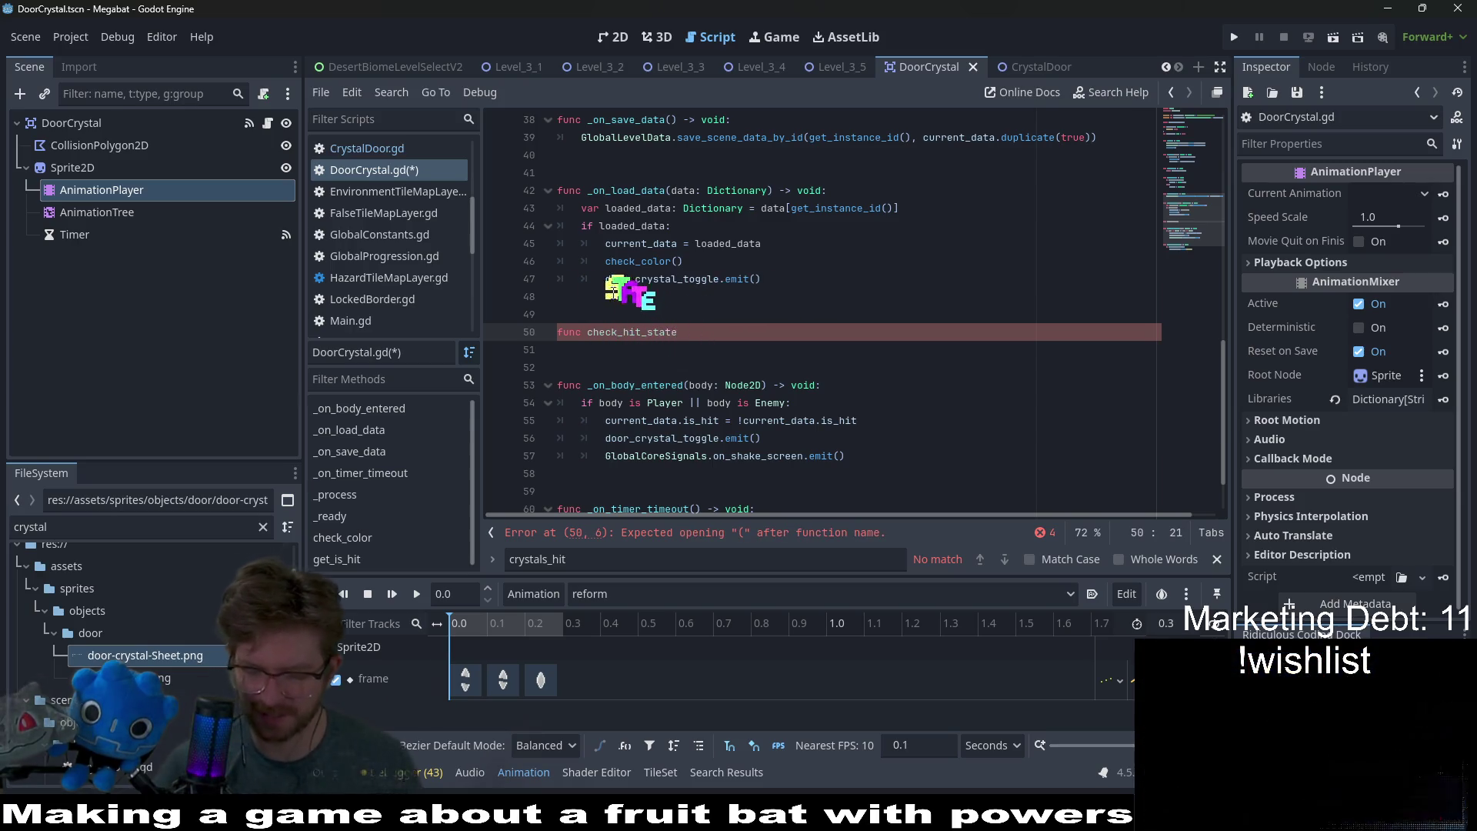
text(() -> void:)
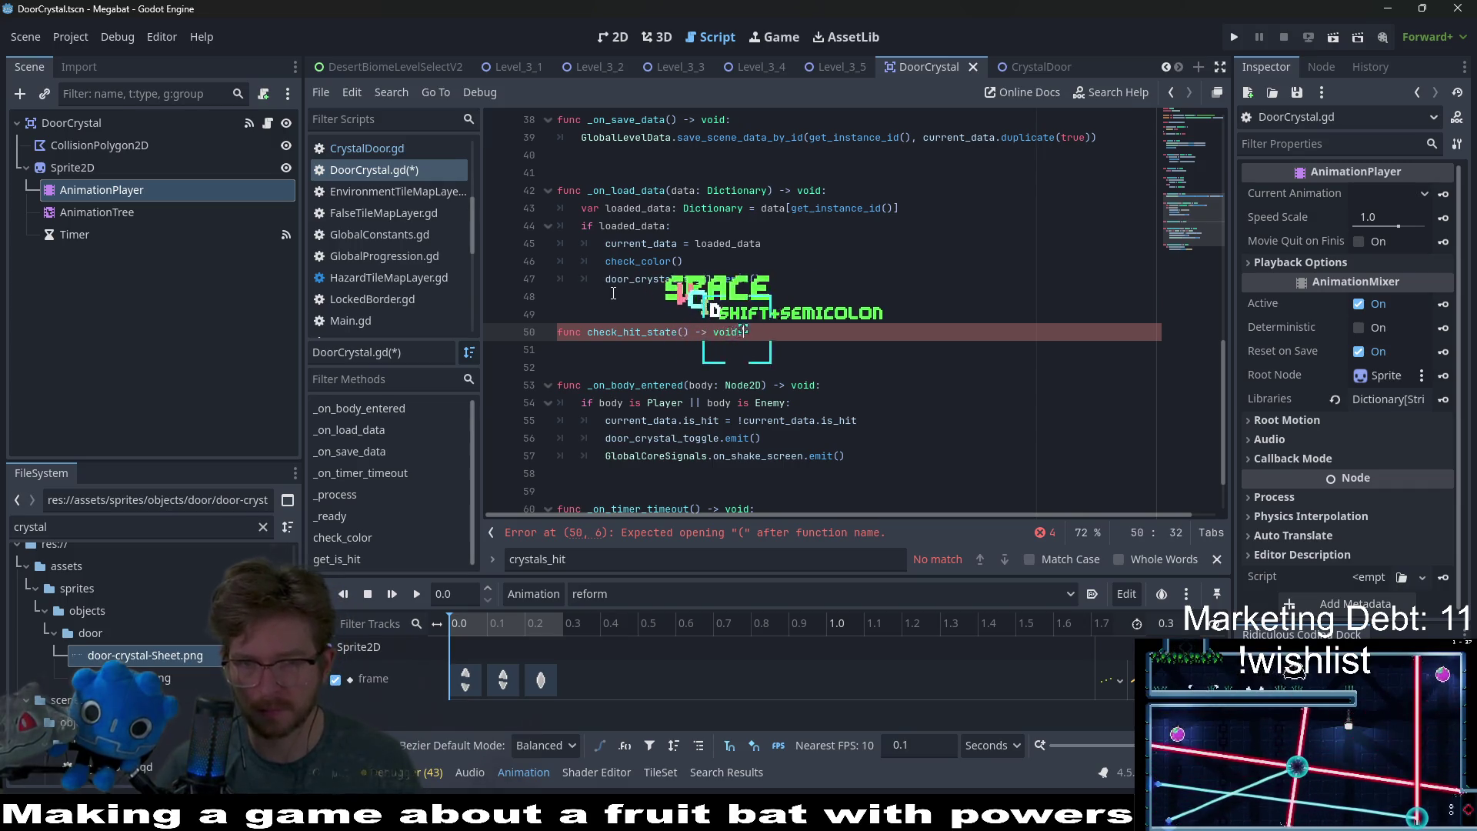
key(Return)
text(if current_)
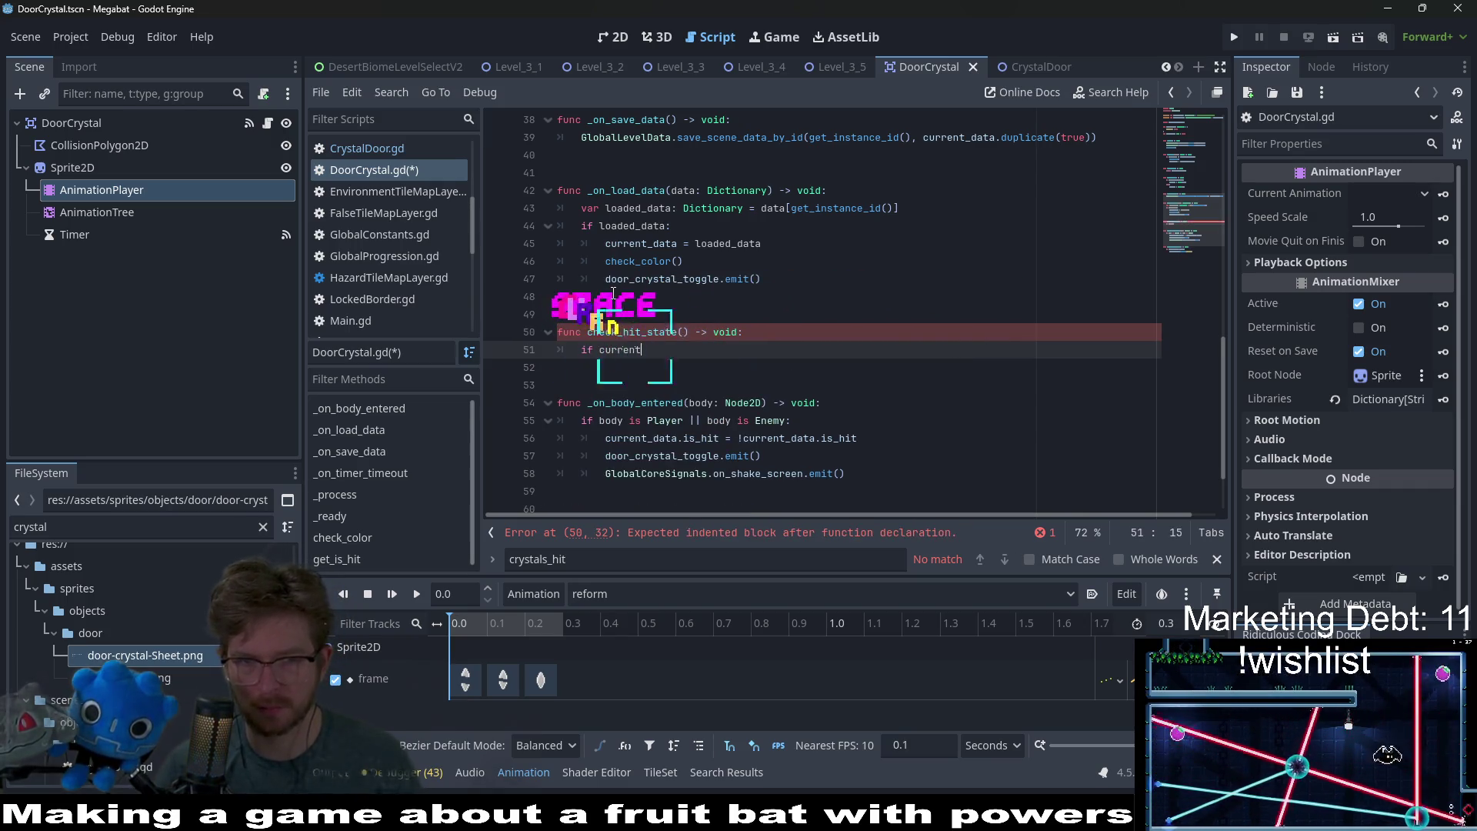
key(Return)
text(.is_)
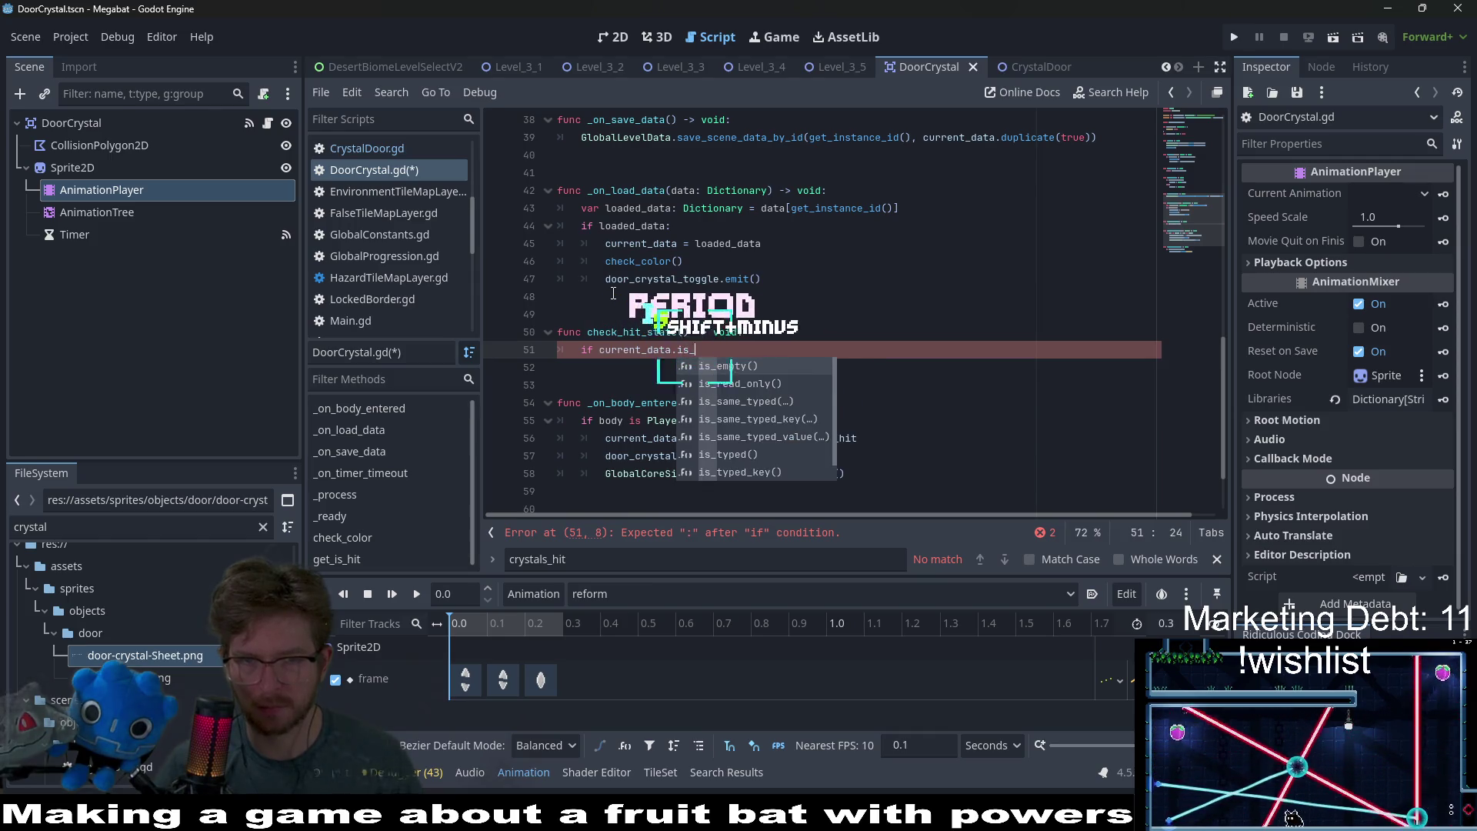
text(hit:)
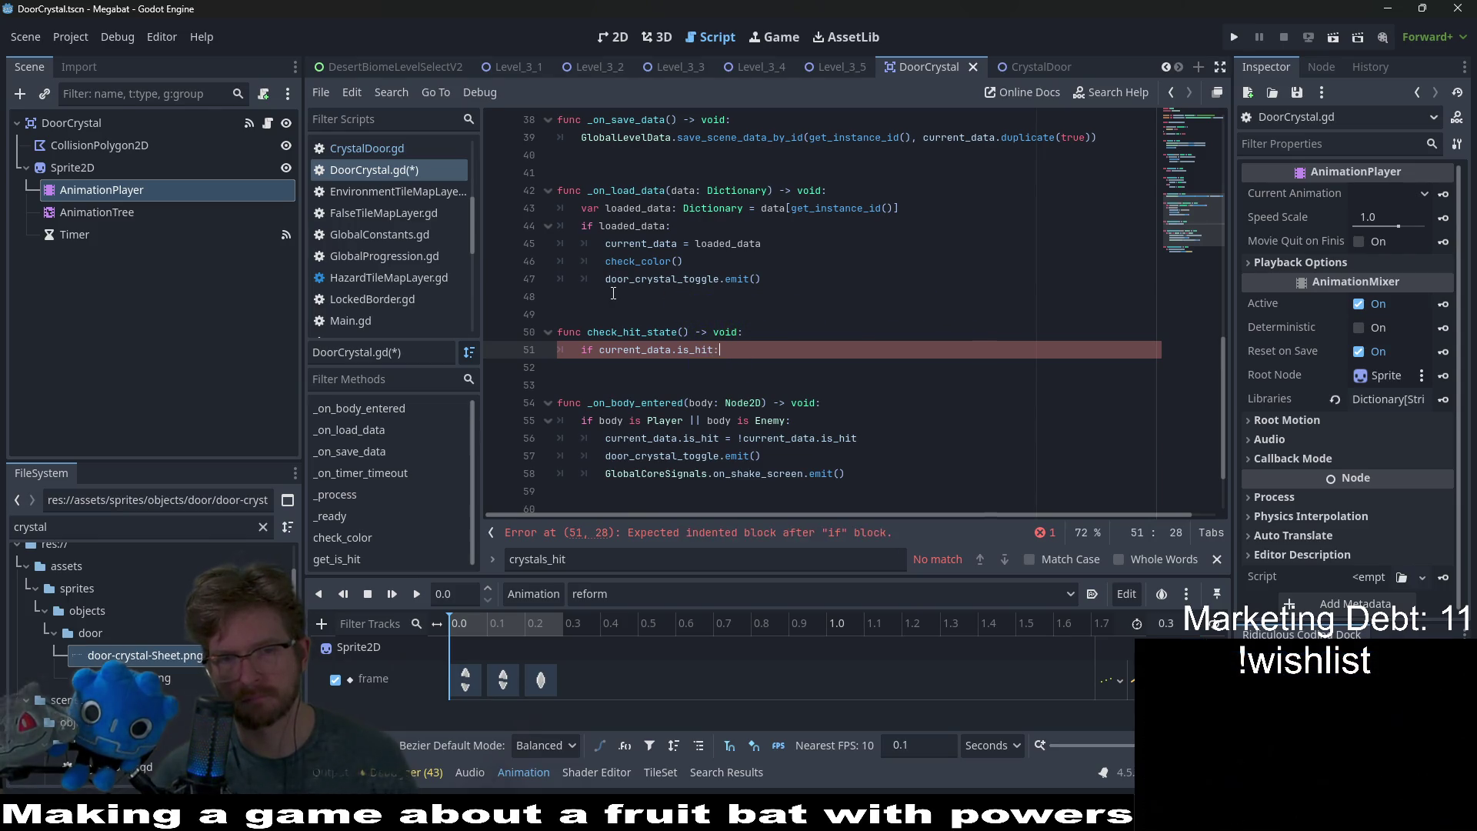
key(Return)
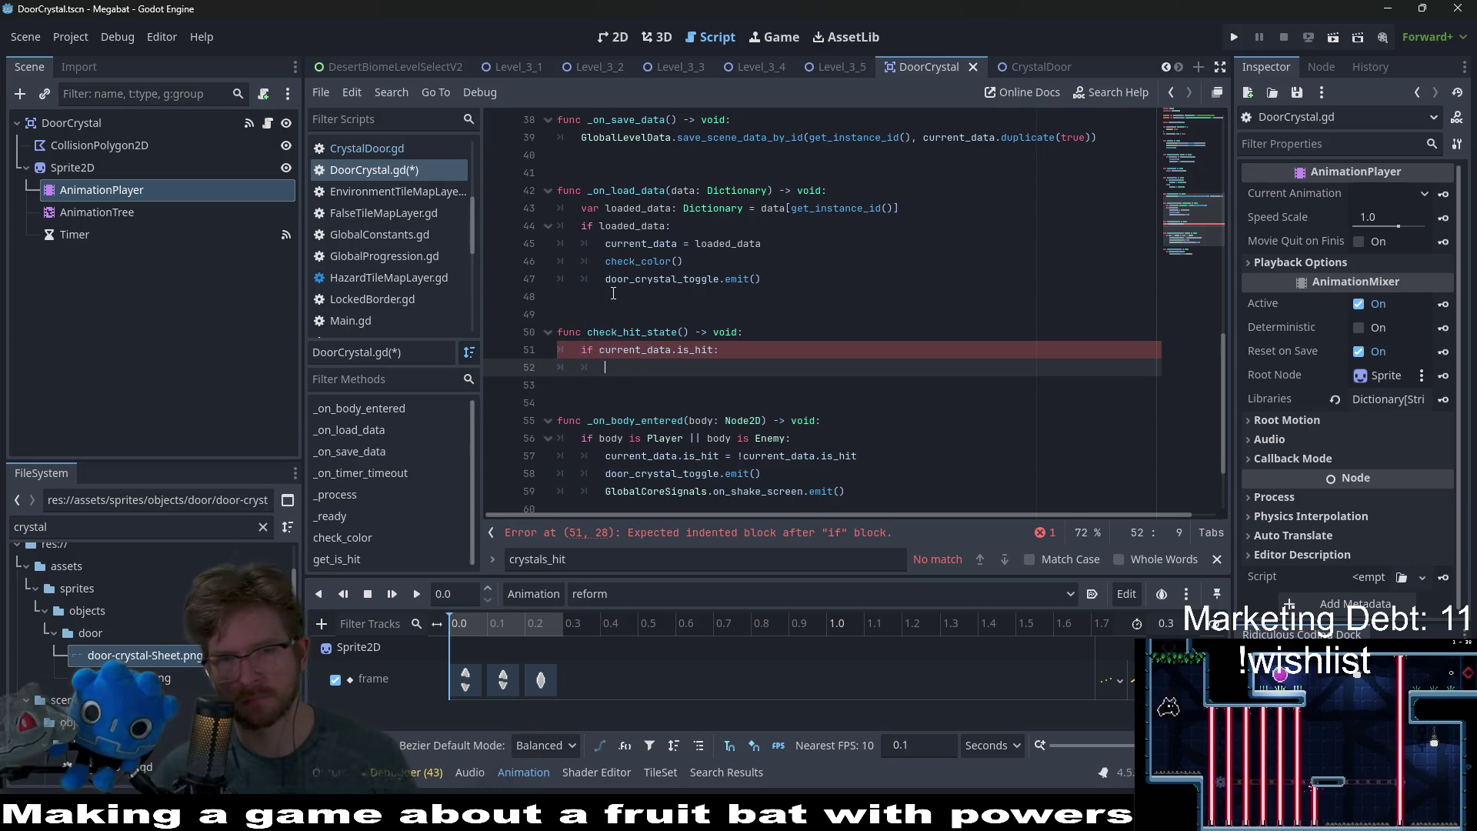
- Rename the check_hit_state function to toggle_hit_animations
click(644, 333)
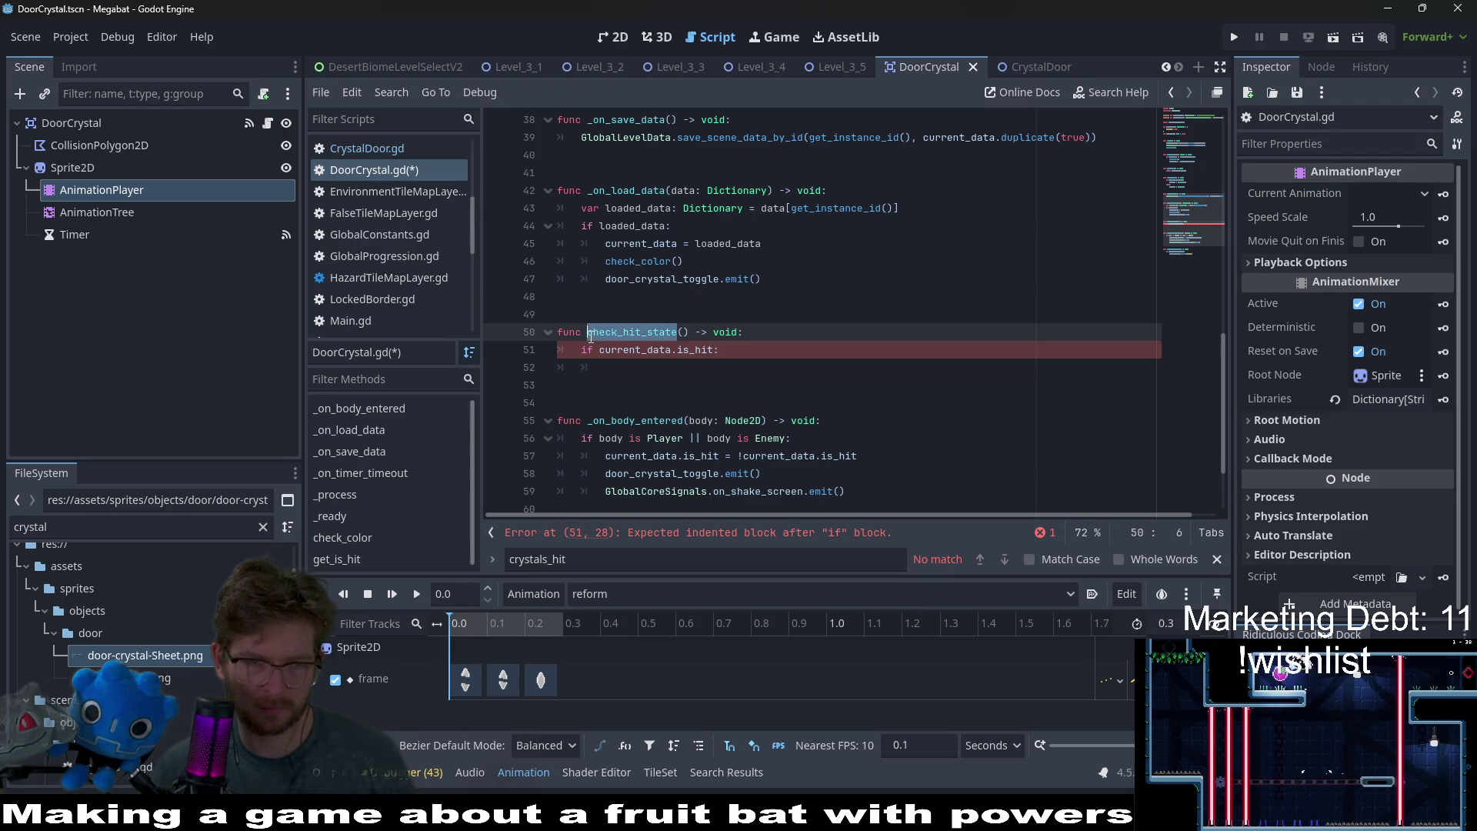
text(toggle_)
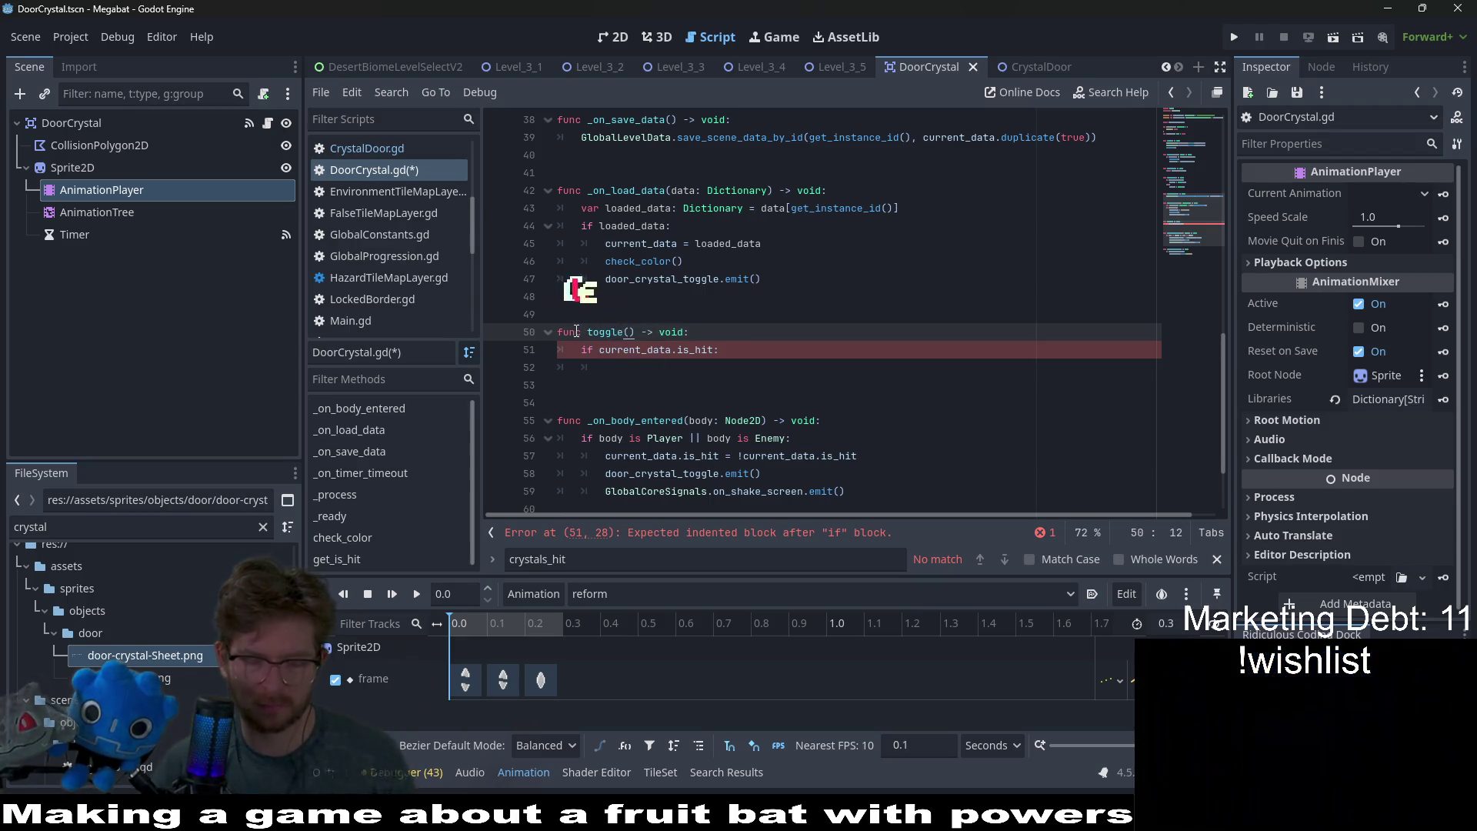
text(doo)
key(BackSpace)
key(BackSpace)
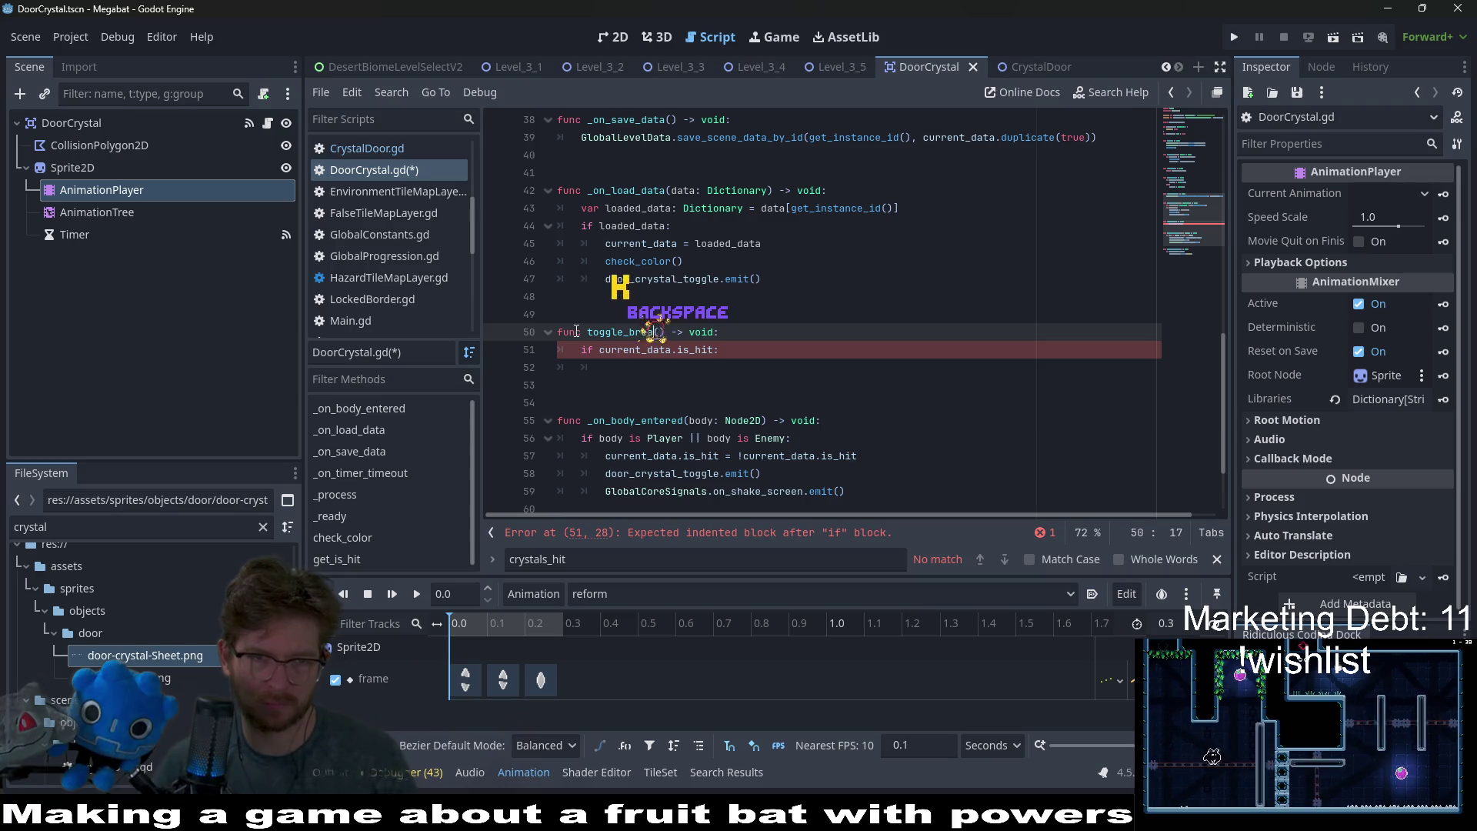
key(BackSpace)
text(hit_st)
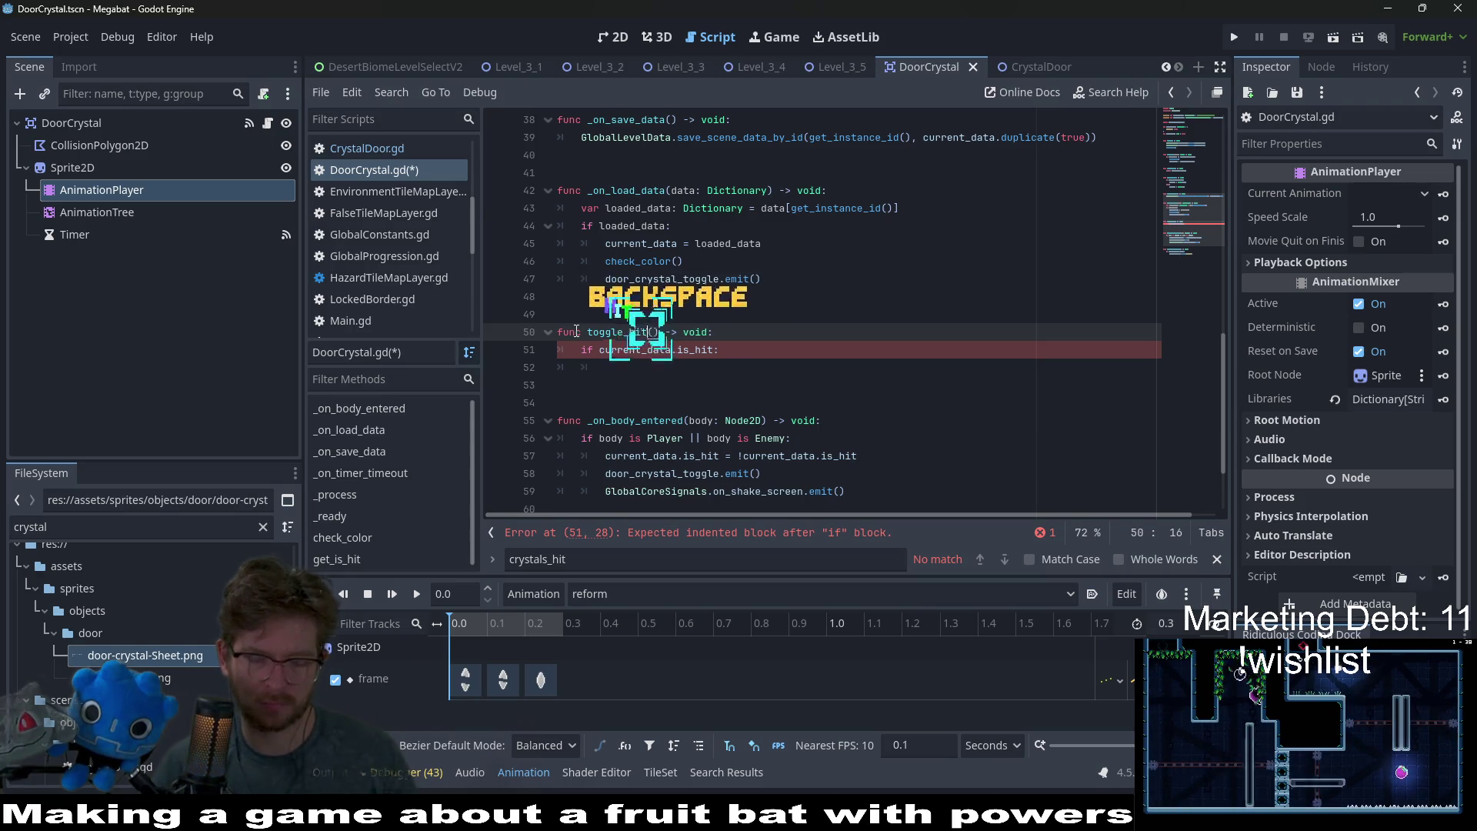
text(imations)
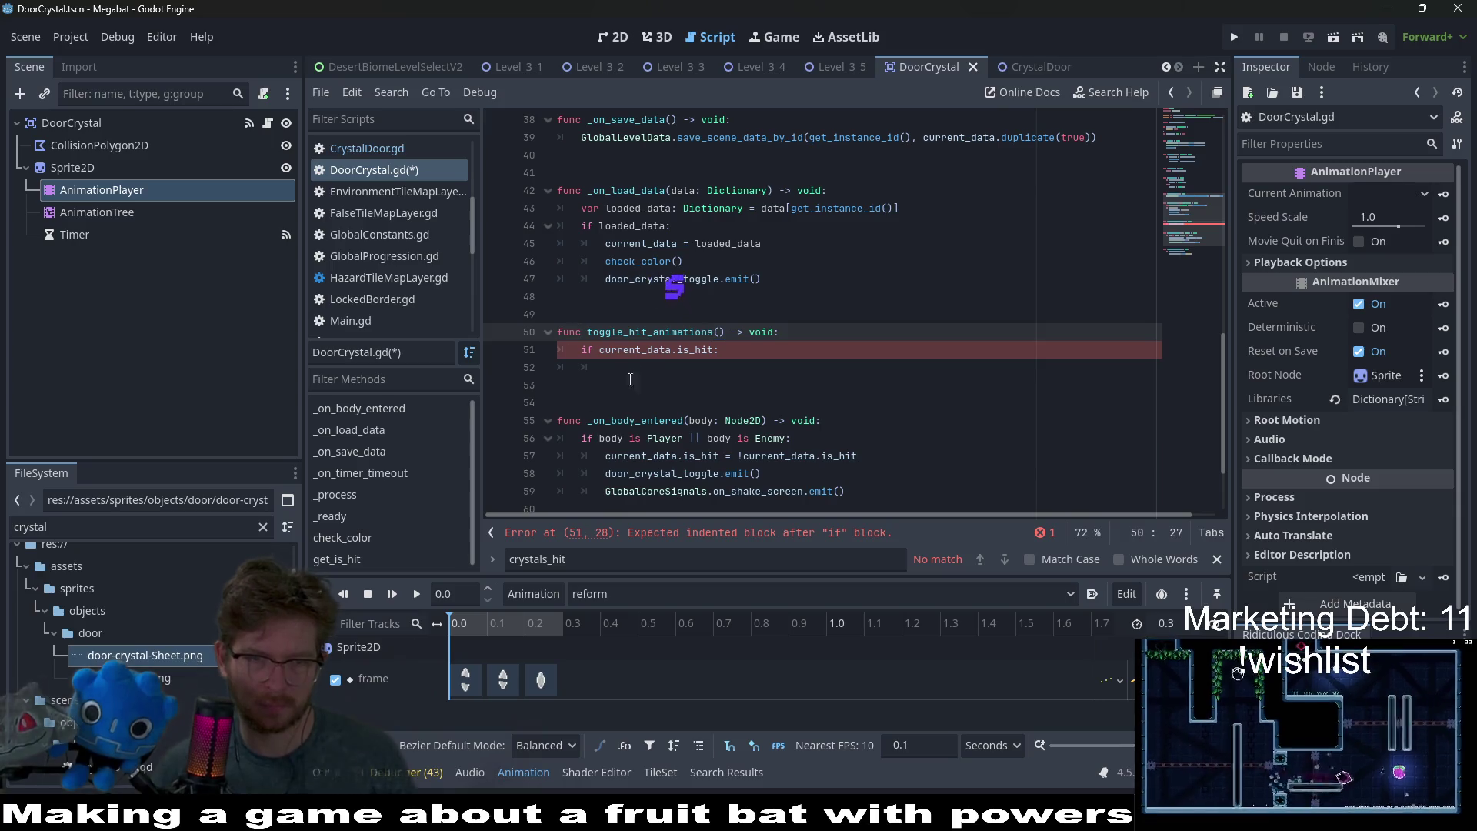
- Inside the is_hit check, add animationState.travel("break") and begin the next animation line
click(750, 369)
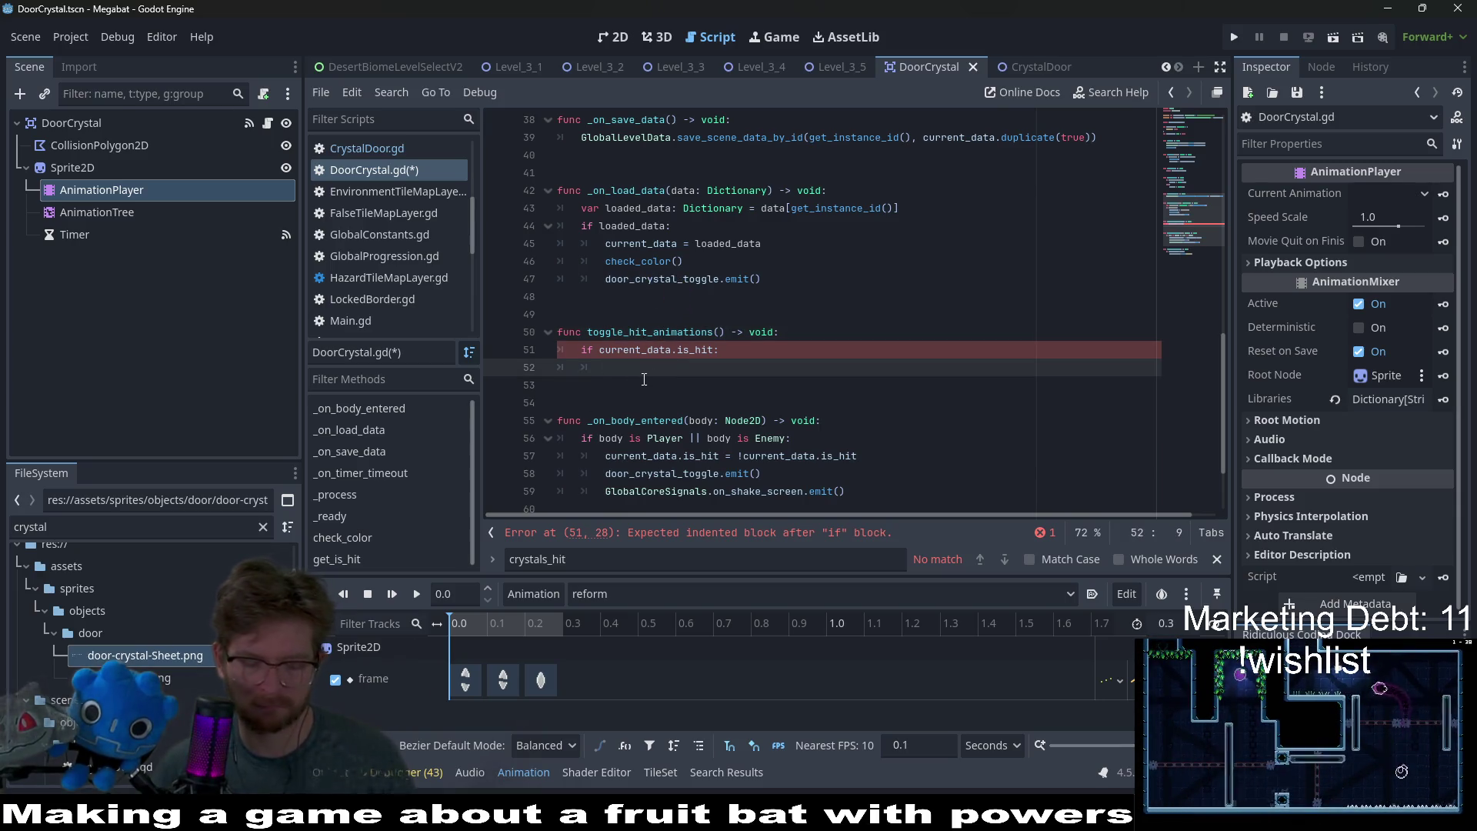
key(ctrl+v)
text(.)
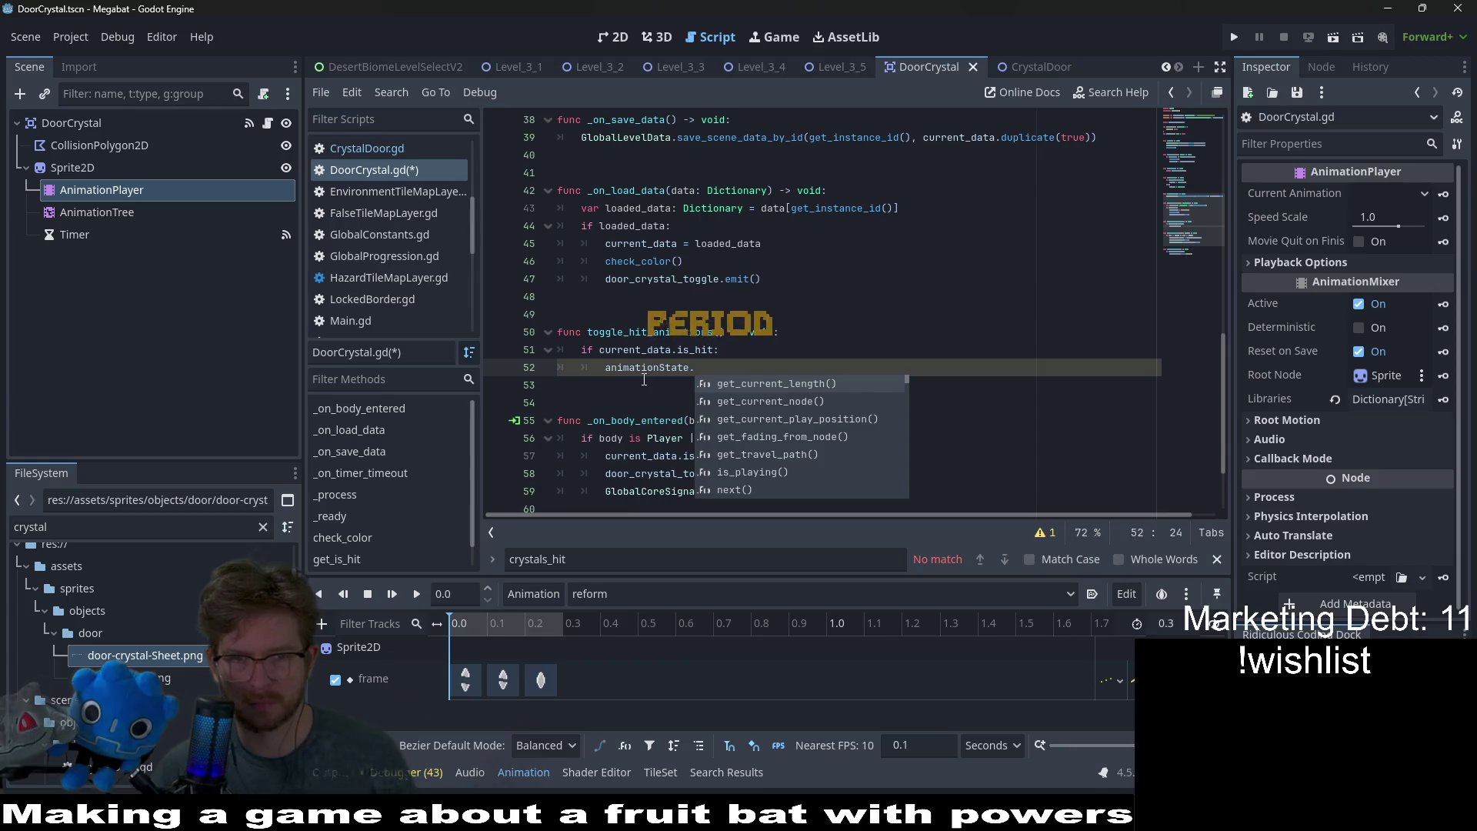
text(travel()
key(BackSpace)
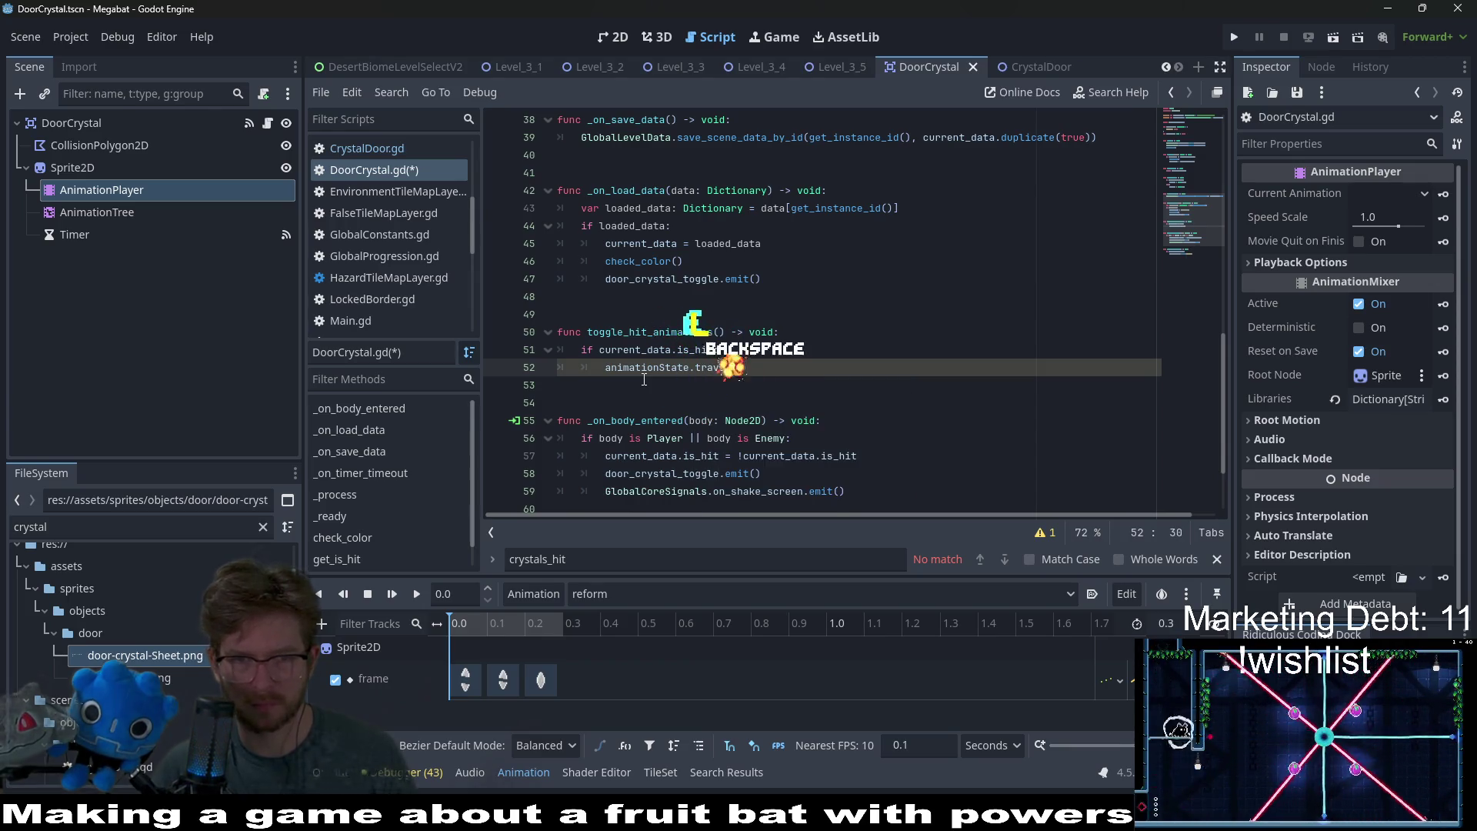
text(()
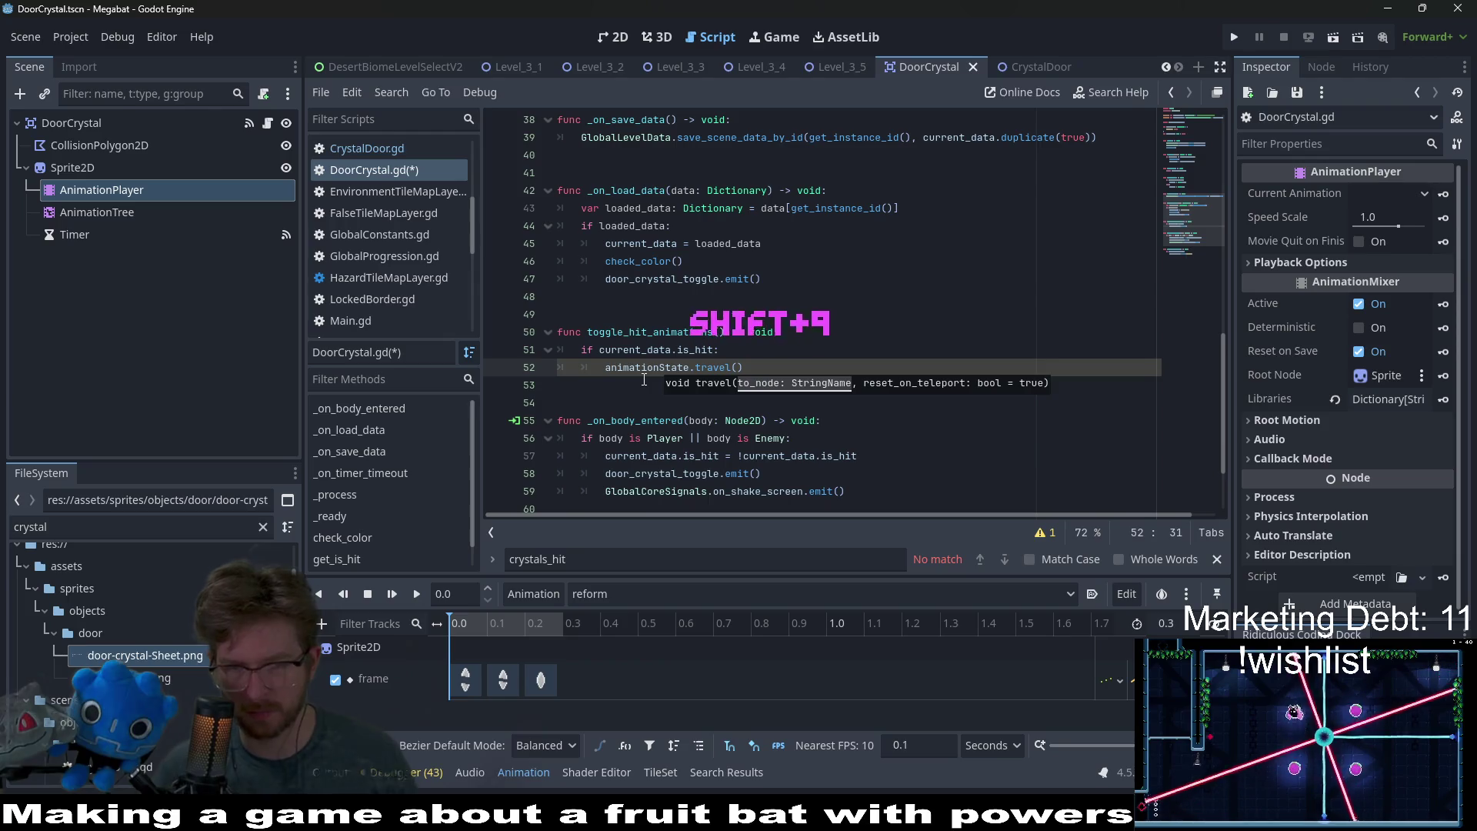
text(")
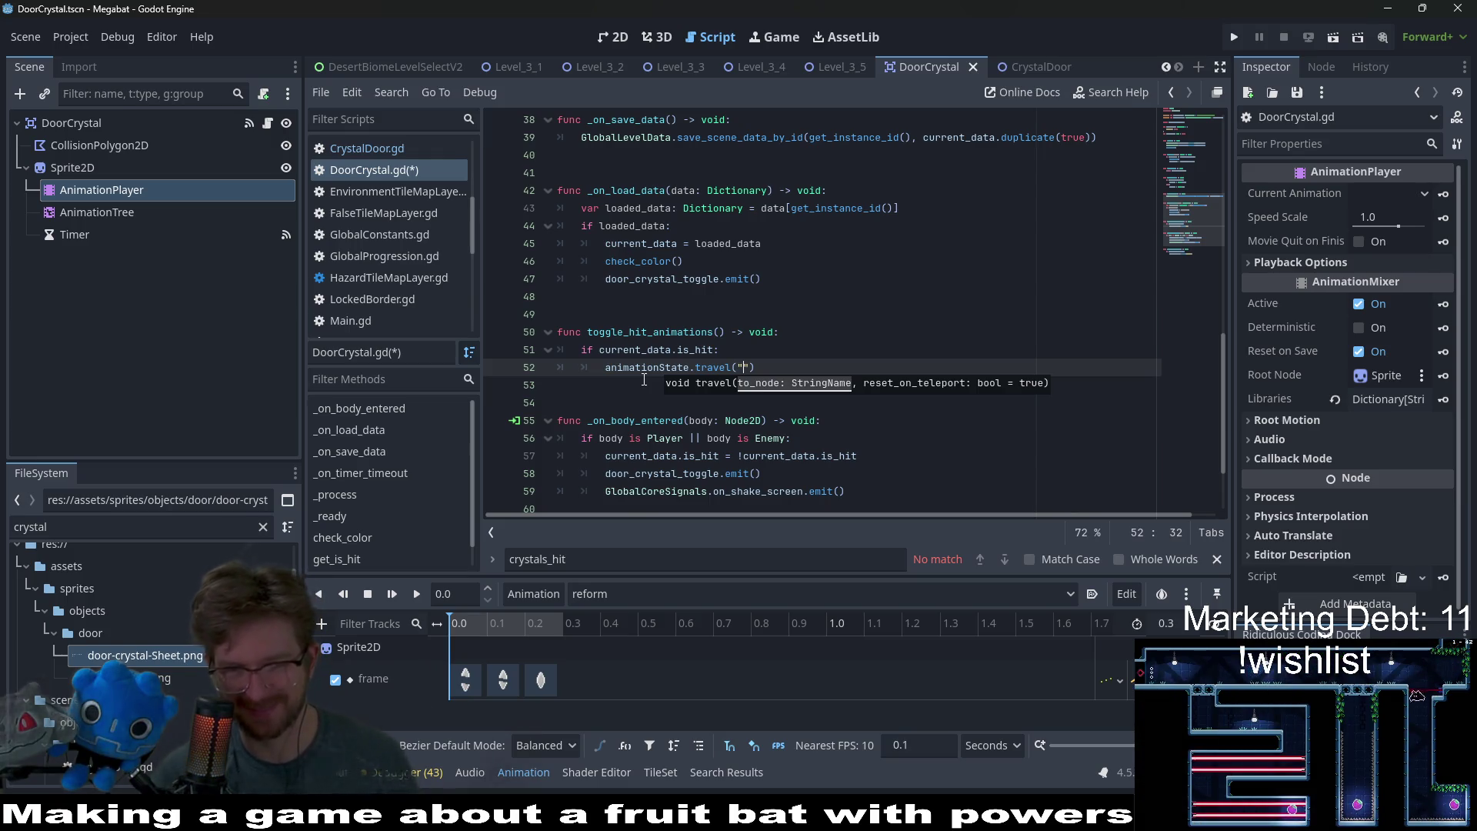
text(;)
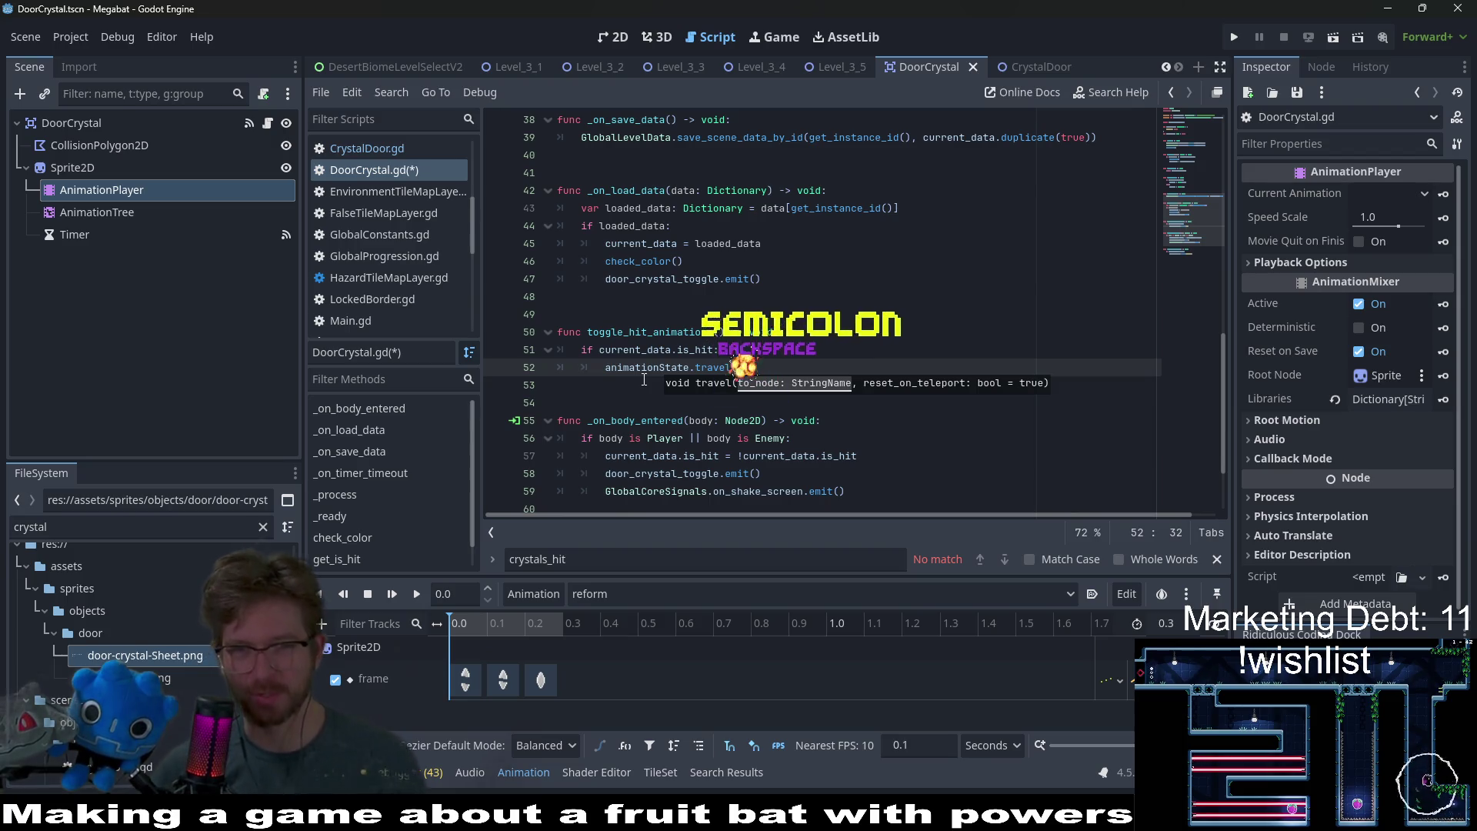
key(BackSpace)
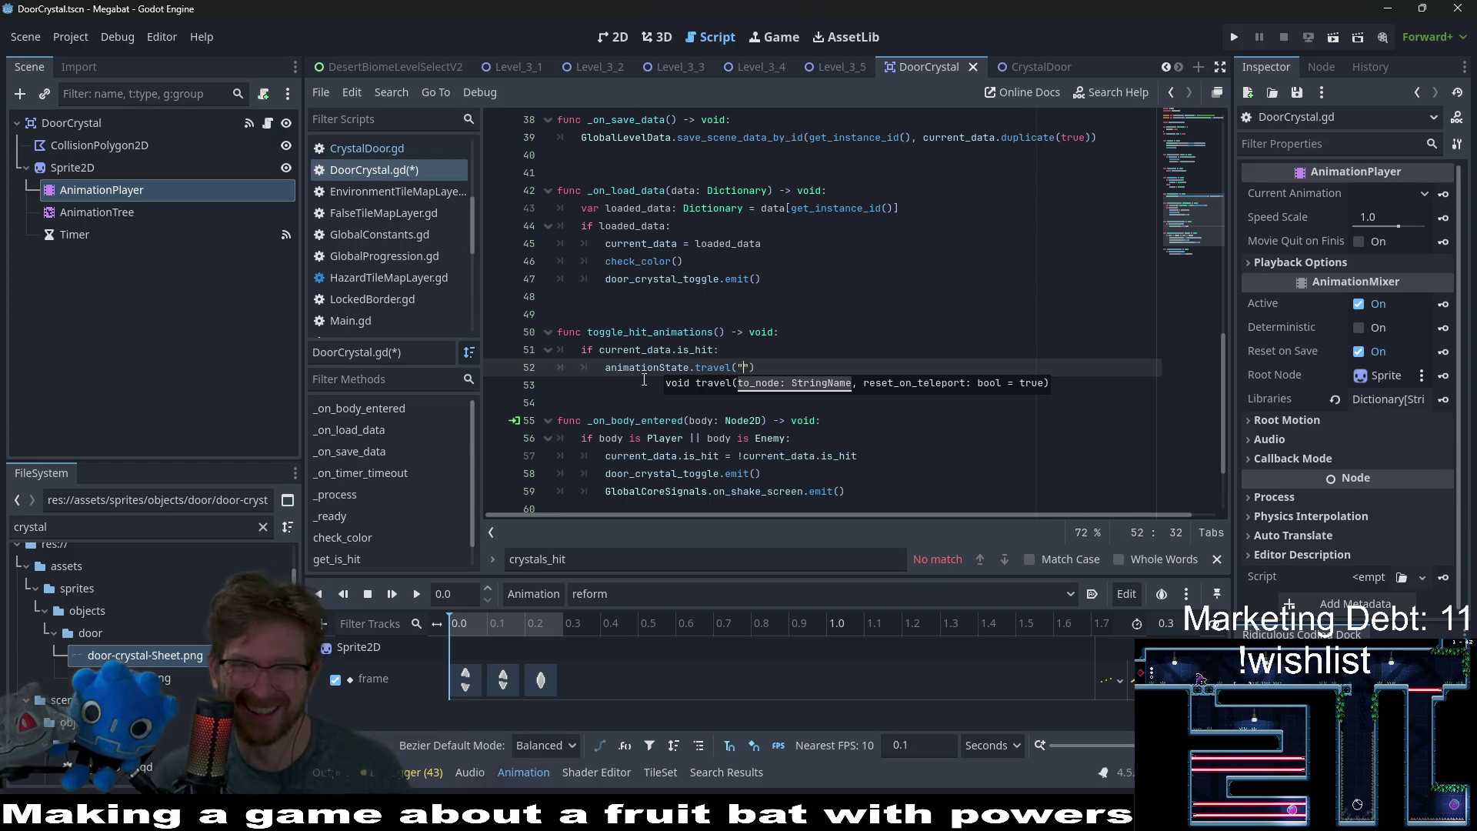
key(BackSpace)
text(")
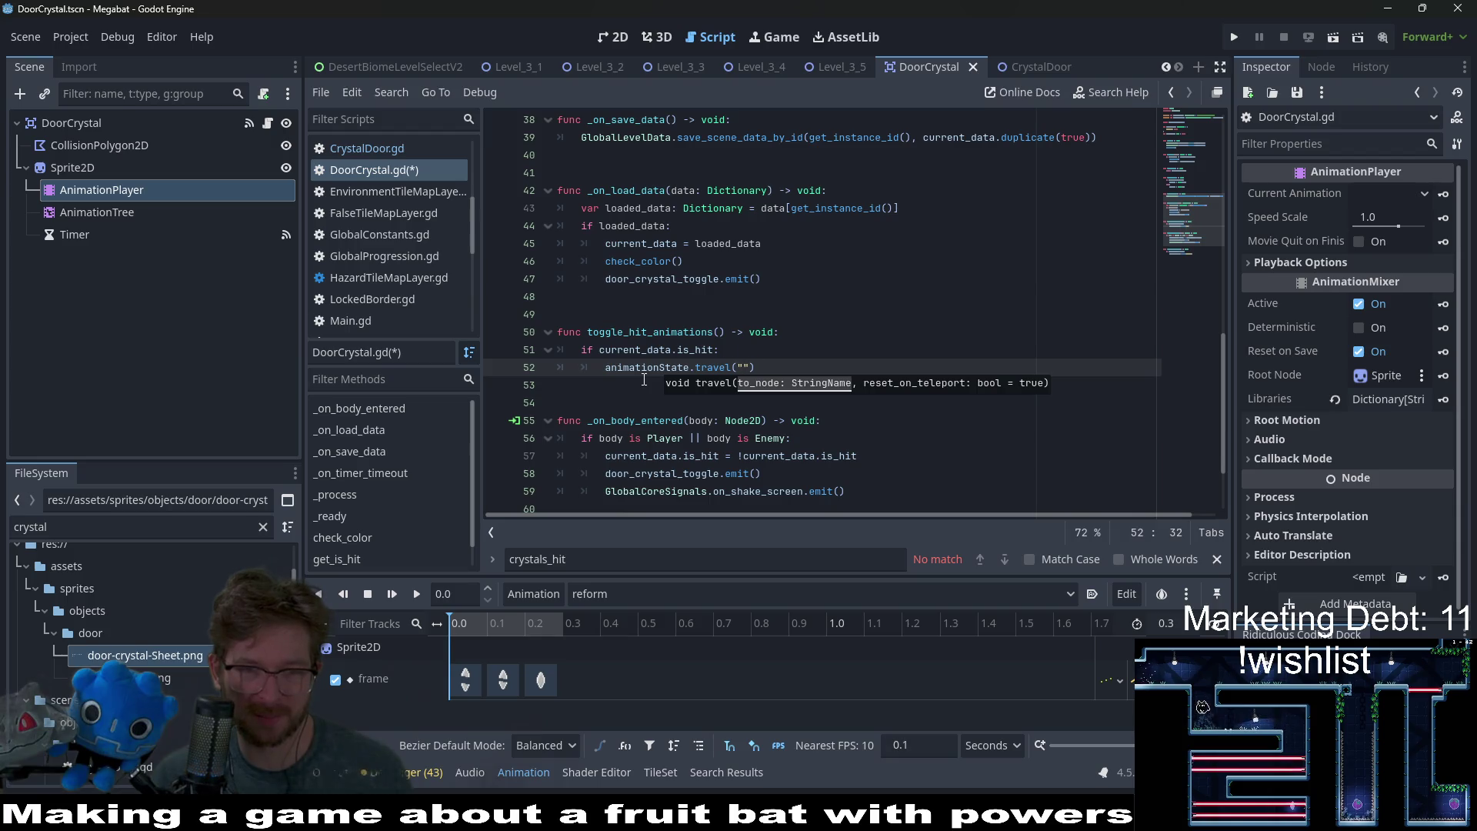
text(ak)
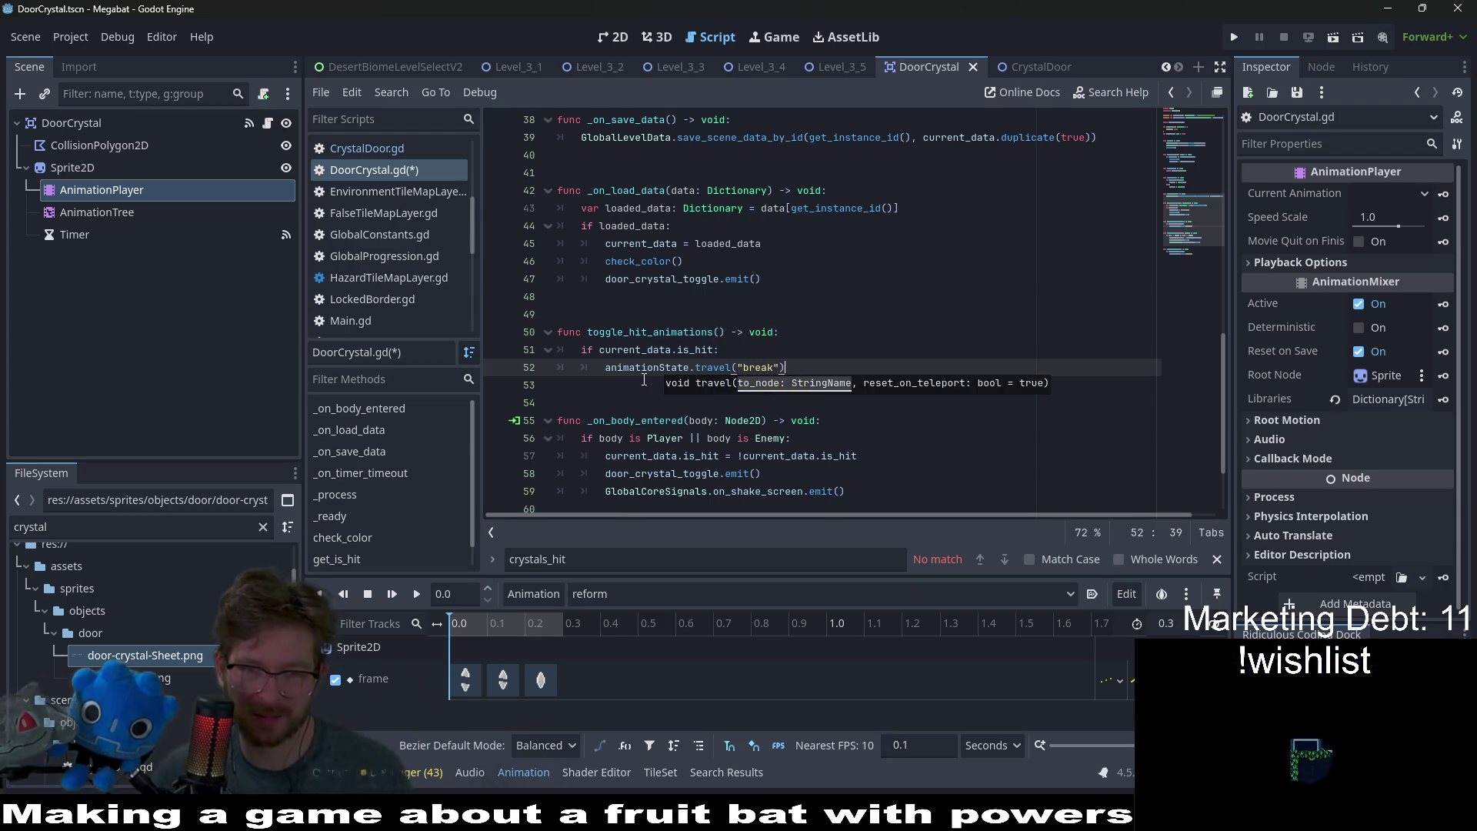
key(Return)
key(Return)
text(:)
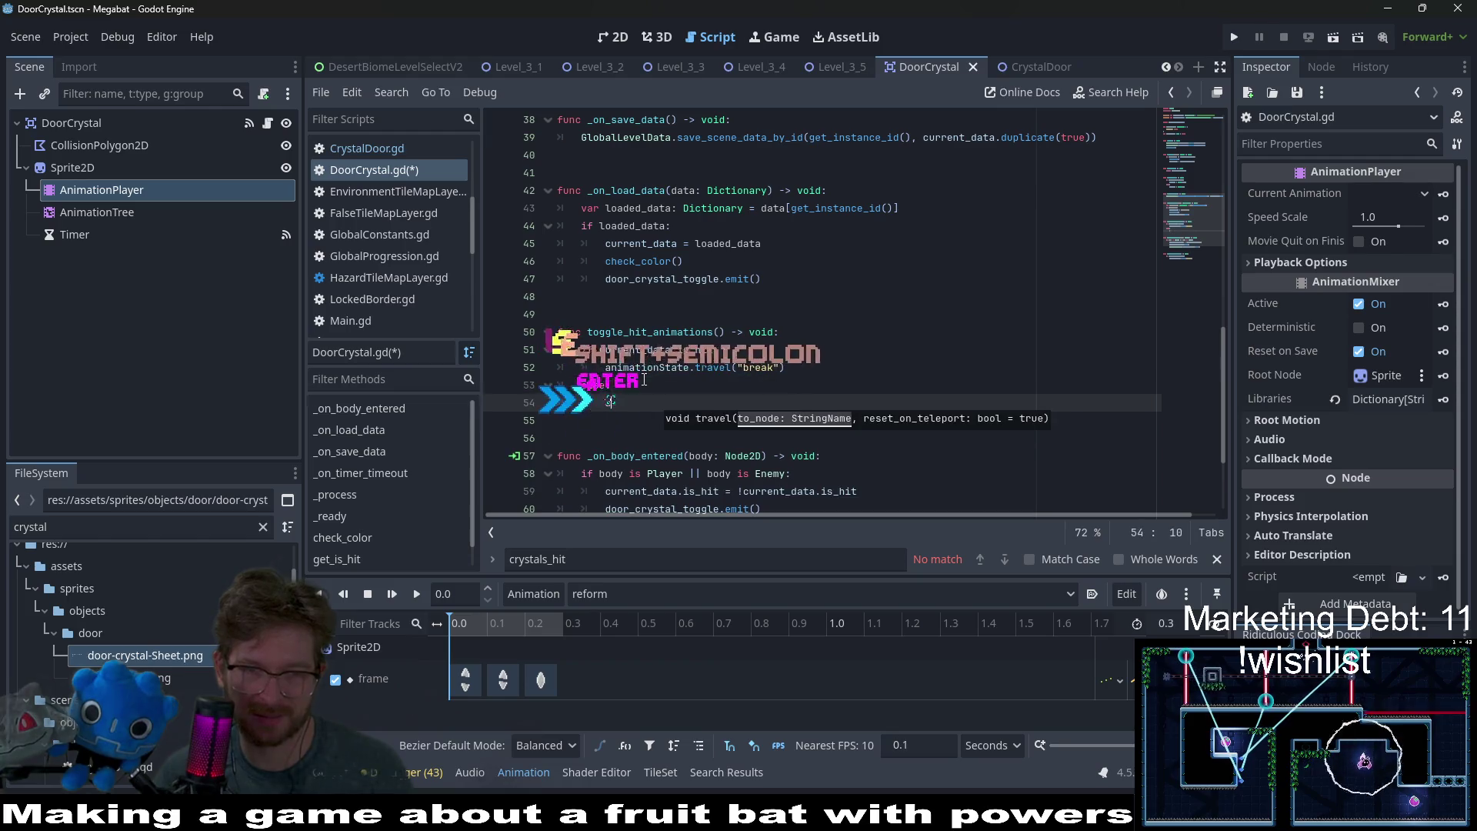
text(aniamtion)
- Complete the else branch with animationState.travel("reform")
key(BackSpace)
key(BackSpace)
key(BackSpace)
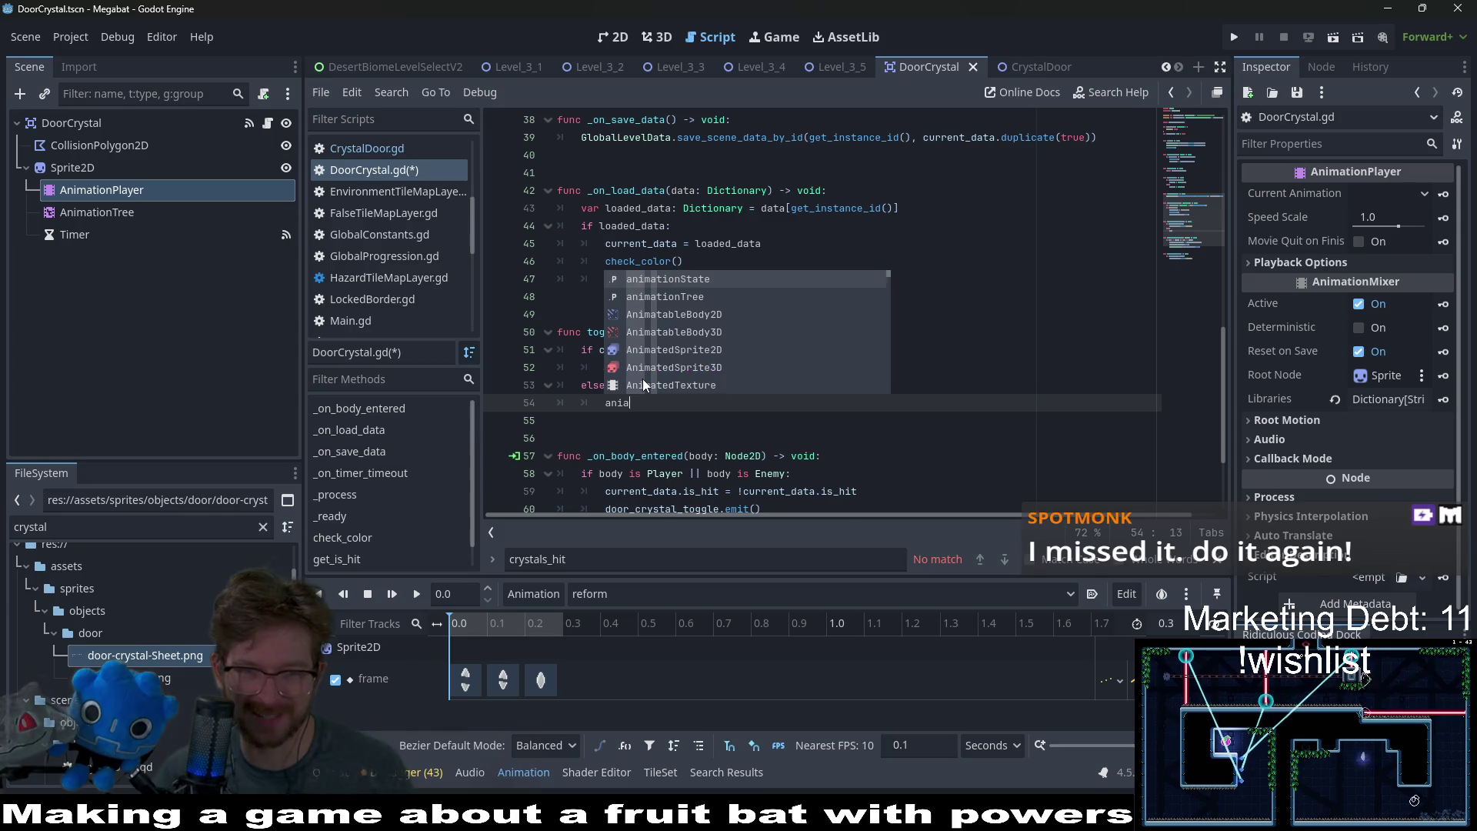
key(BackSpace)
text(mation)
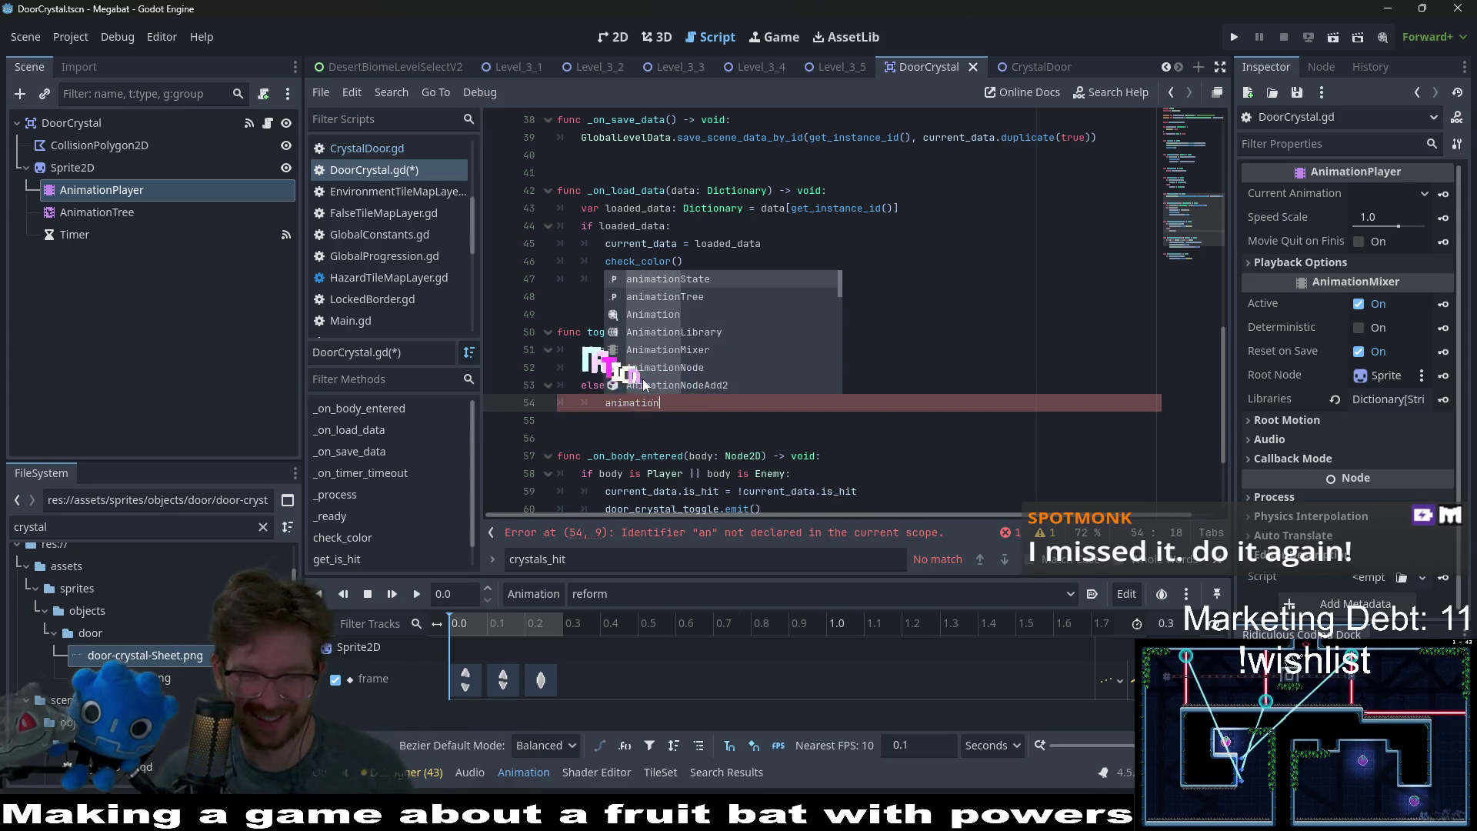
key(Return)
text(.travel(")
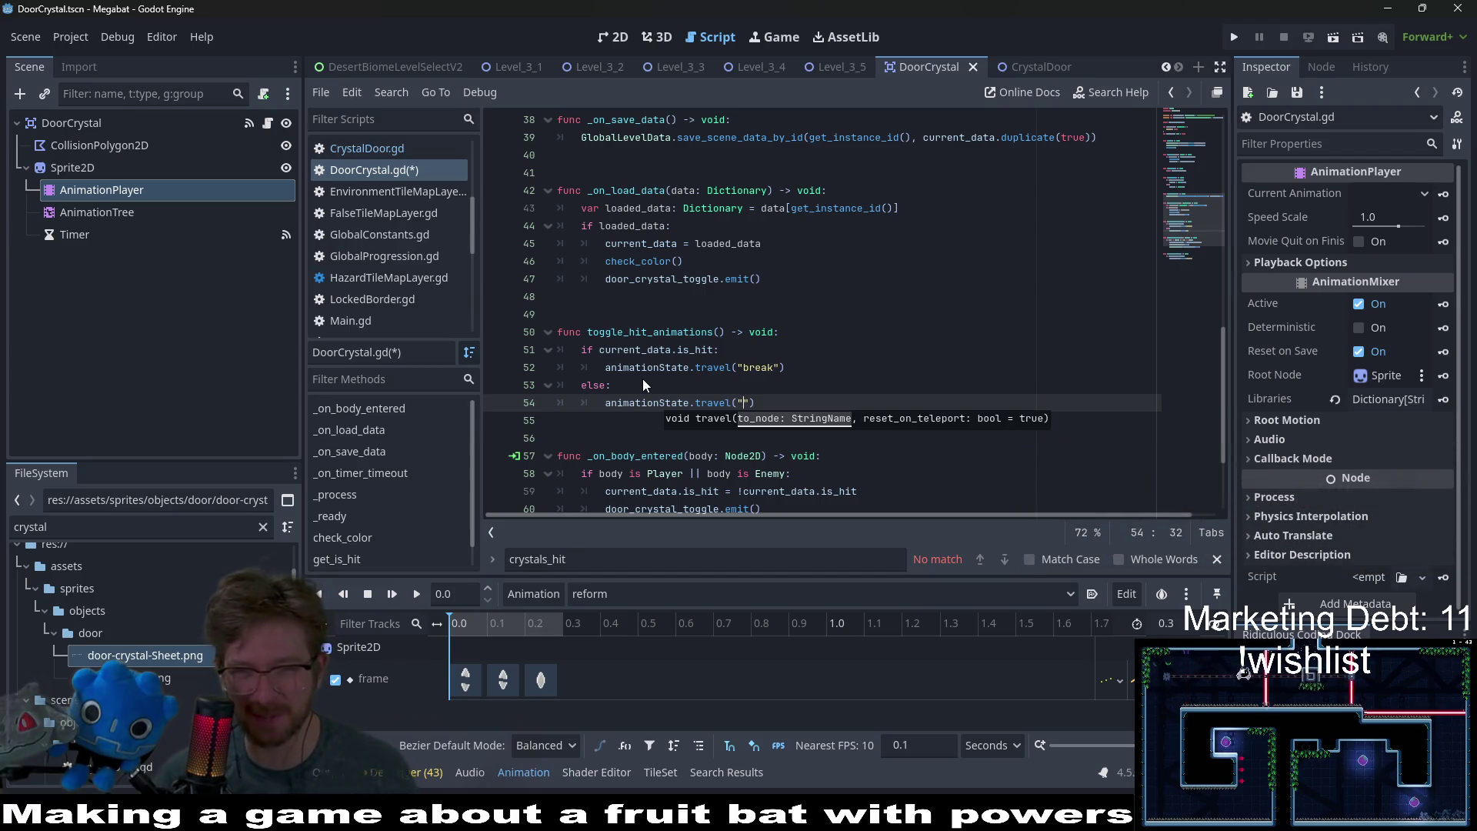
text(reform)
- Copy the toggle_hit_animations() name, save DoorCrystal.gd, and call it after the is_hit toggle
click(790, 302)
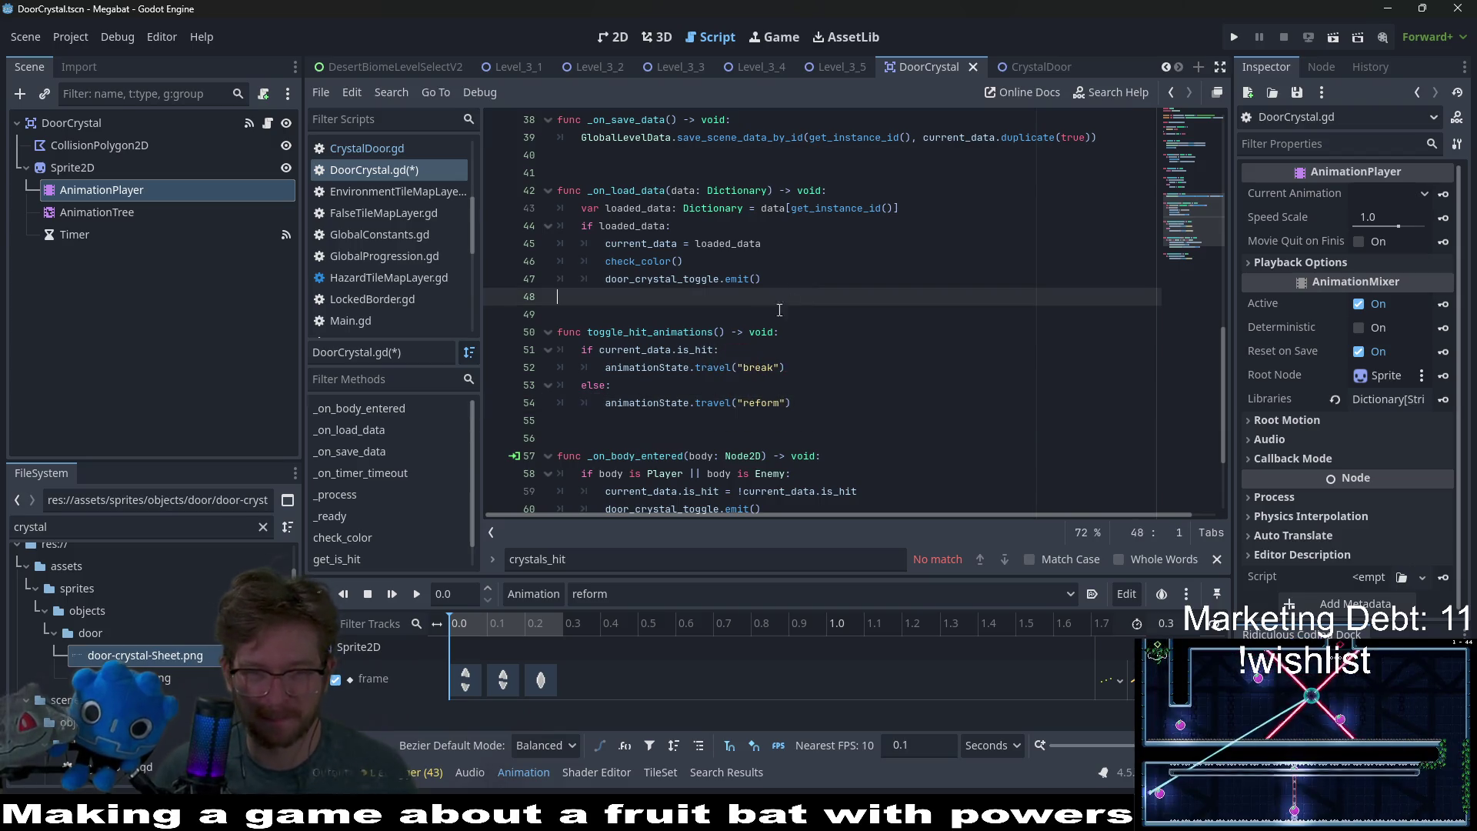
drag(724, 332, 584, 331)
key(ctrl+c)
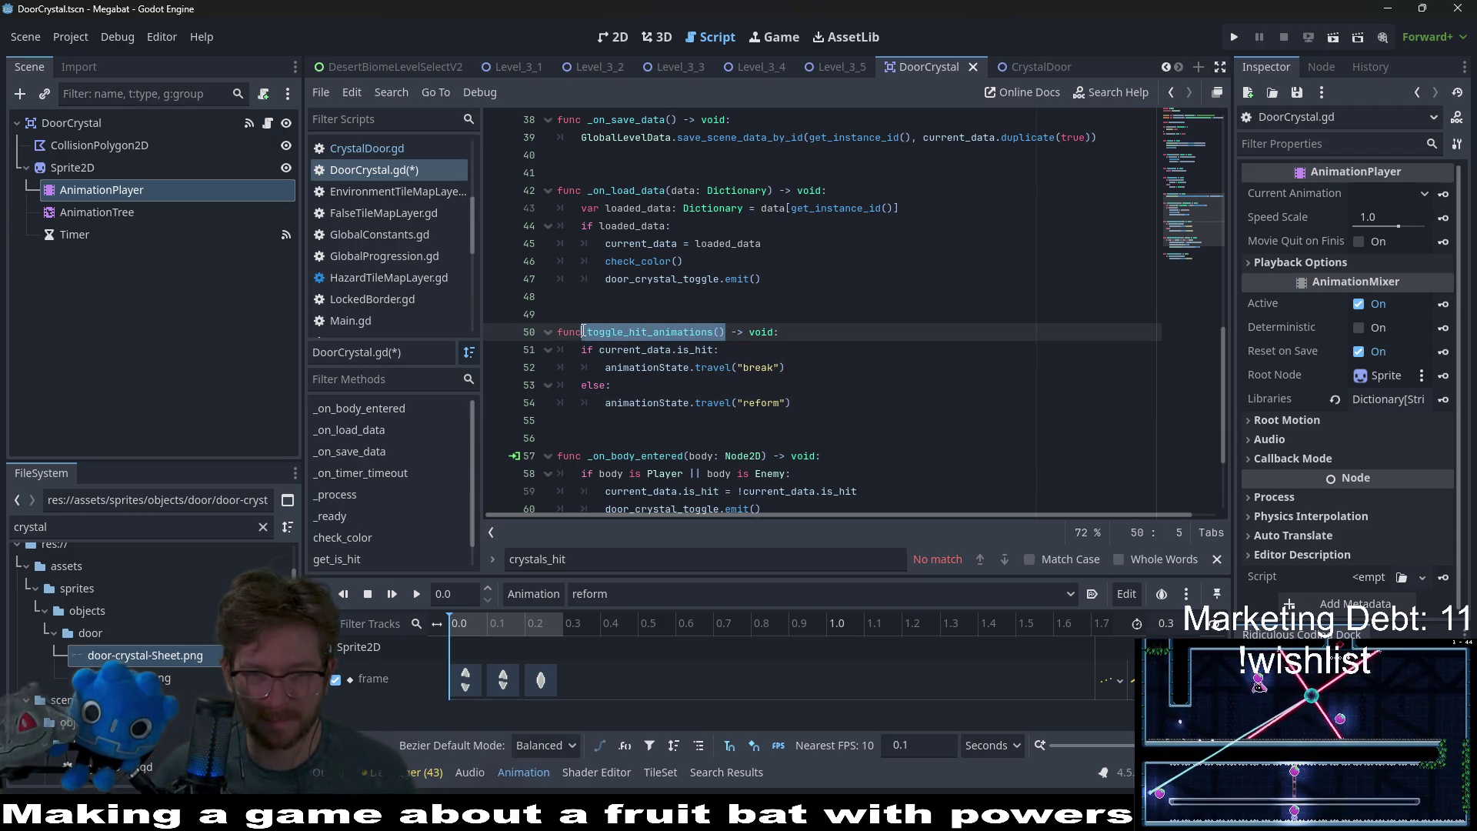
key(ctrl+s)
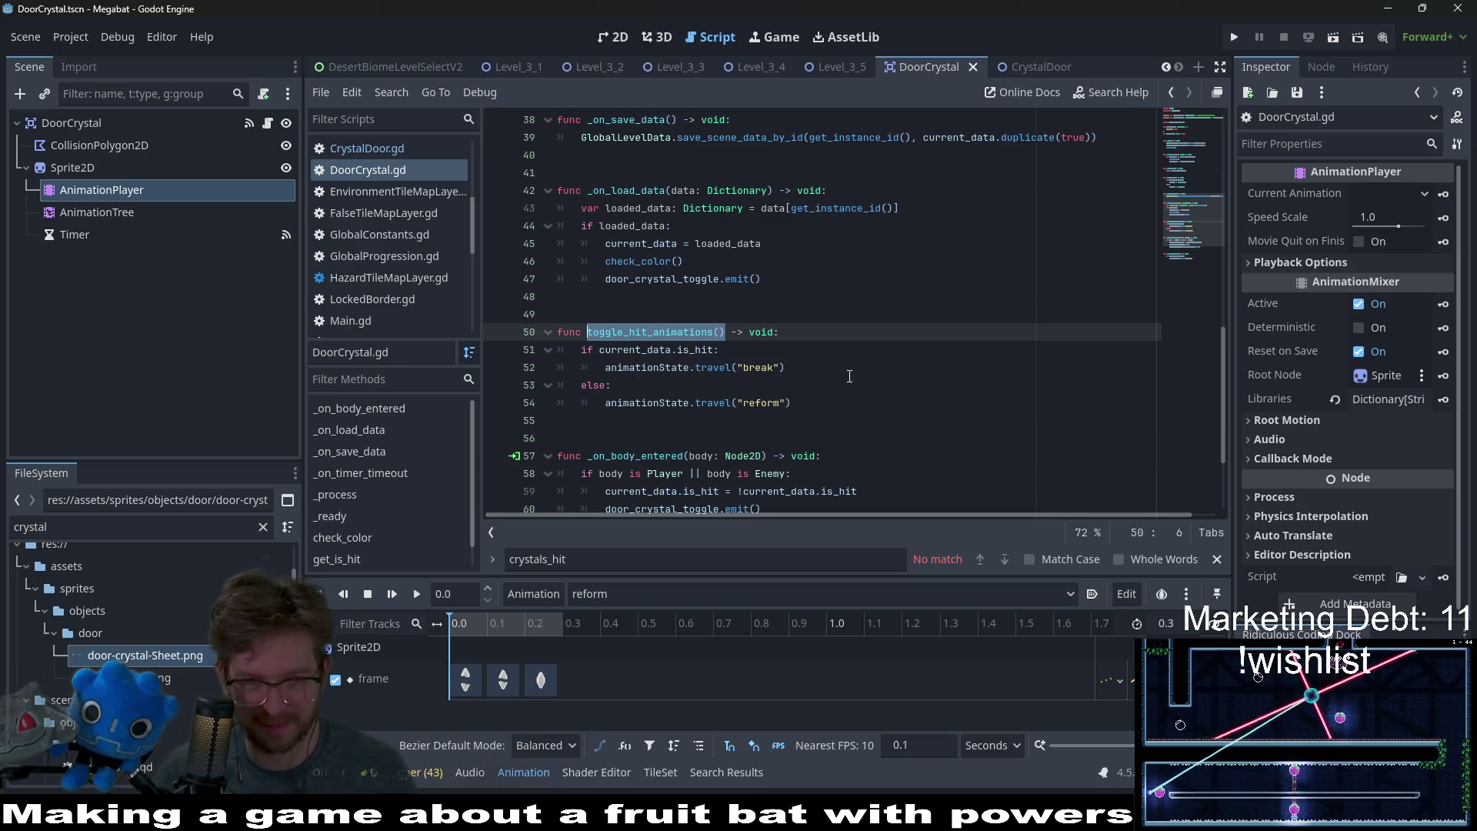
scroll(848, 376, down, 2)
click(853, 397)
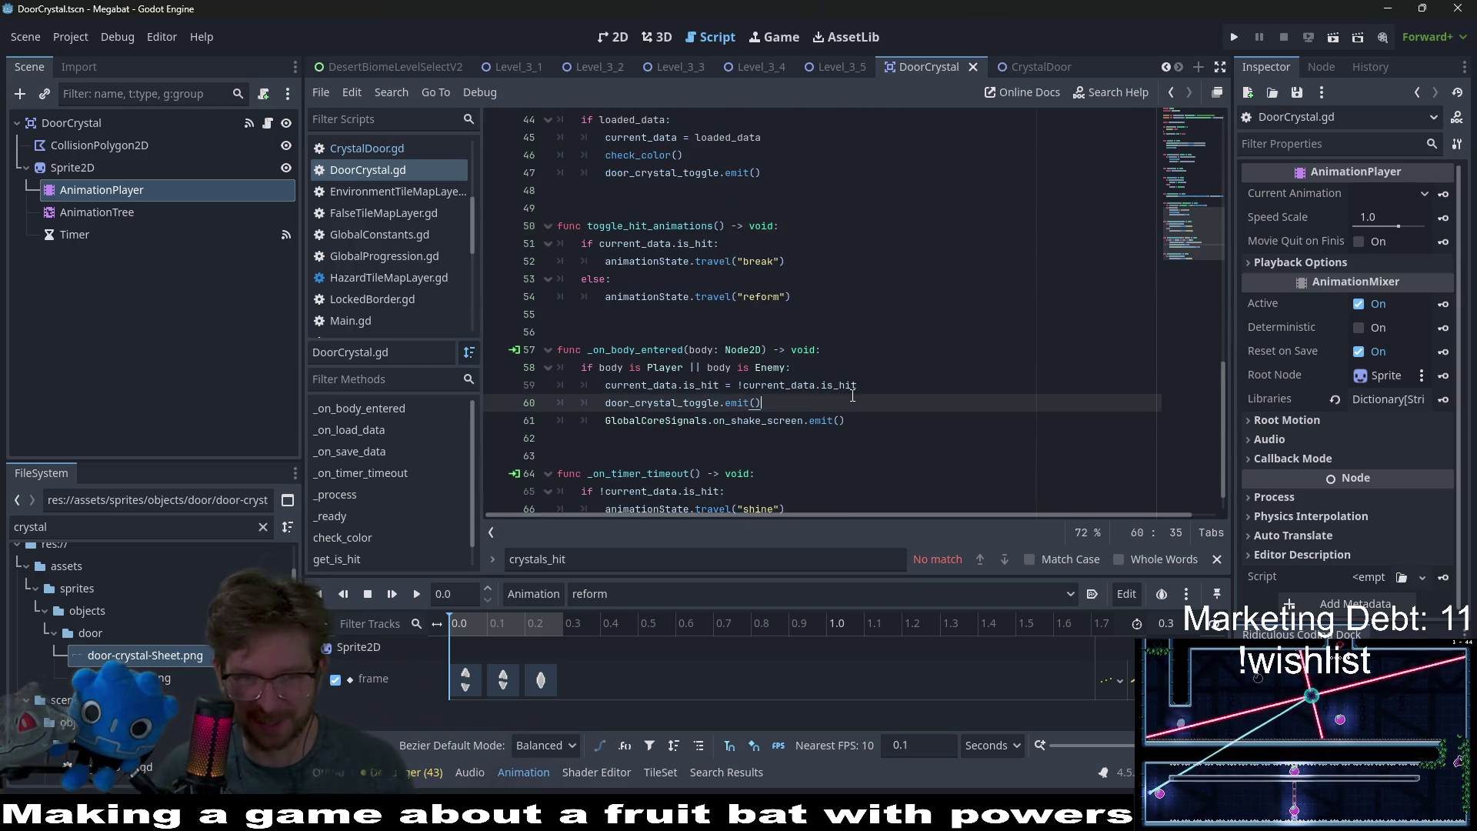
click(883, 389)
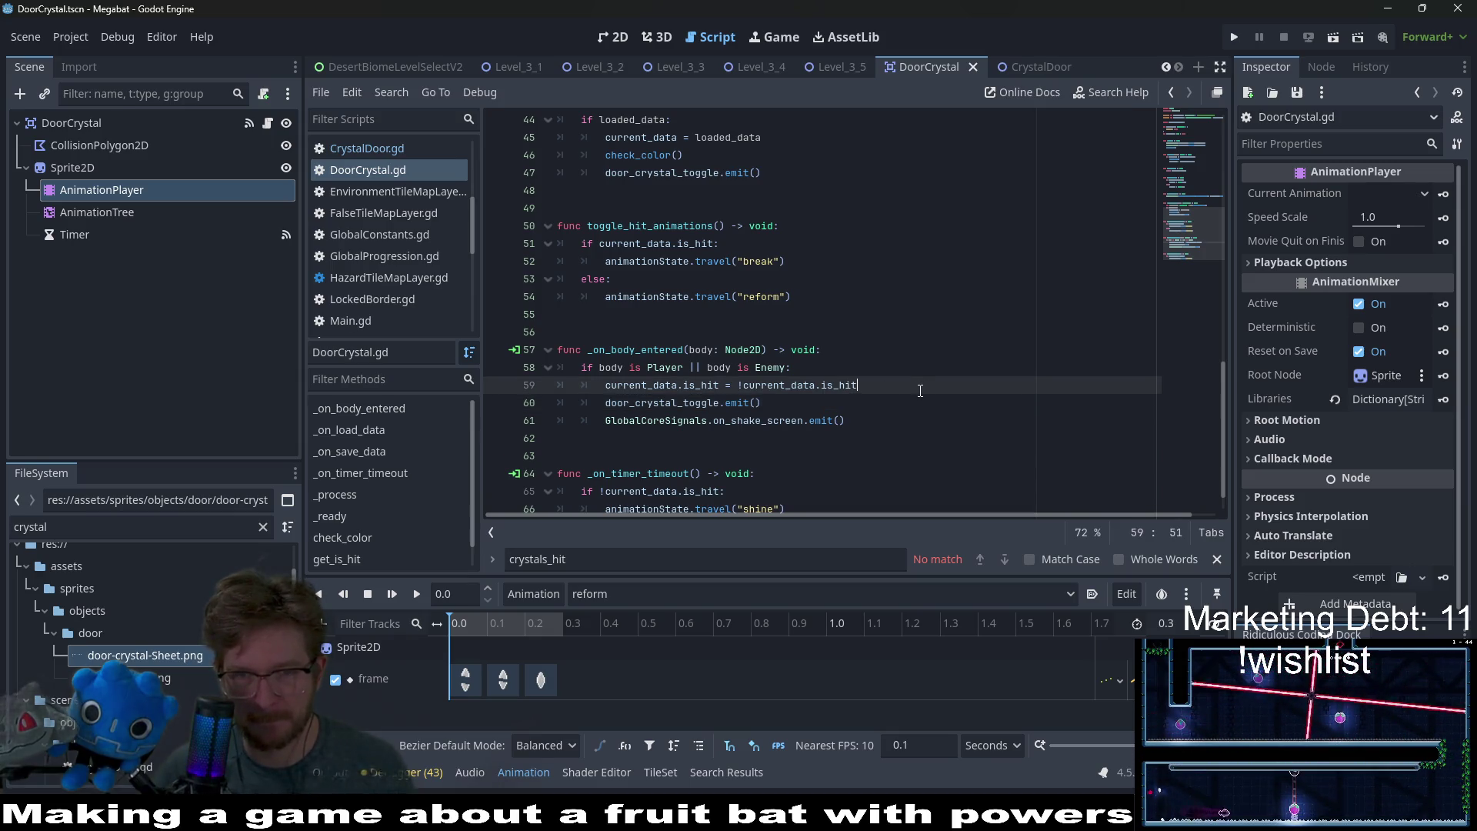
key(Return)
key(ctrl+v)
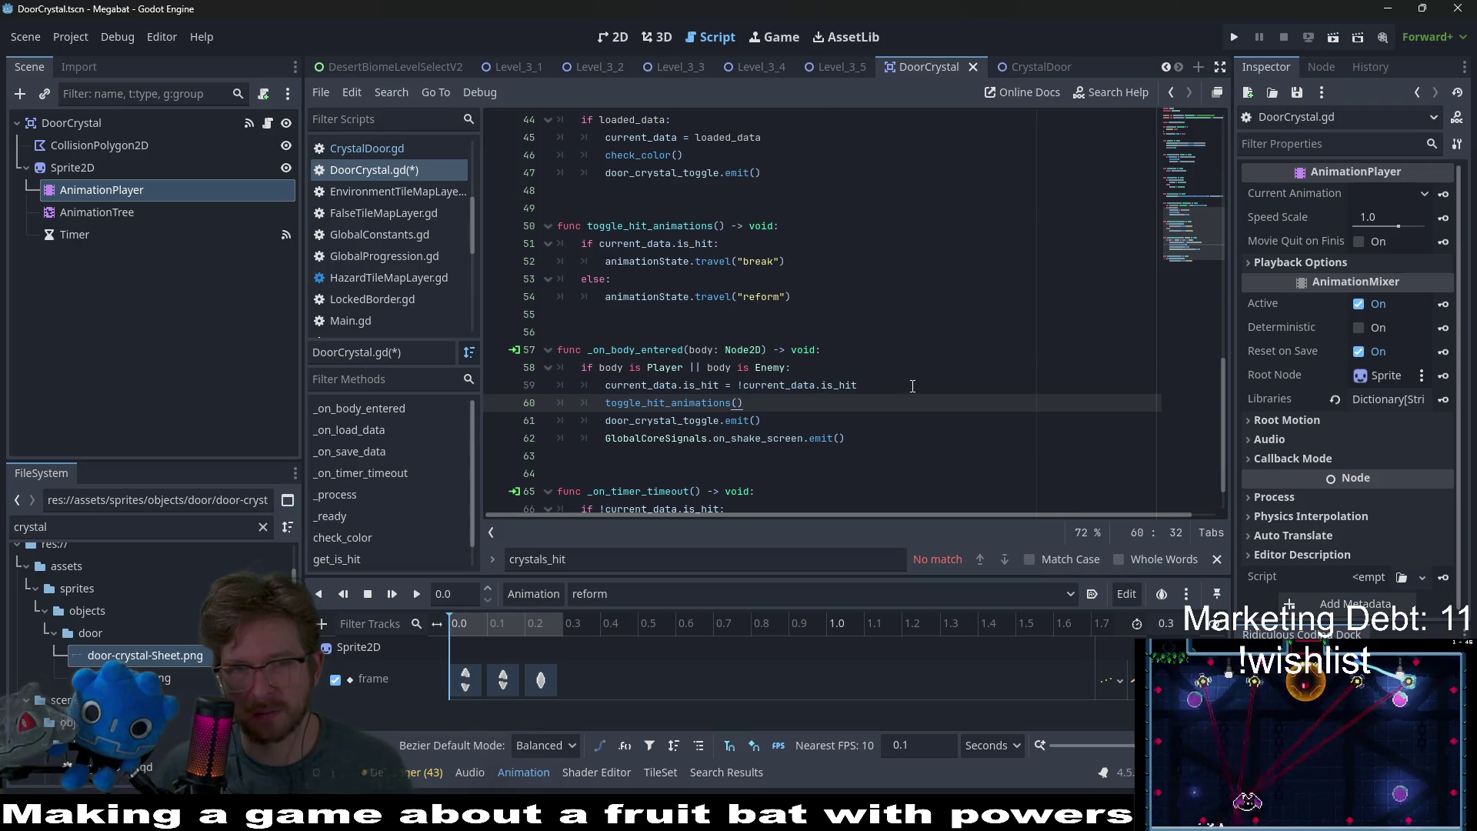
- Add a toggle_hit_animations() call below check_color() in the load function
scroll(913, 387, up, 2)
scroll(913, 386, up, 2)
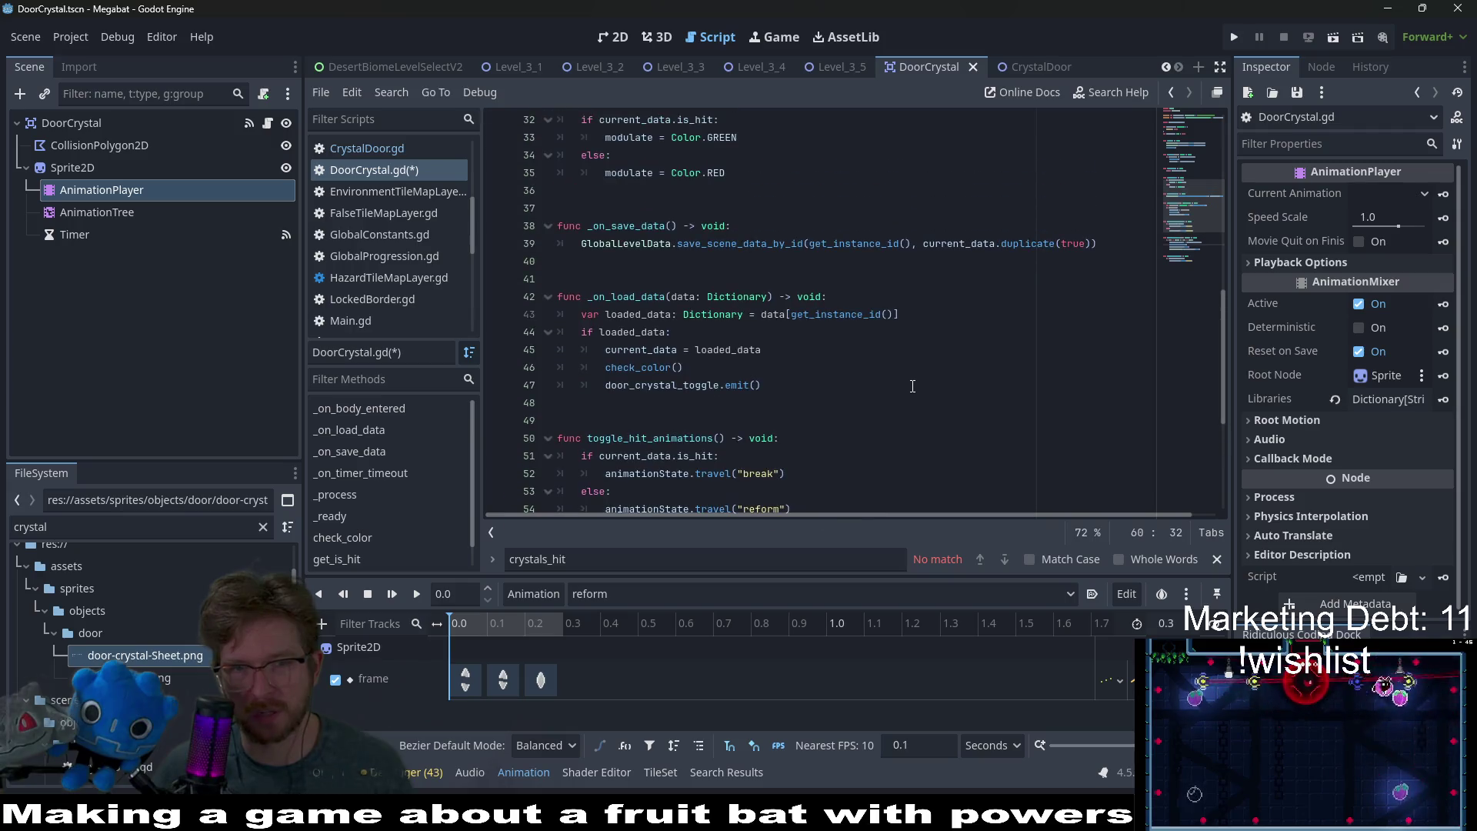
scroll(913, 386, up, 3)
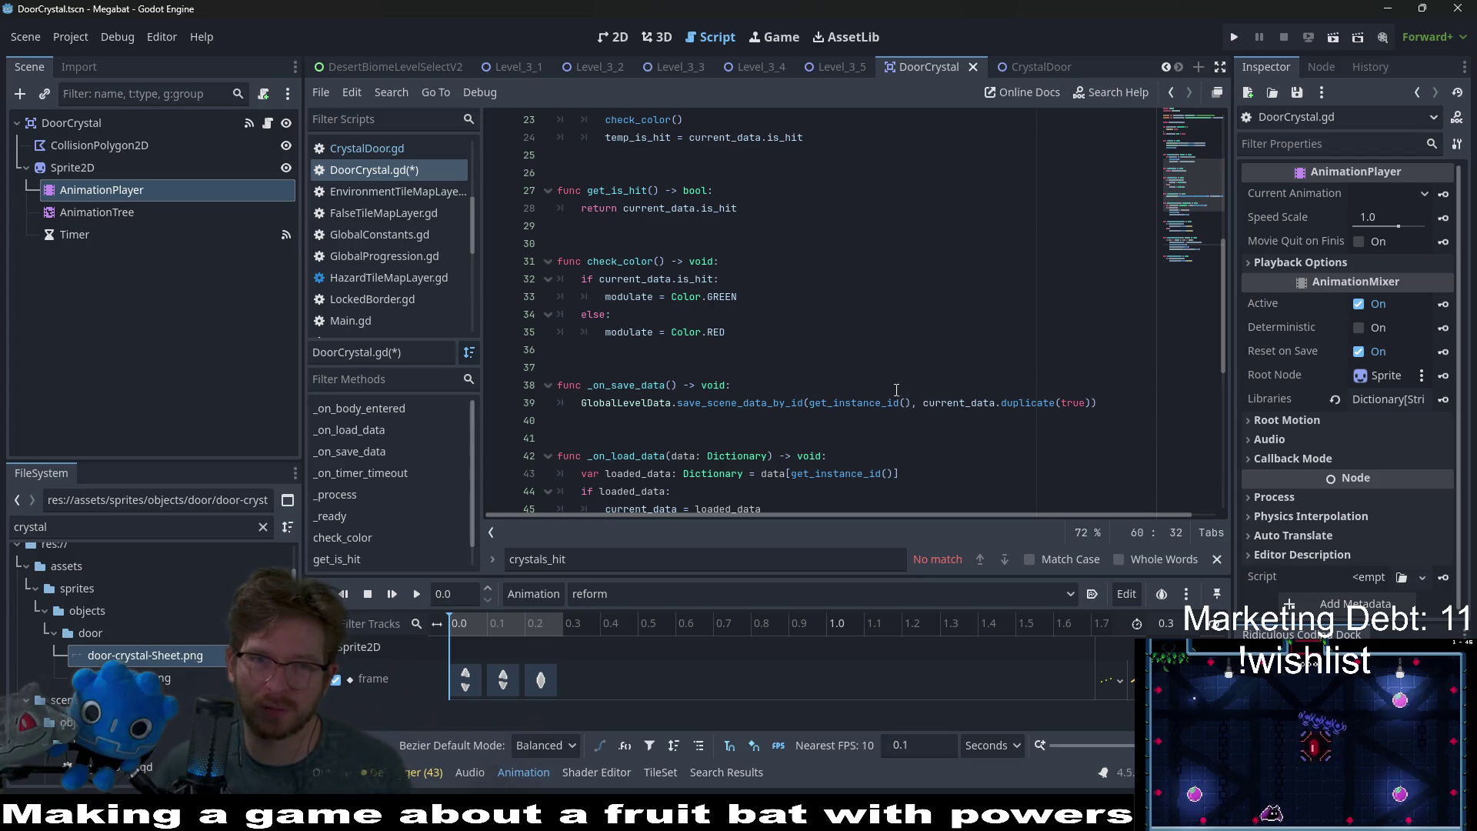
scroll(900, 393, down, 8)
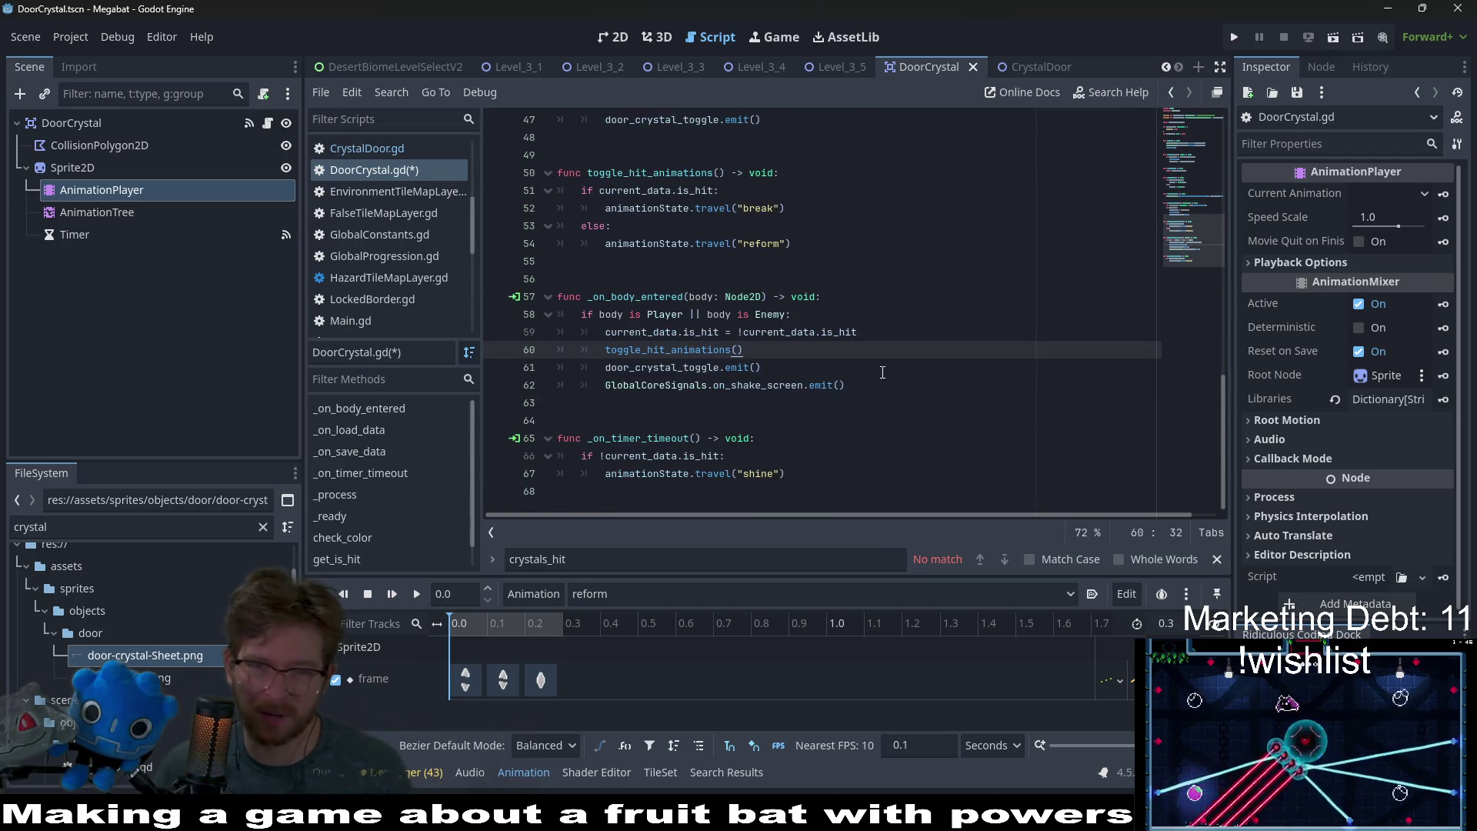
scroll(882, 371, up, 3)
scroll(881, 370, down, 3)
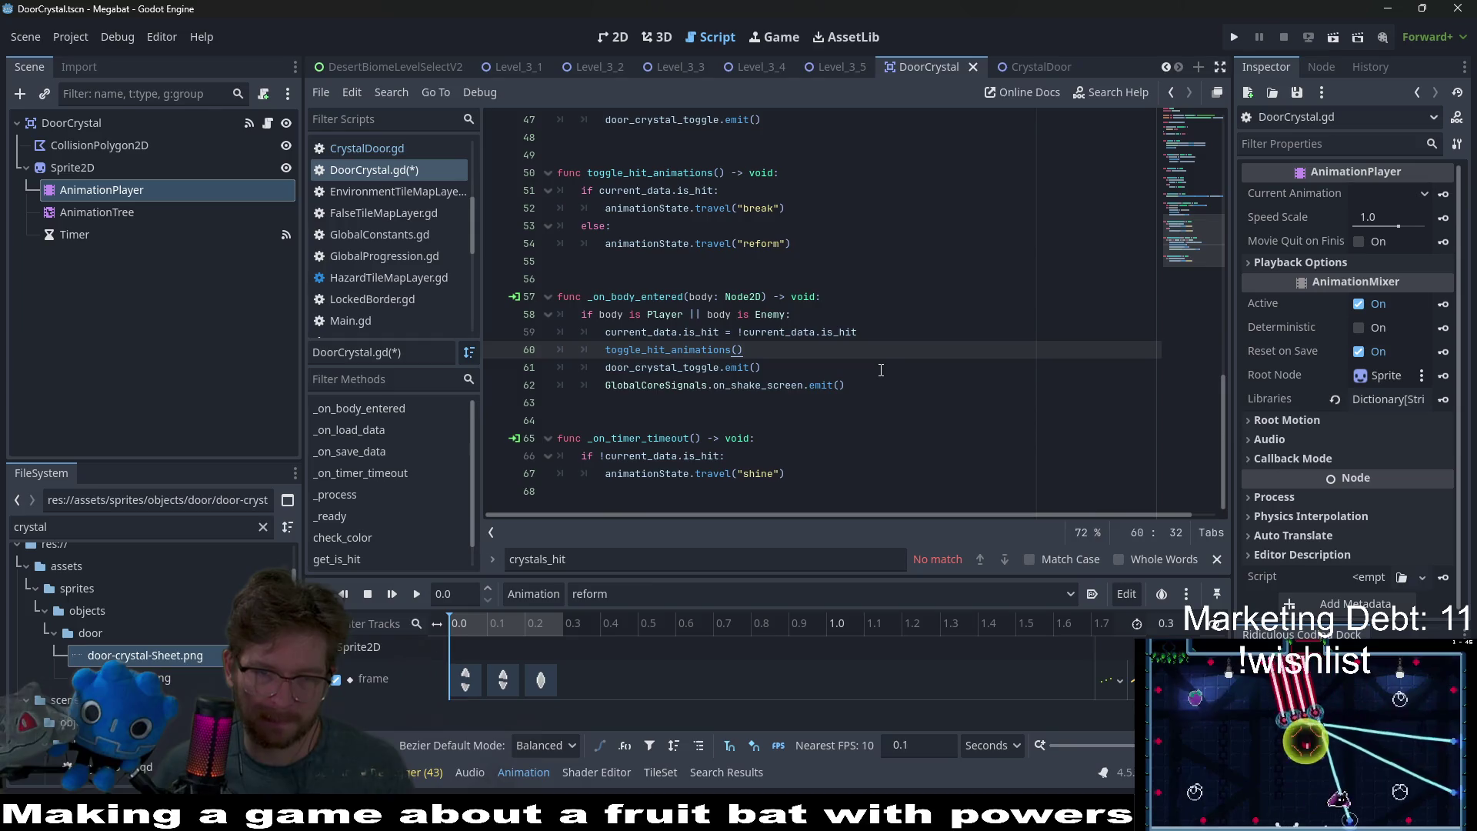
scroll(881, 370, up, 5)
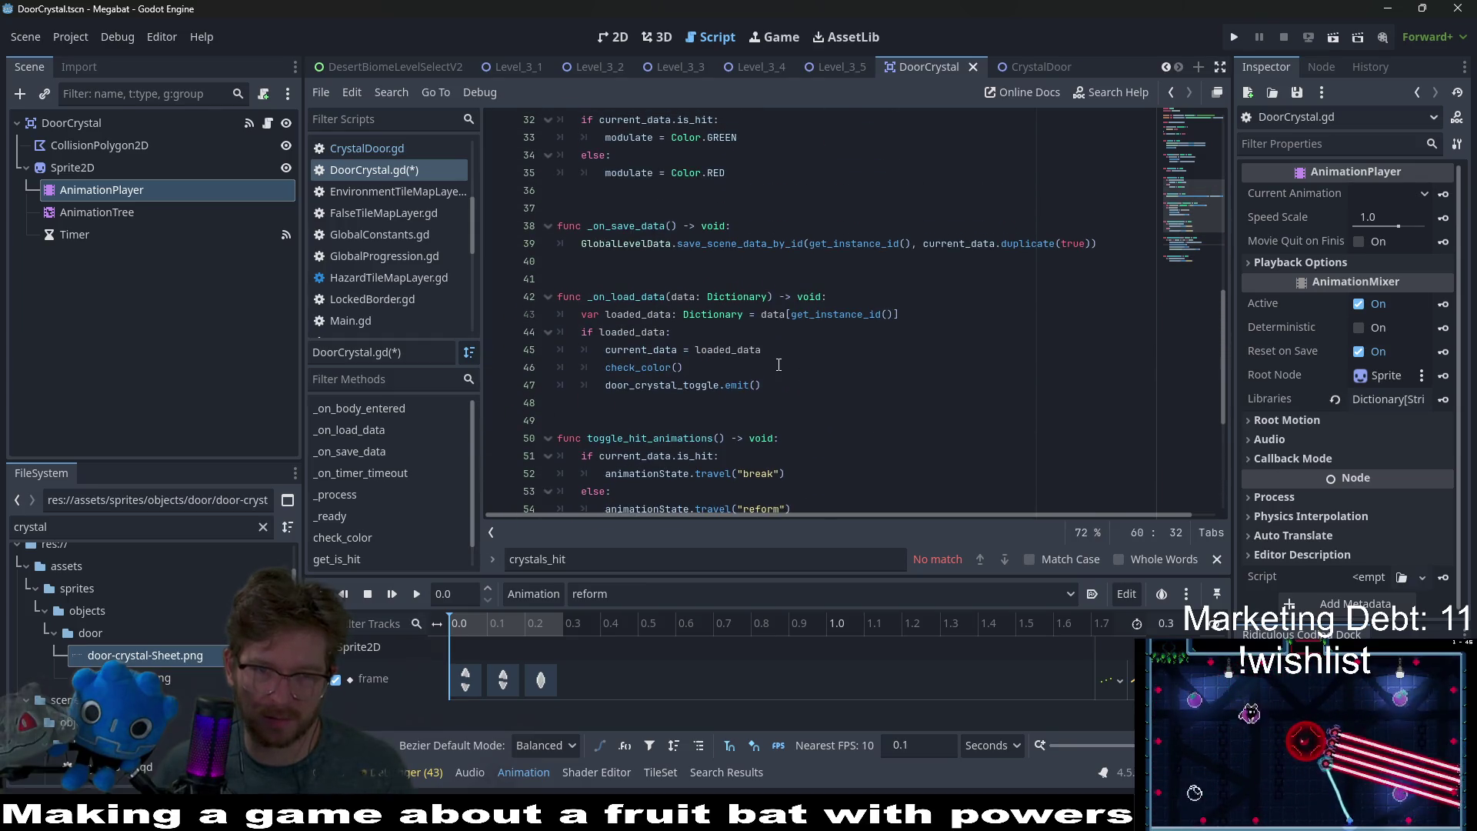
click(781, 364)
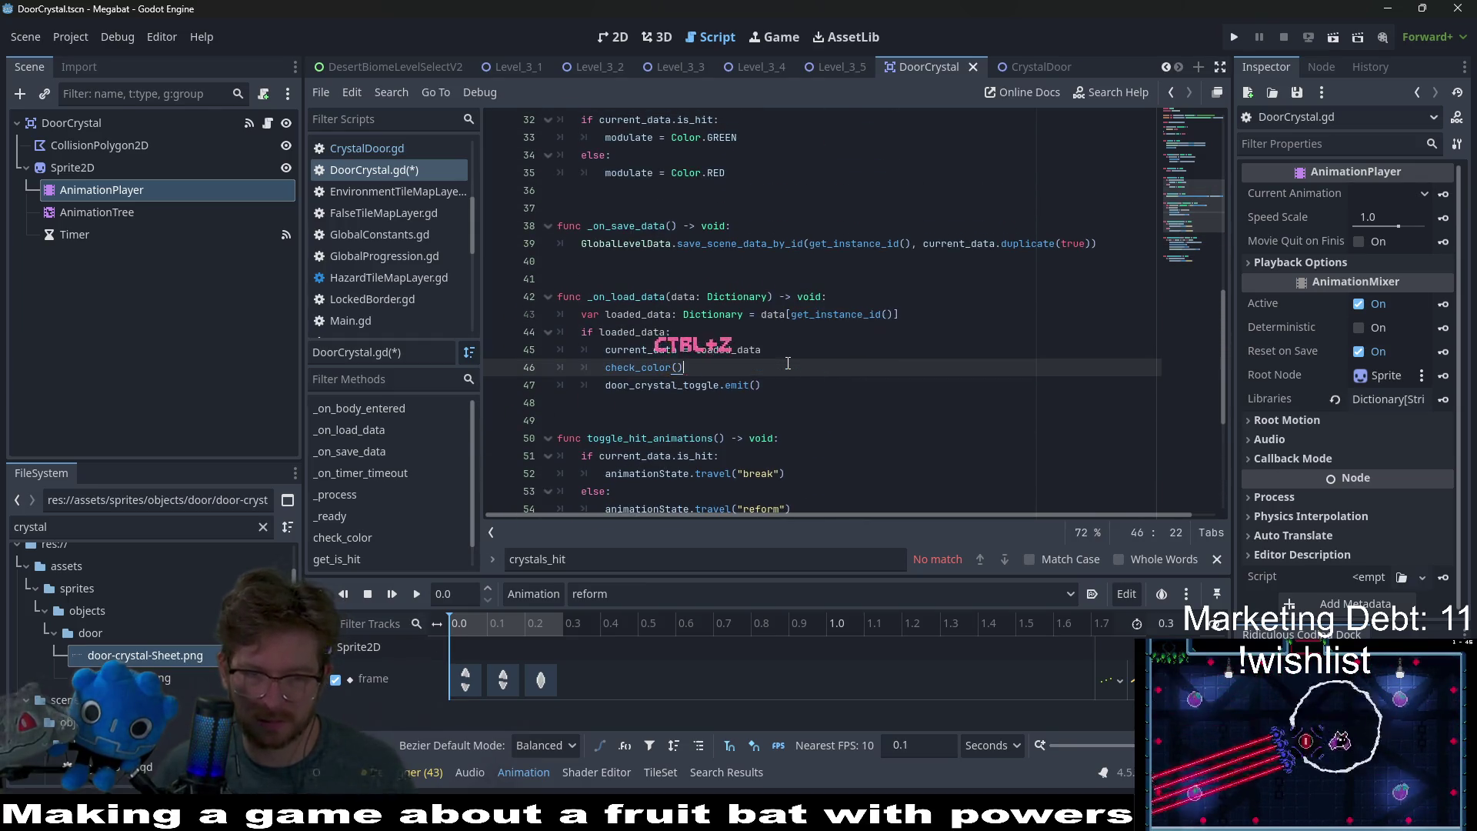
key(Return)
text(toggle_hit_animations())
click(845, 337)
- Open the Level_3_5 scene in the 2D view and run it
scroll(837, 356, up, 4)
scroll(859, 353, up, 3)
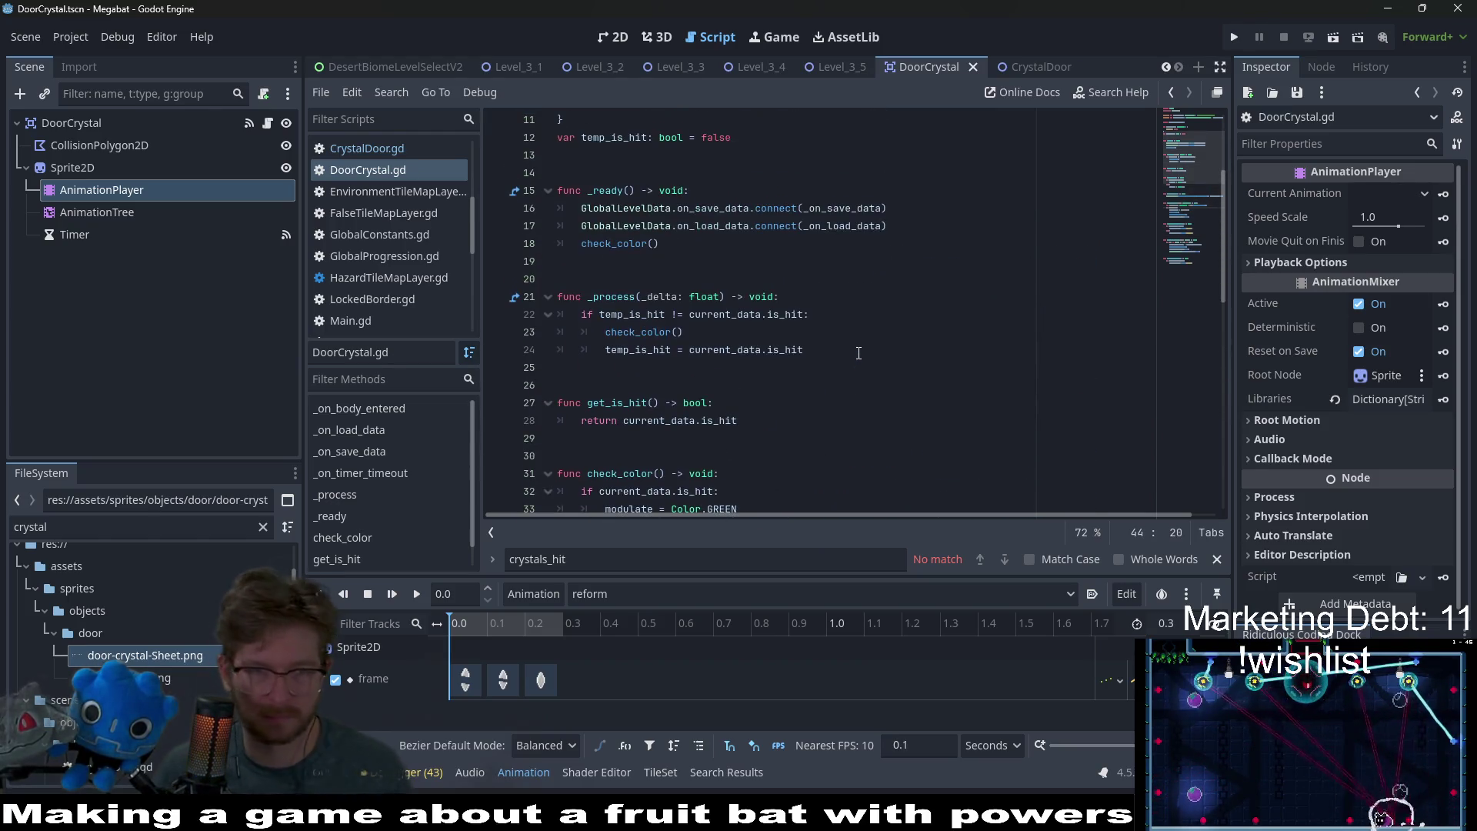
scroll(857, 337, up, 2)
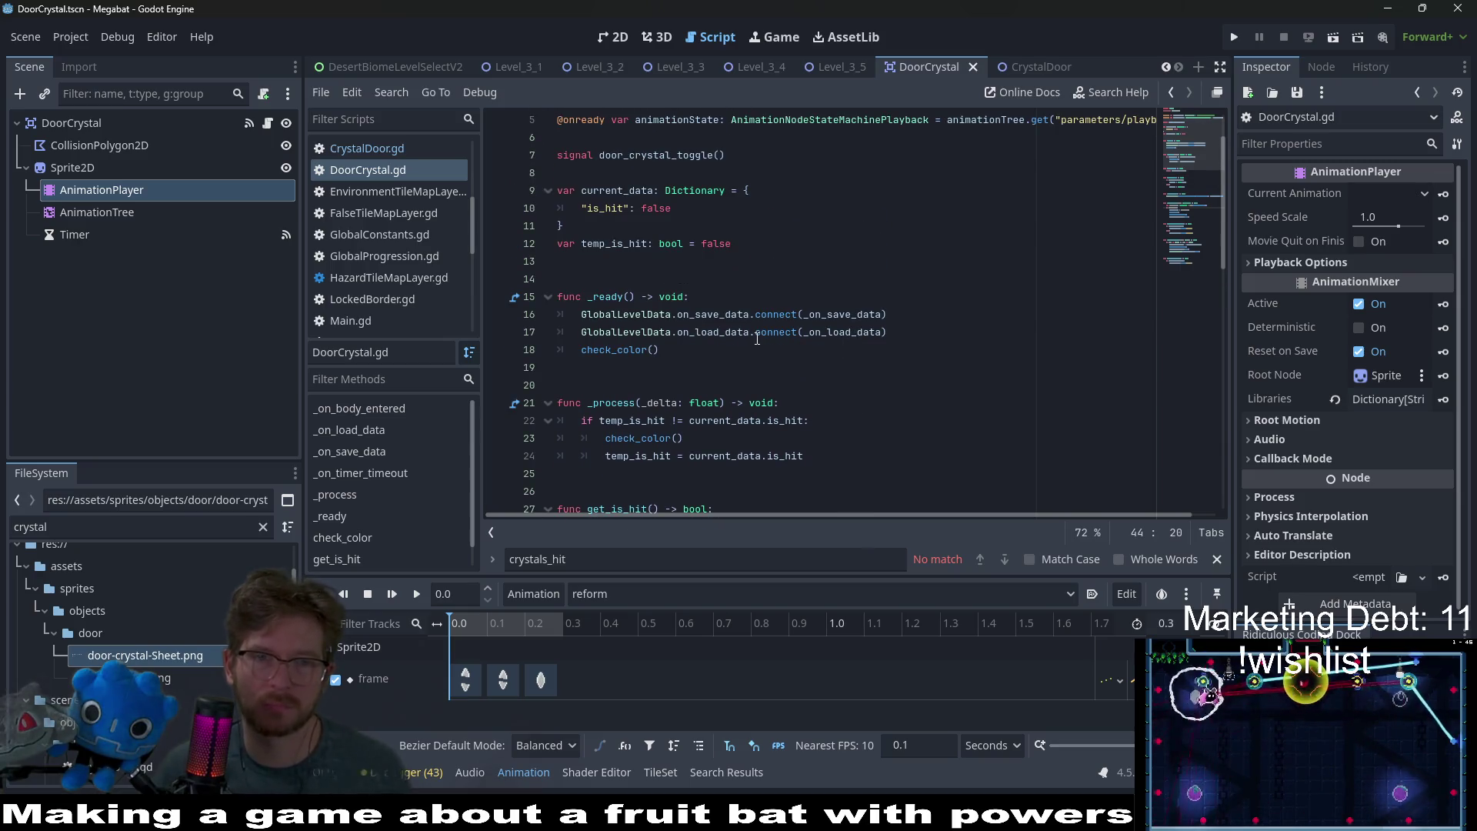
click(609, 40)
click(805, 75)
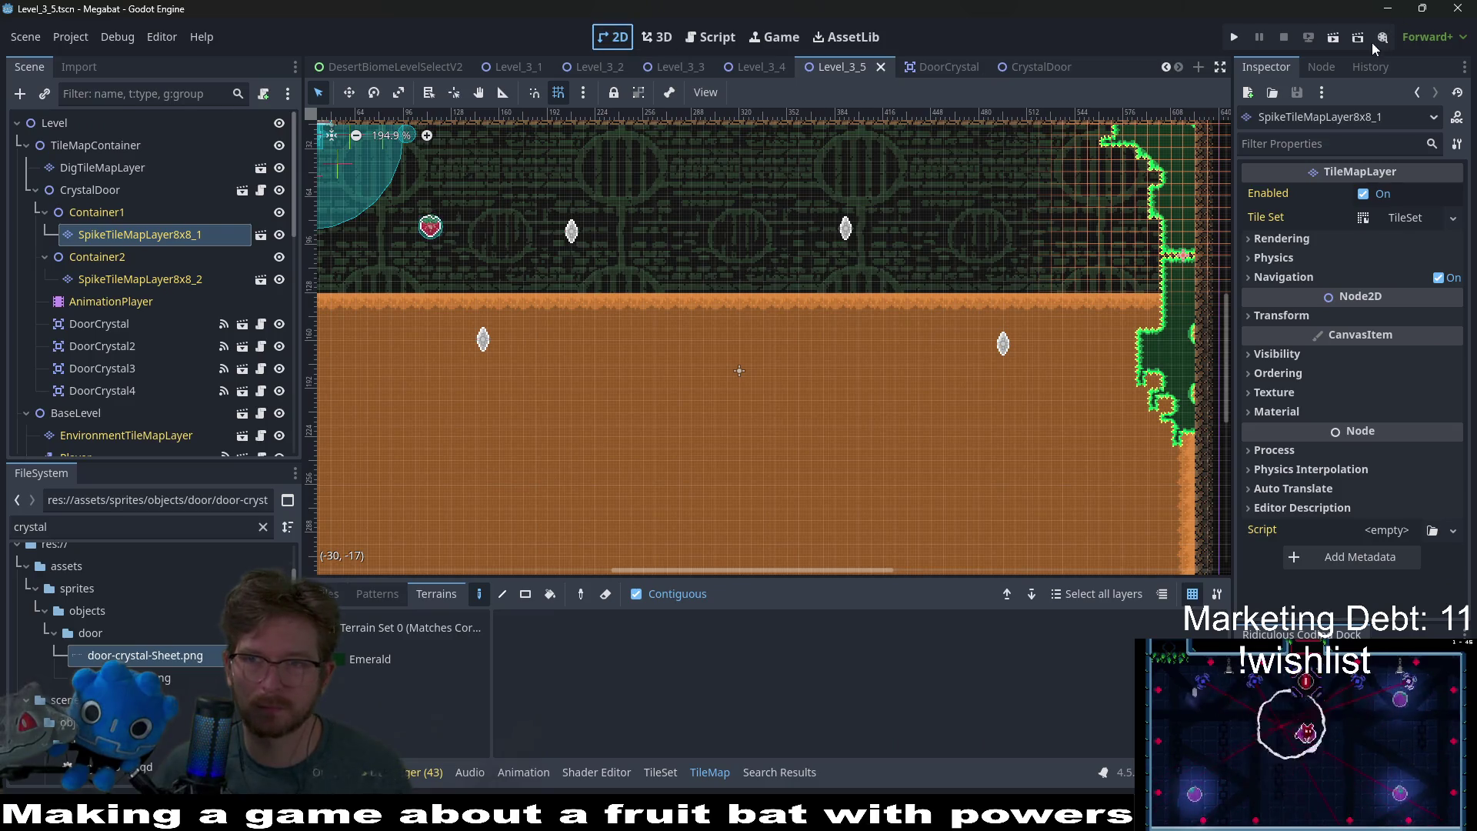
click(1339, 39)
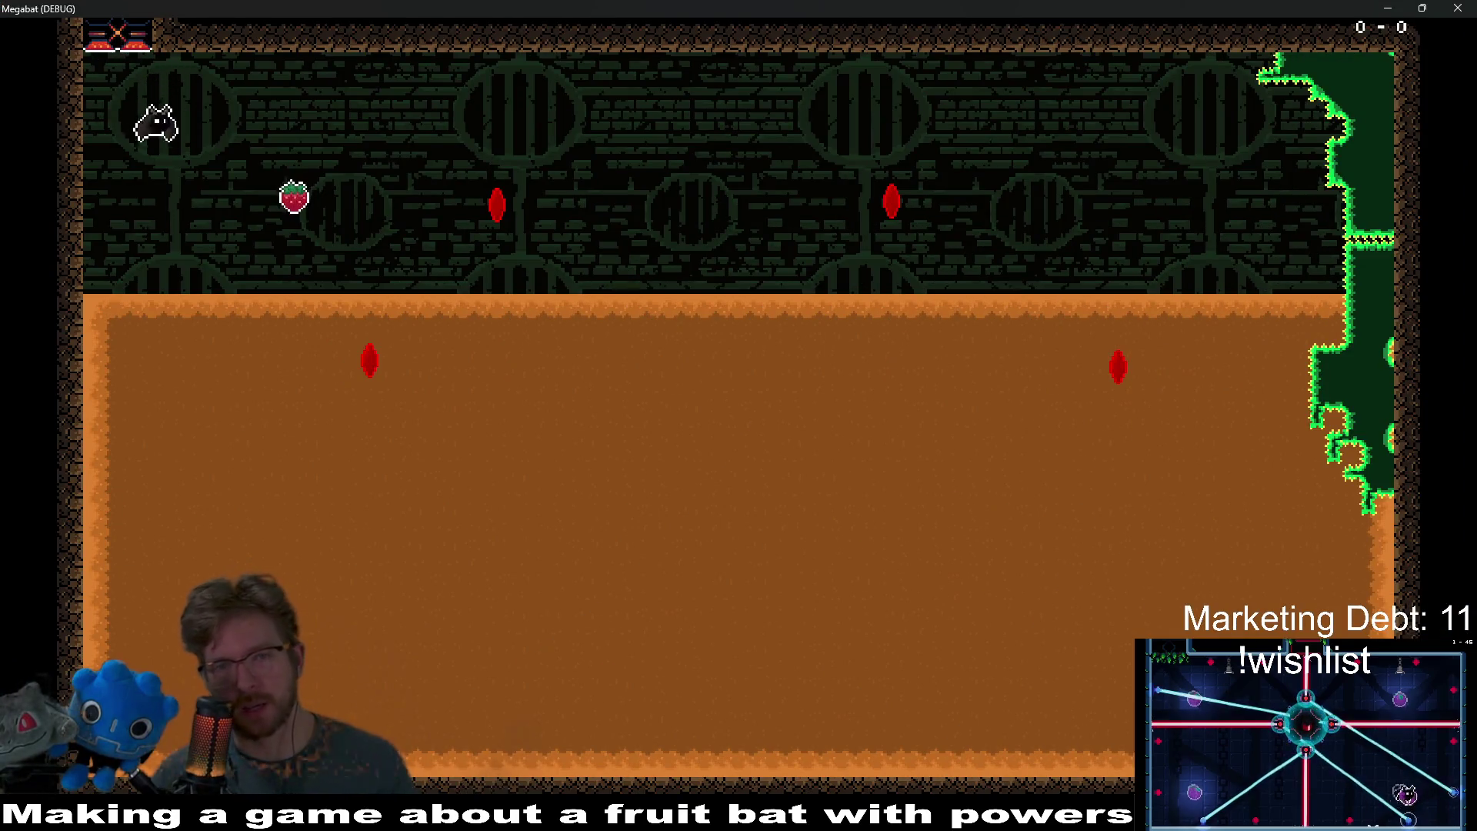
- Tunnel the bat through the dirt room, collecting the upper red gem
key(Down)
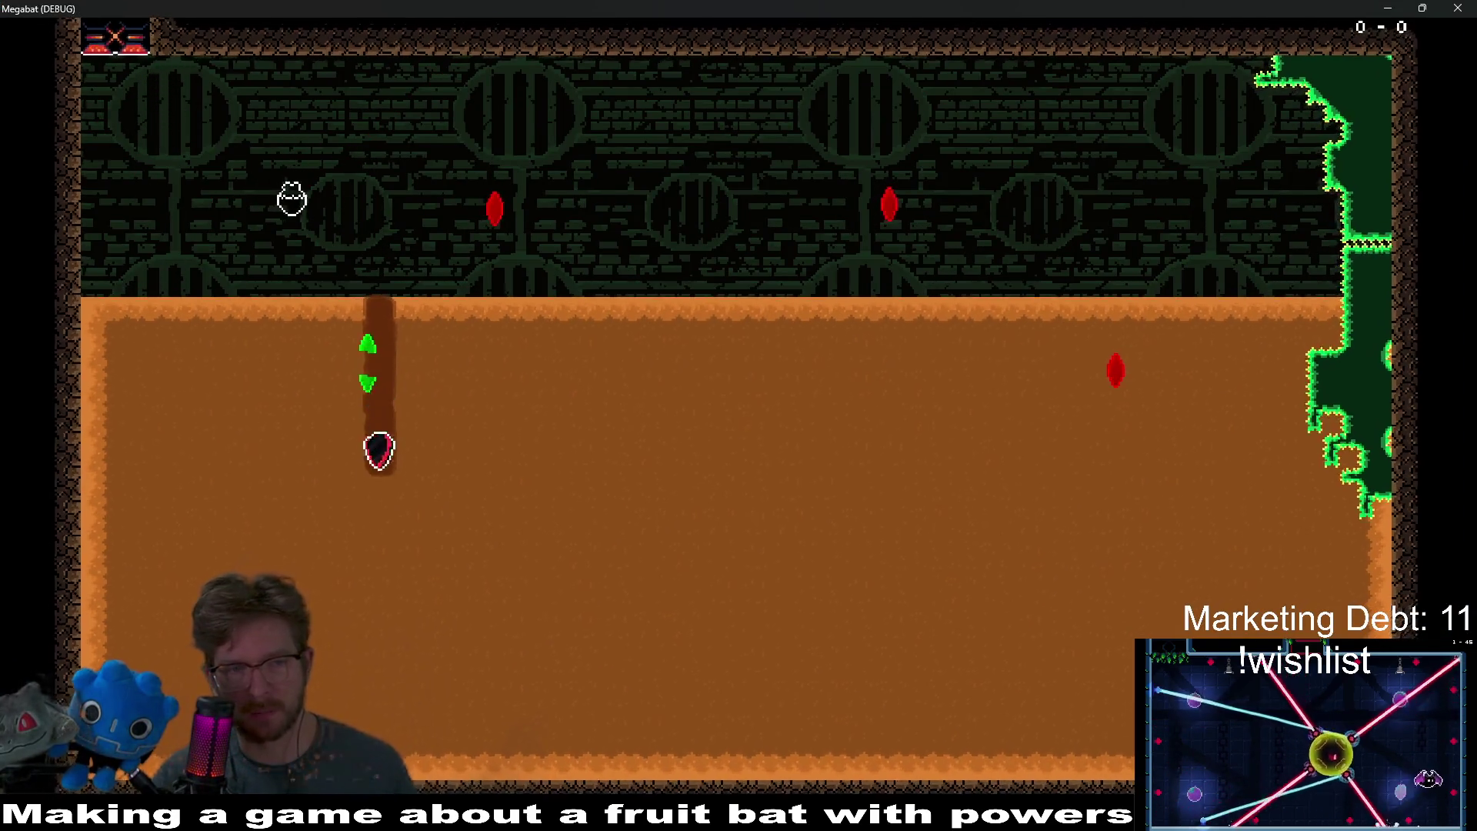
key(Right)
key(Up)
key(Down)
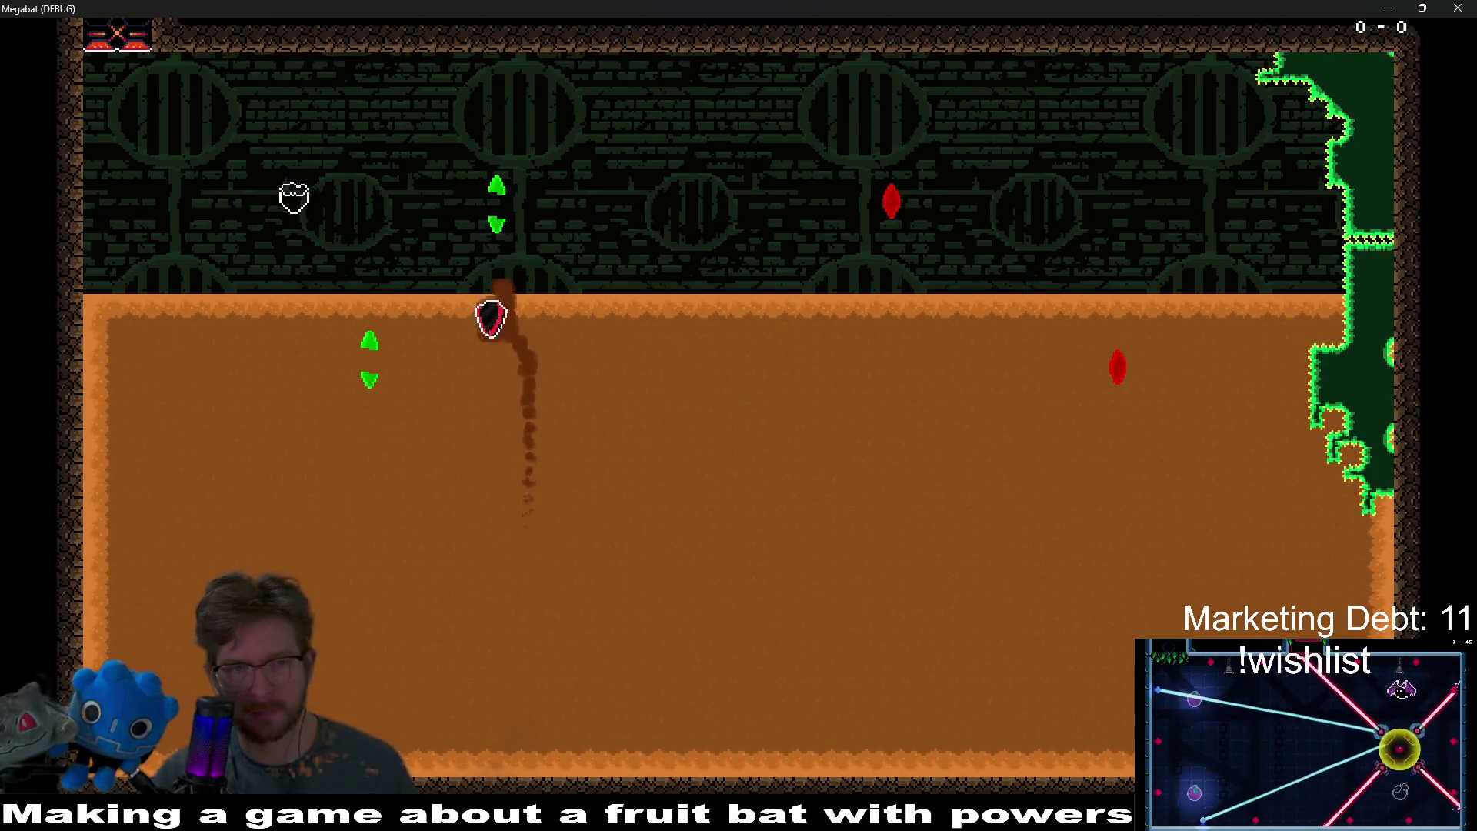
key(Up)
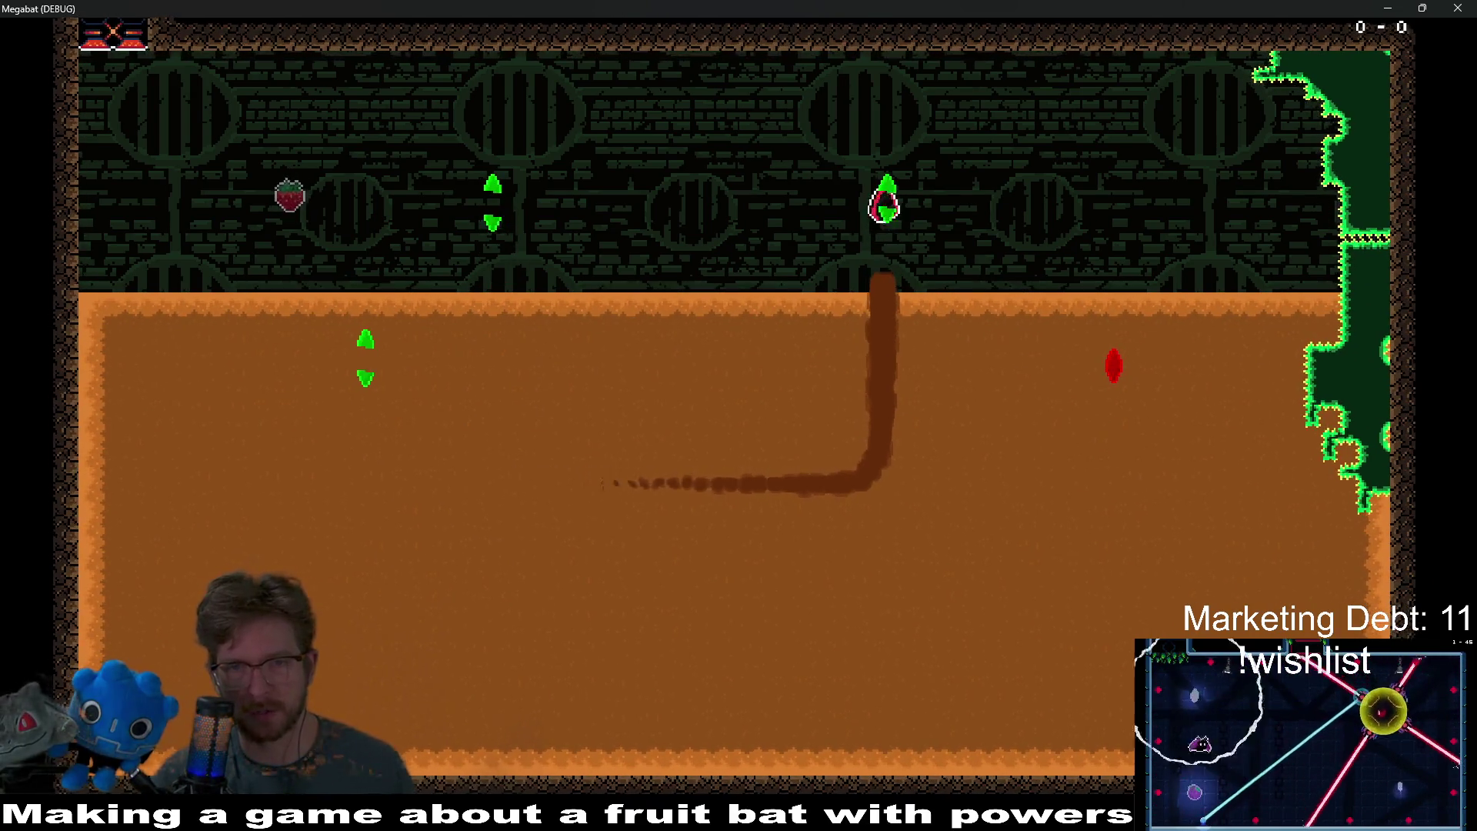
key(Down)
key(Right)
key(Left)
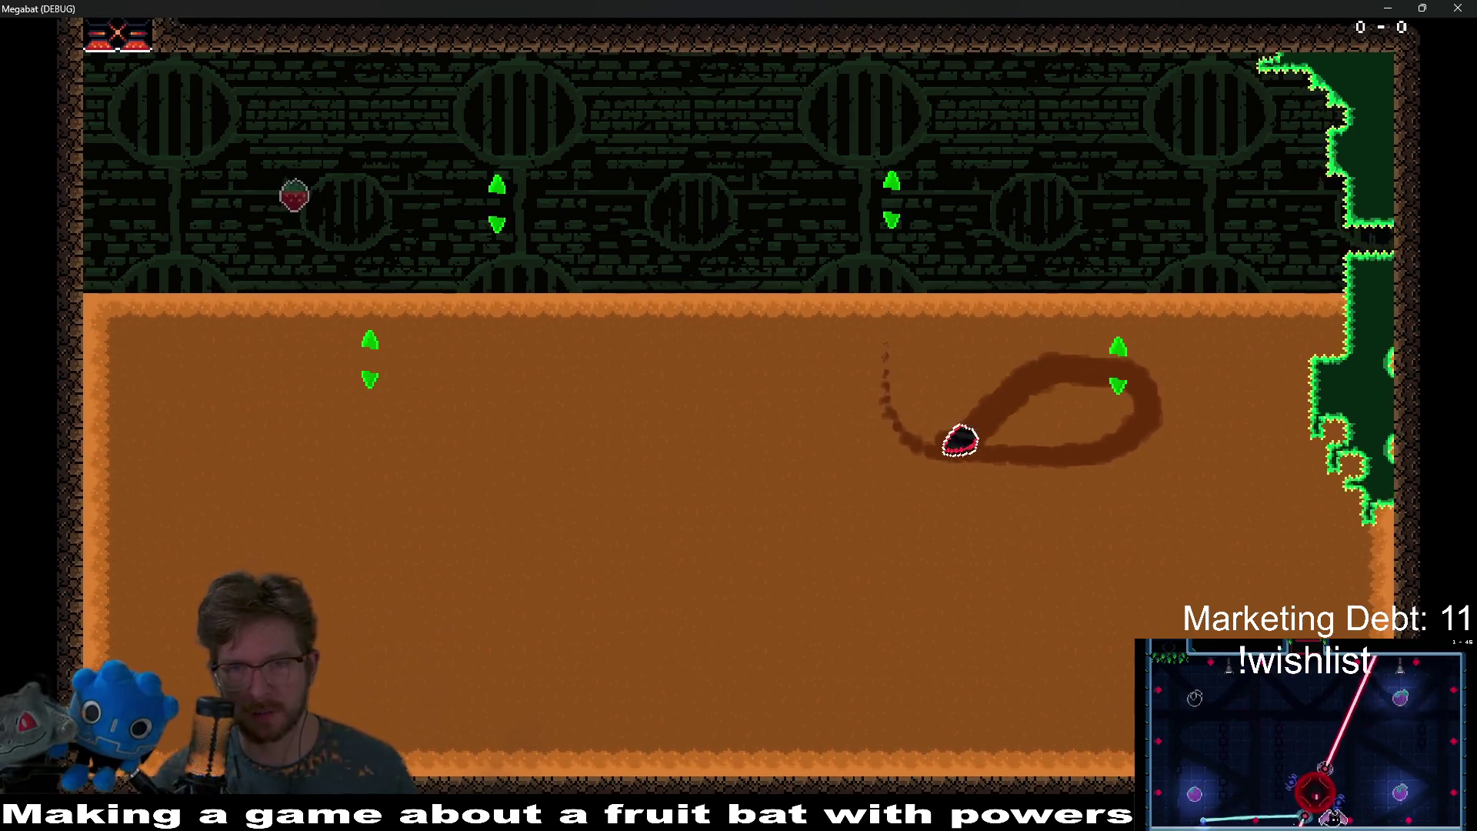
key(Down)
key(Left)
key(Up)
key(Right)
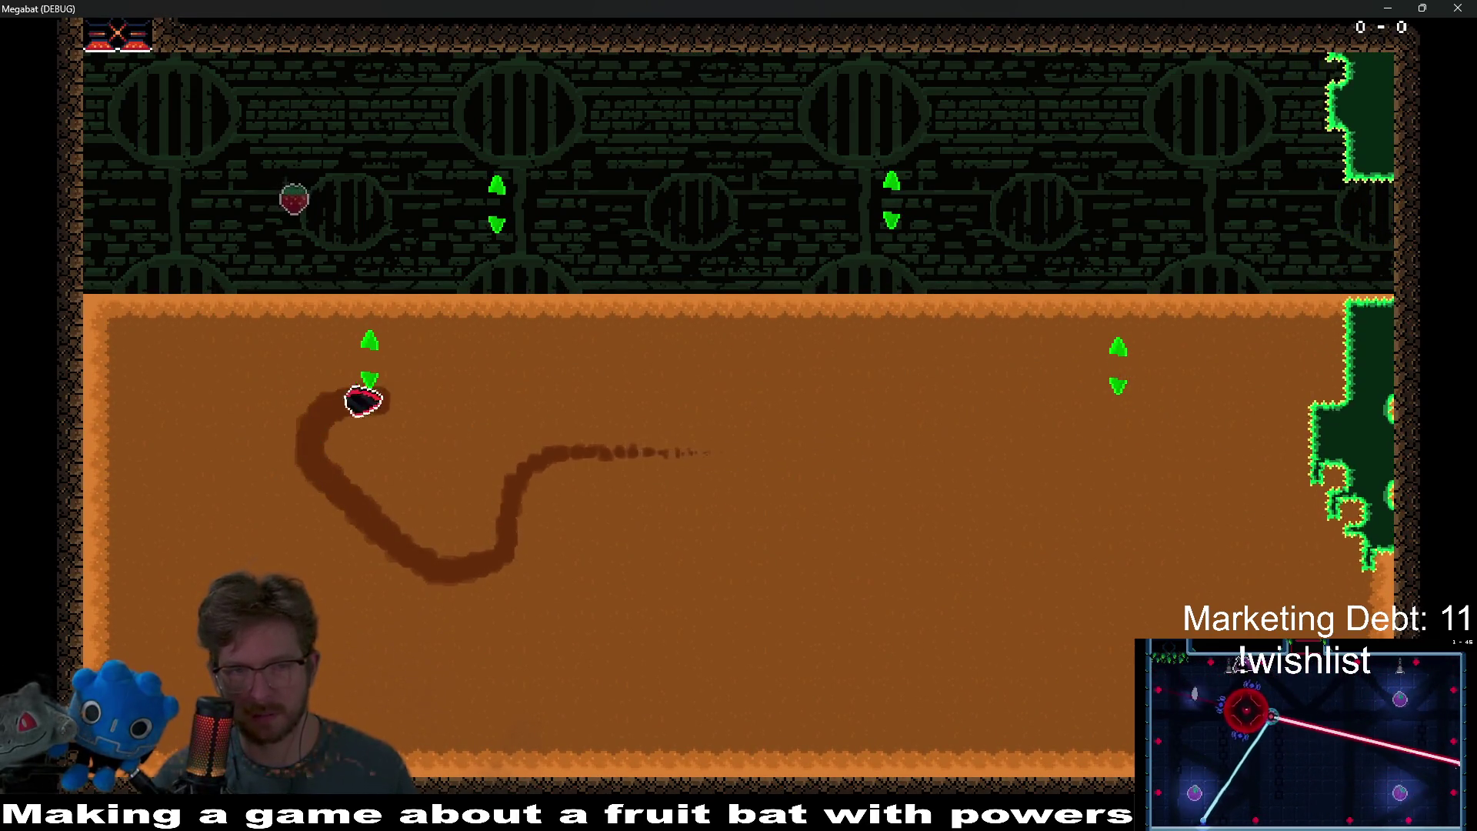
key(Left)
key(Down)
key(Up)
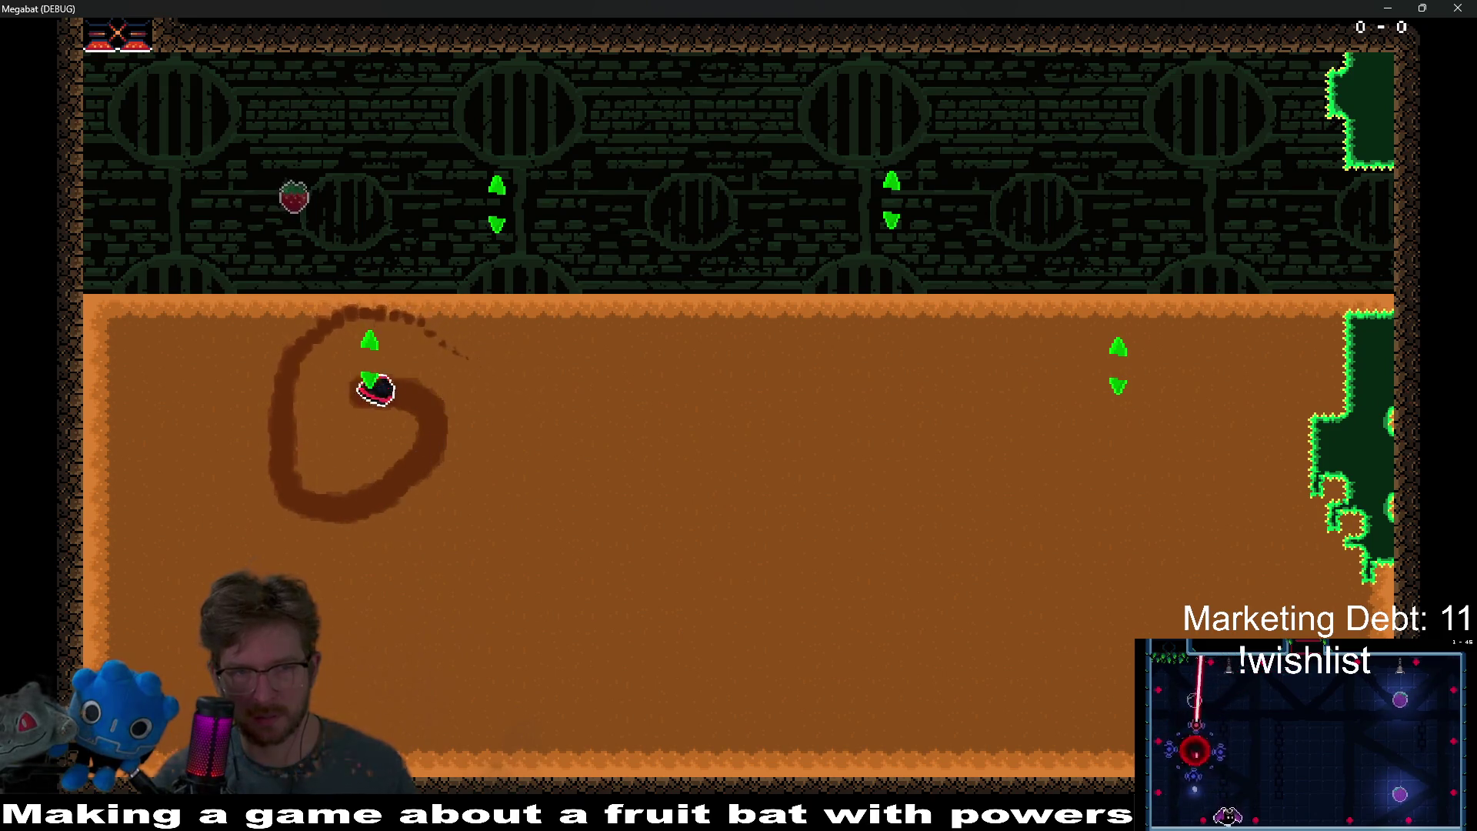
key(Left)
key(Right)
key(Up)
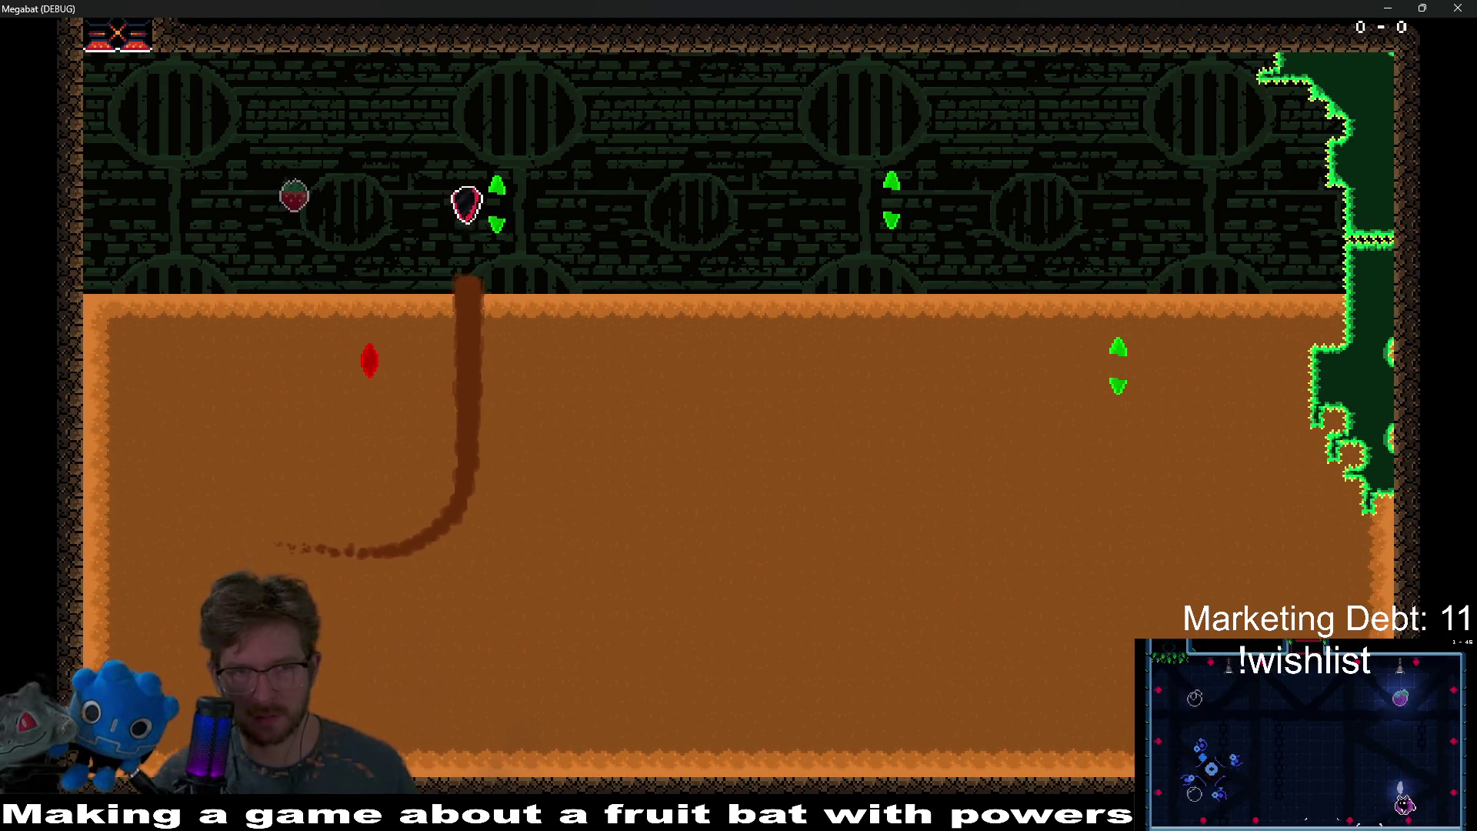
key(Up)
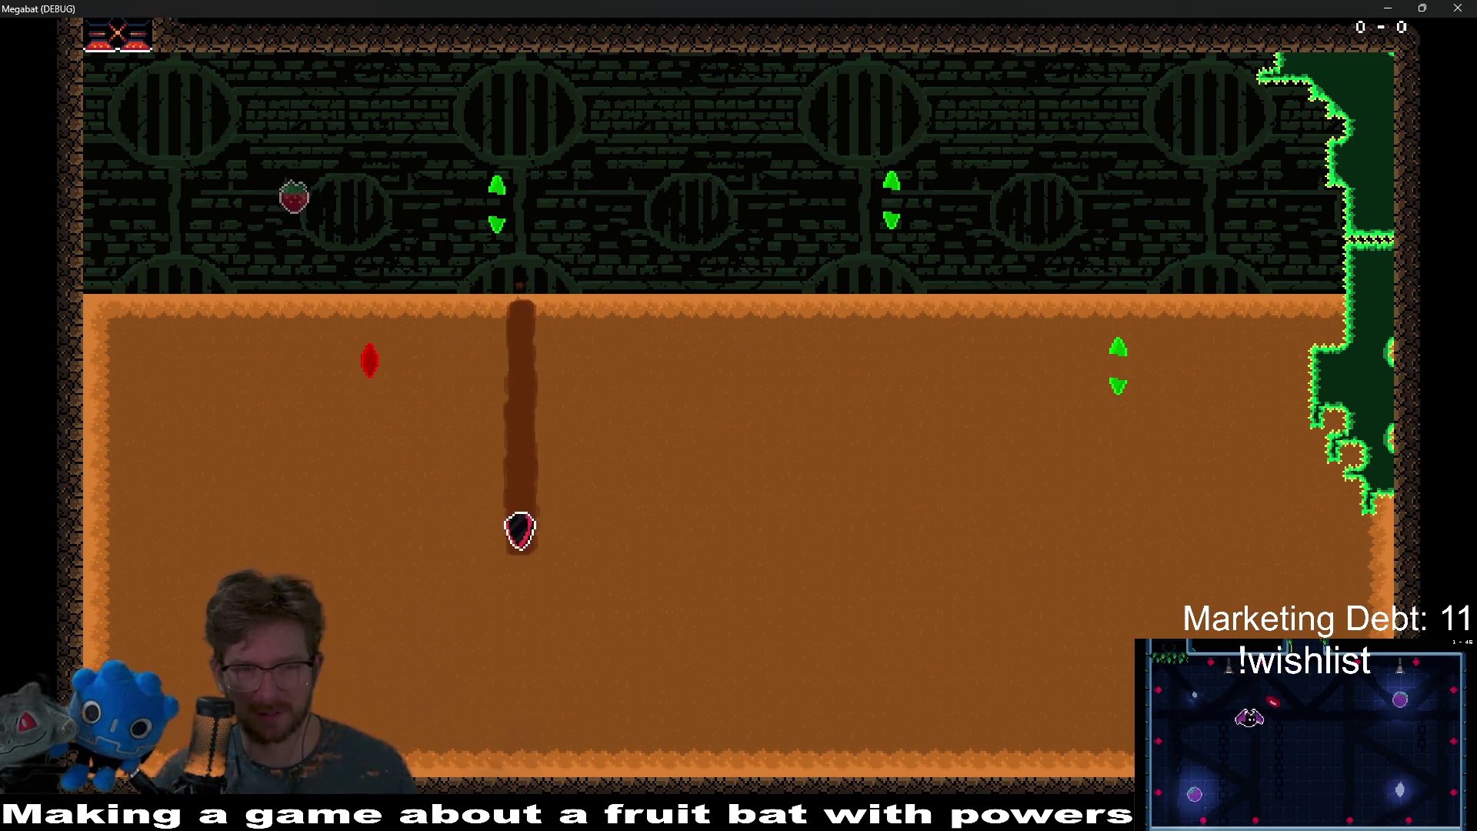
- Grab the green arrow pickup, loop through the dirt, then close the game and return to Aseprite
key(Right)
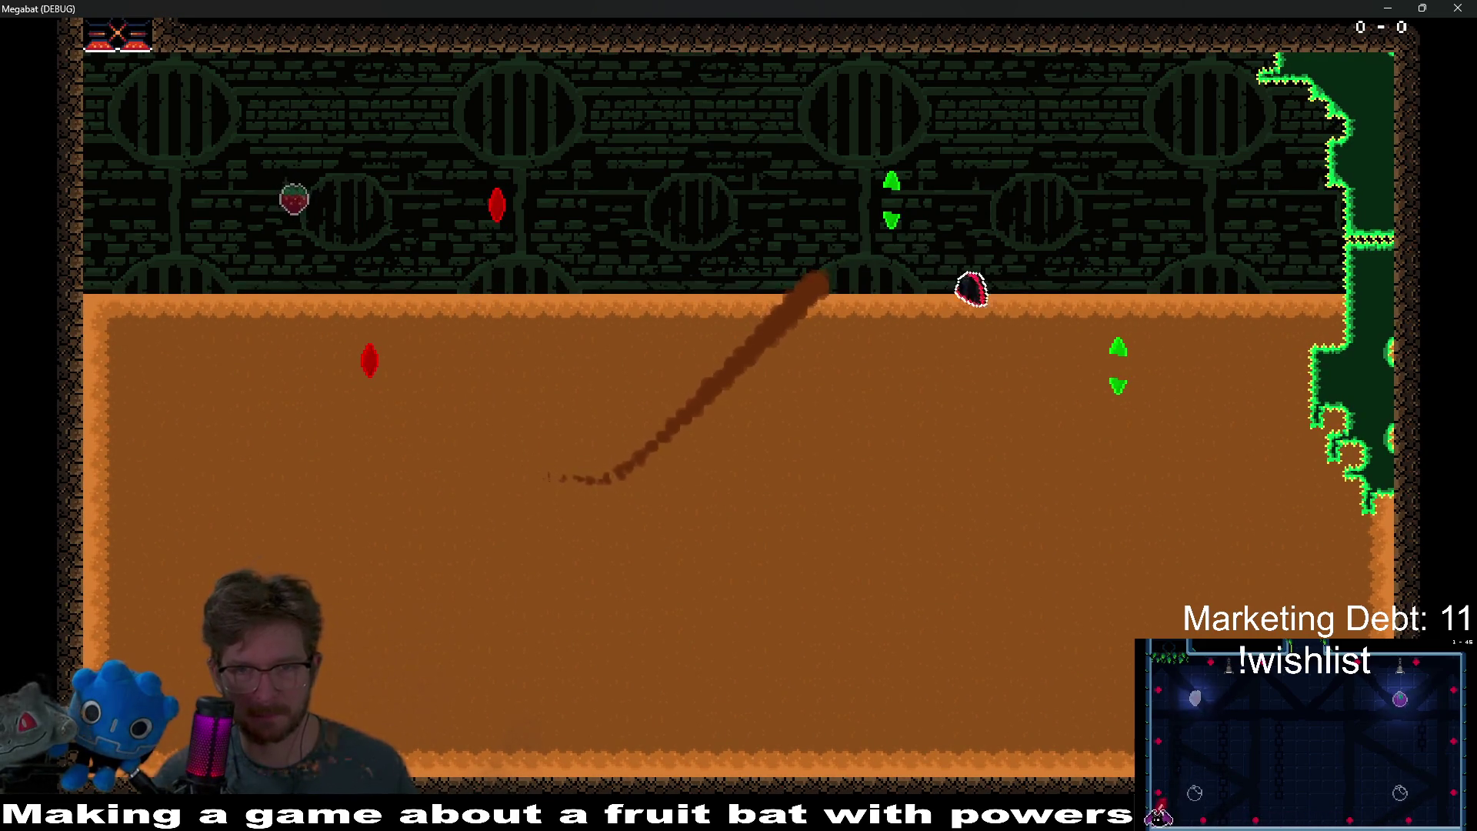
key(Left)
key(Up)
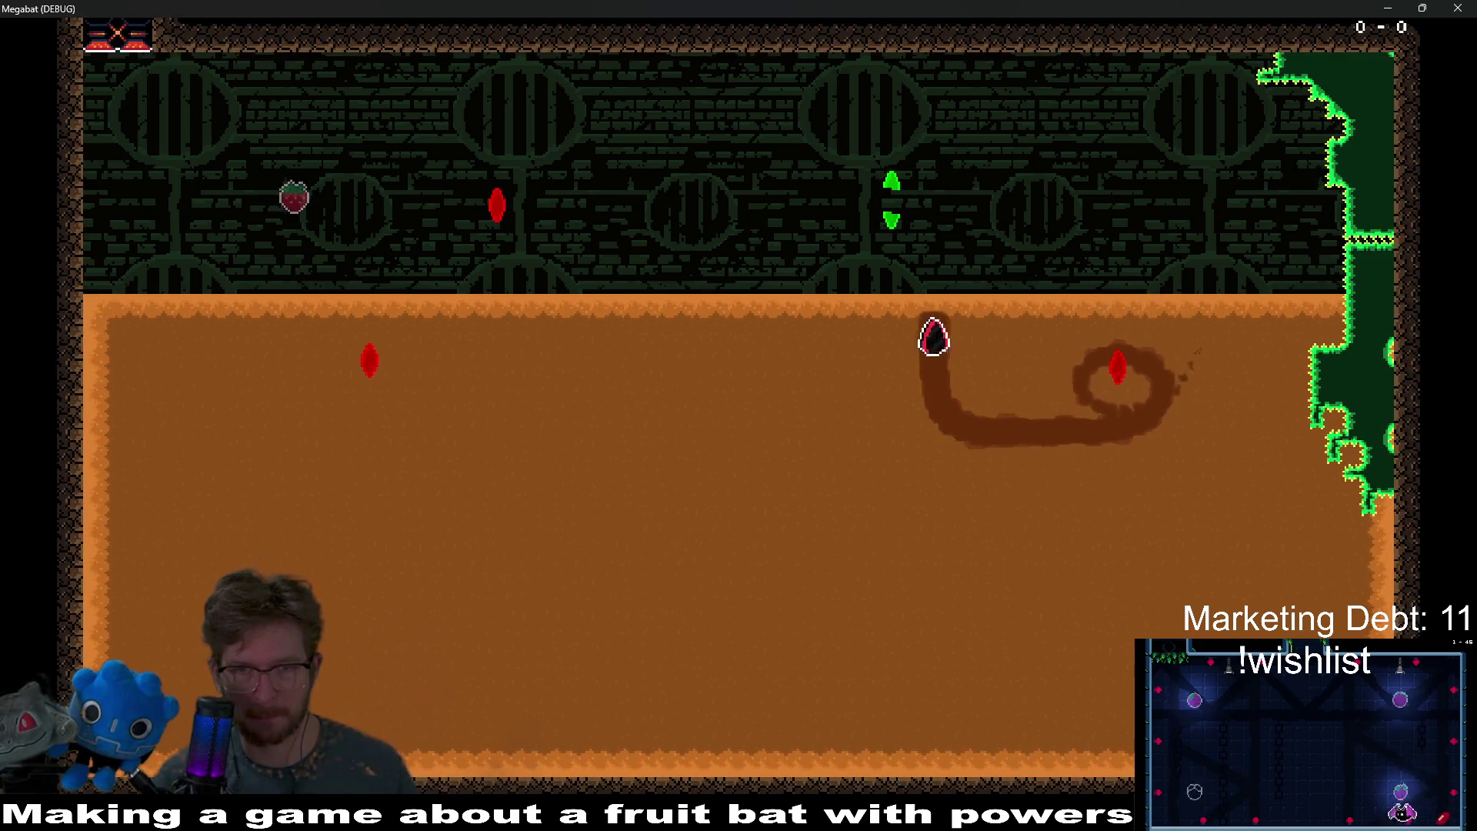
key(Up)
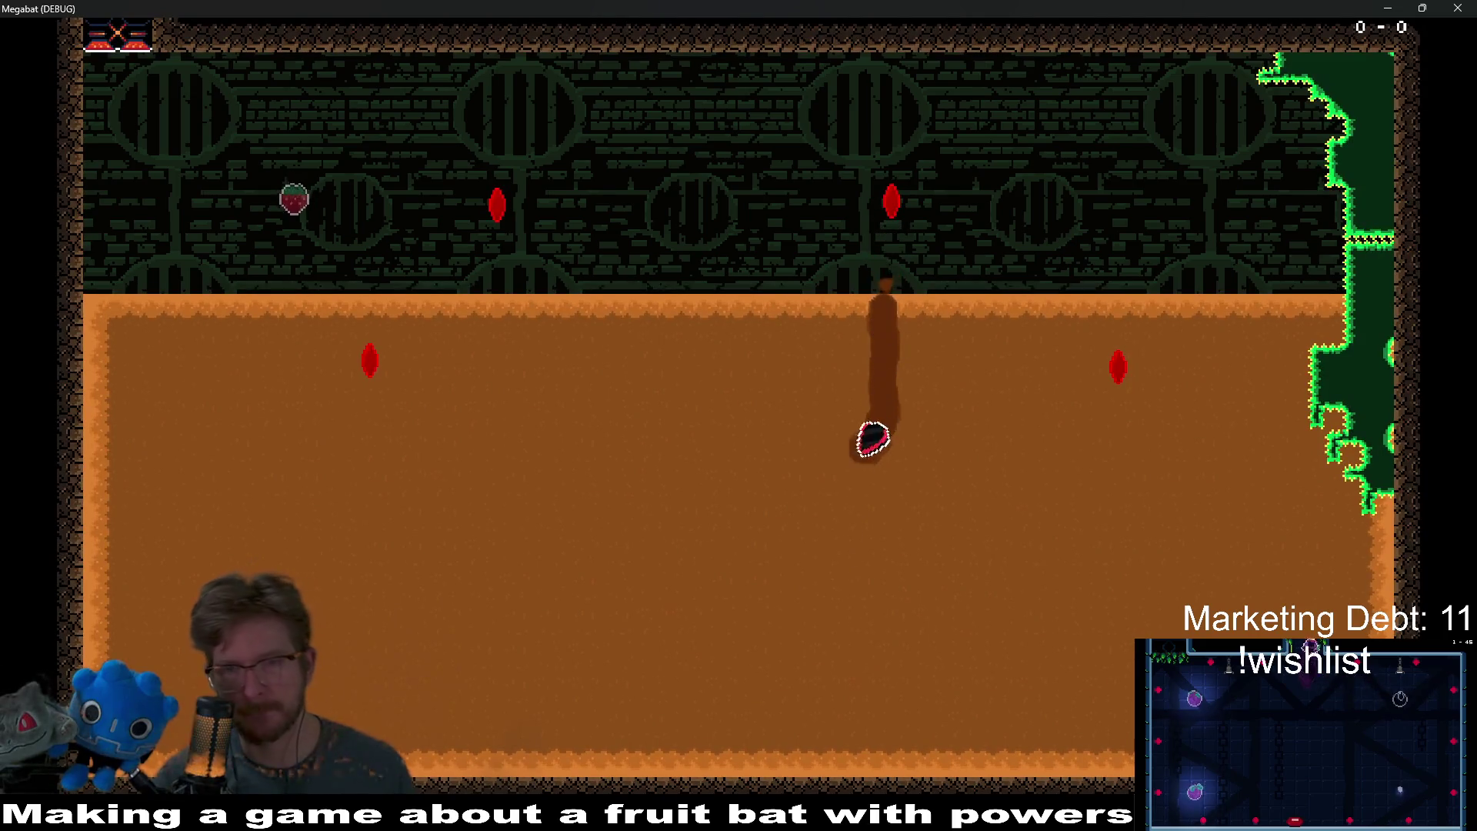
key(Left)
key(Right)
key(Up)
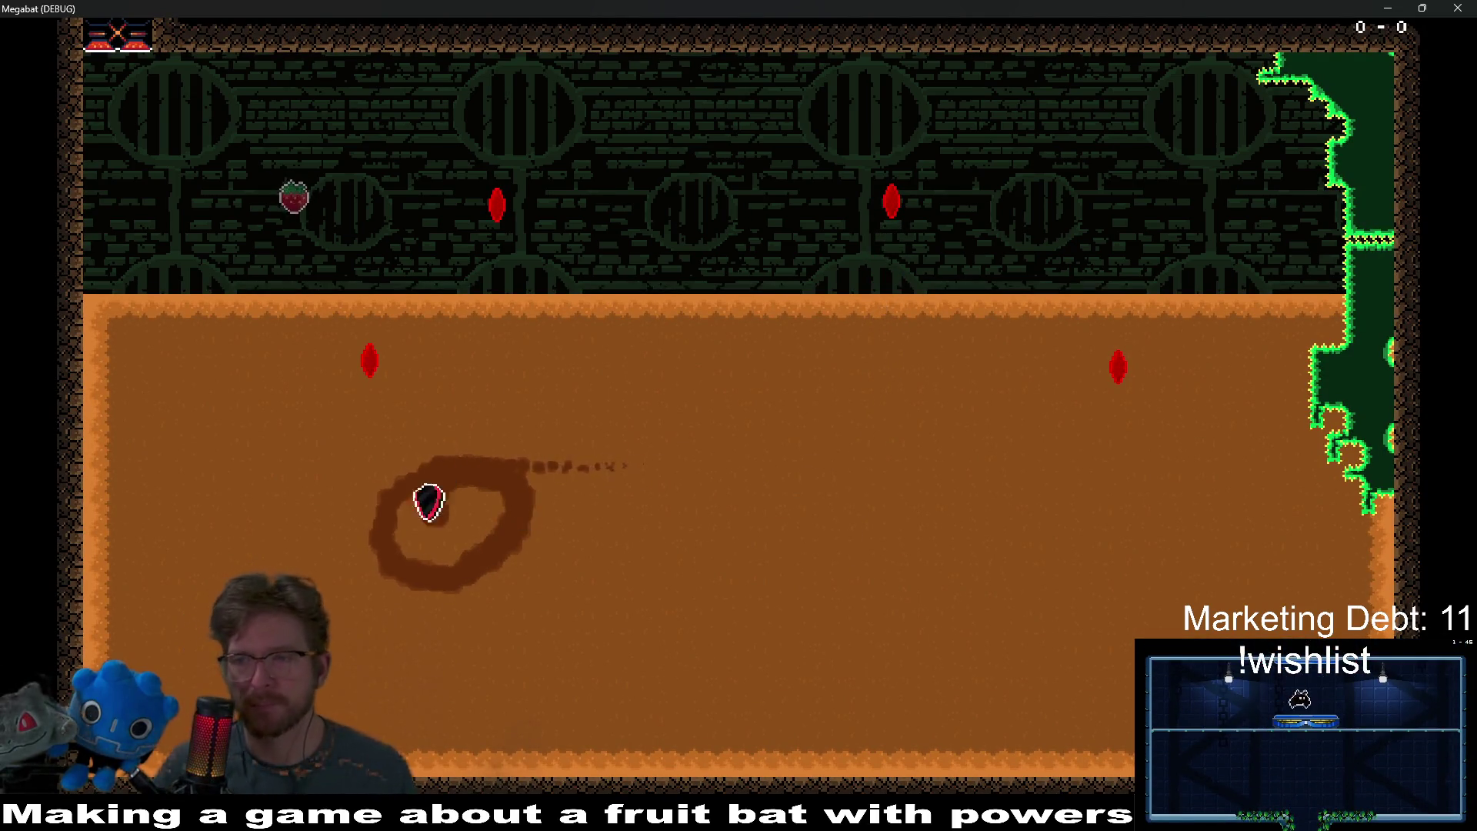
key(Left)
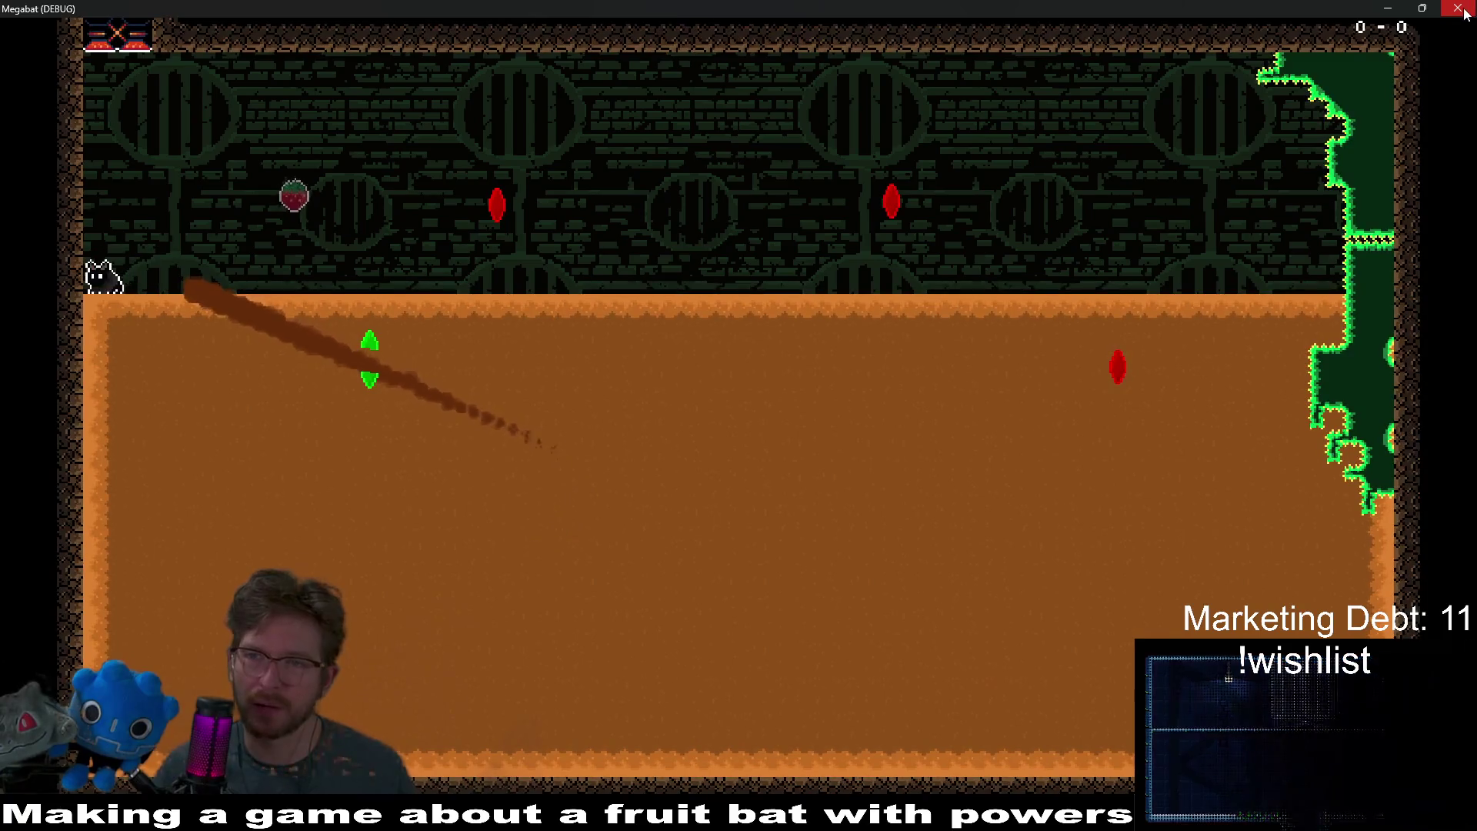
click(1462, 7)
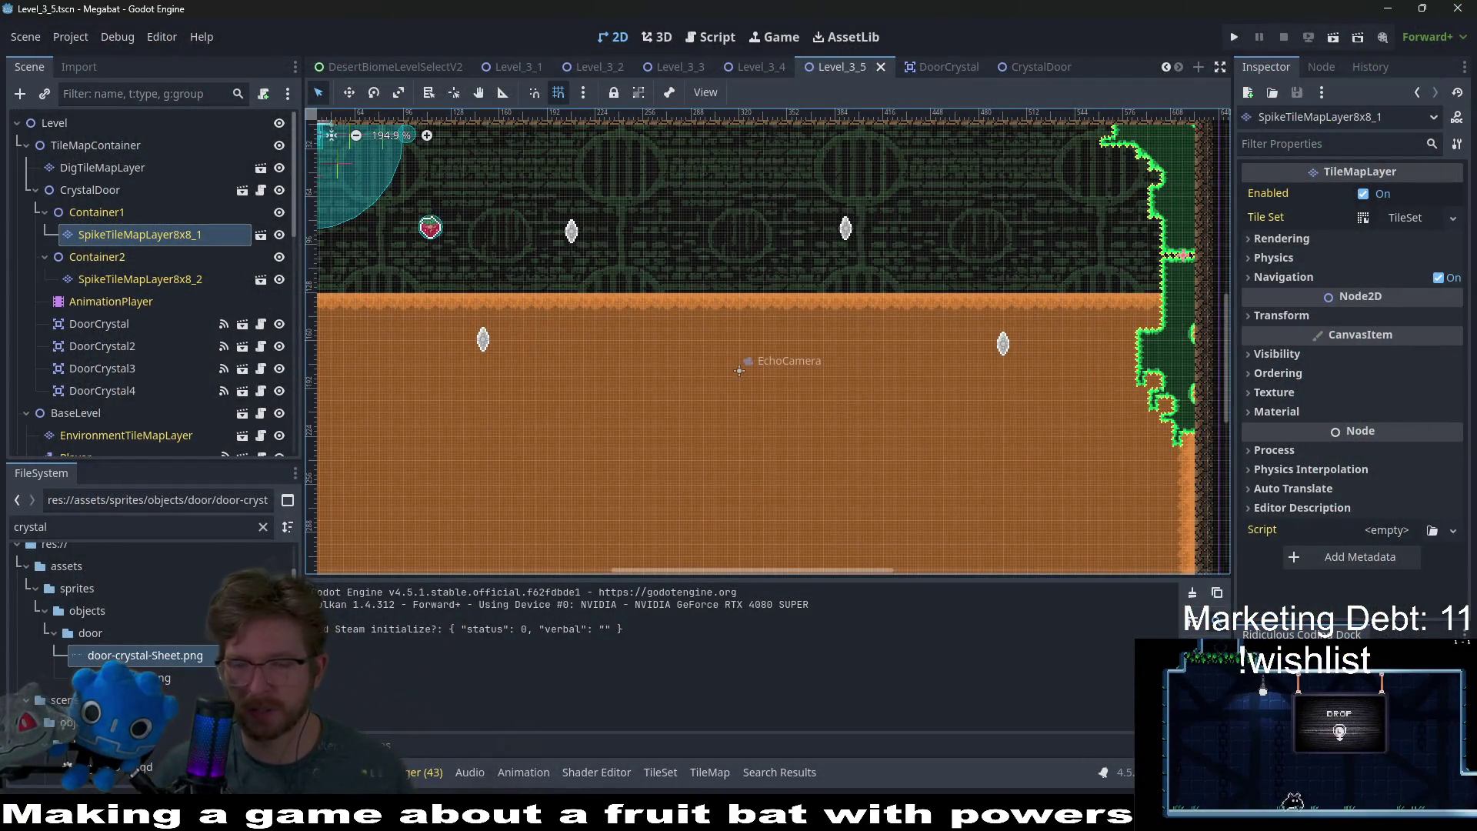
key(alt+Tab)
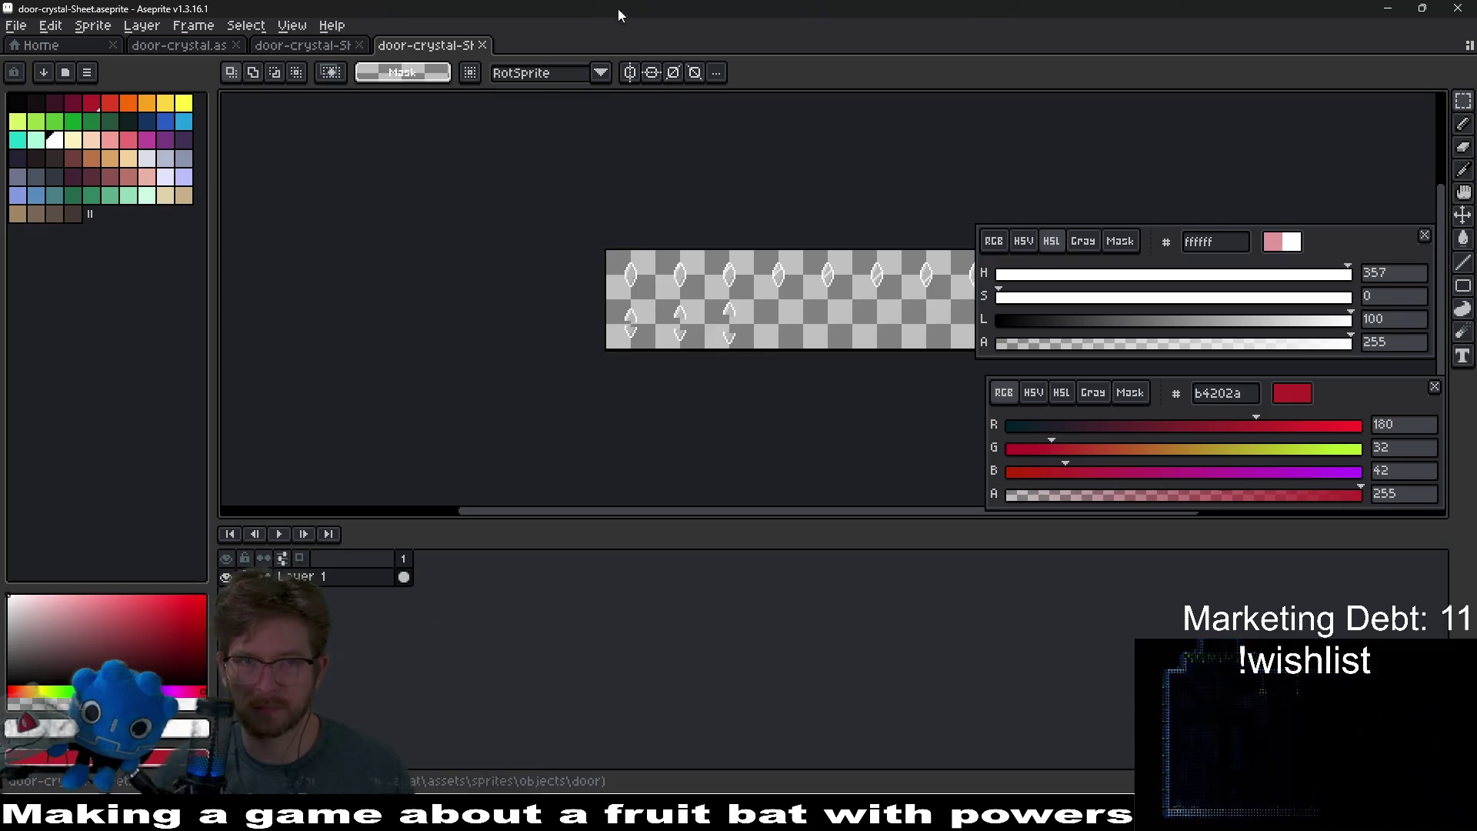
- Open the door-crystal sprite and look through break frames 10 to 12
click(323, 47)
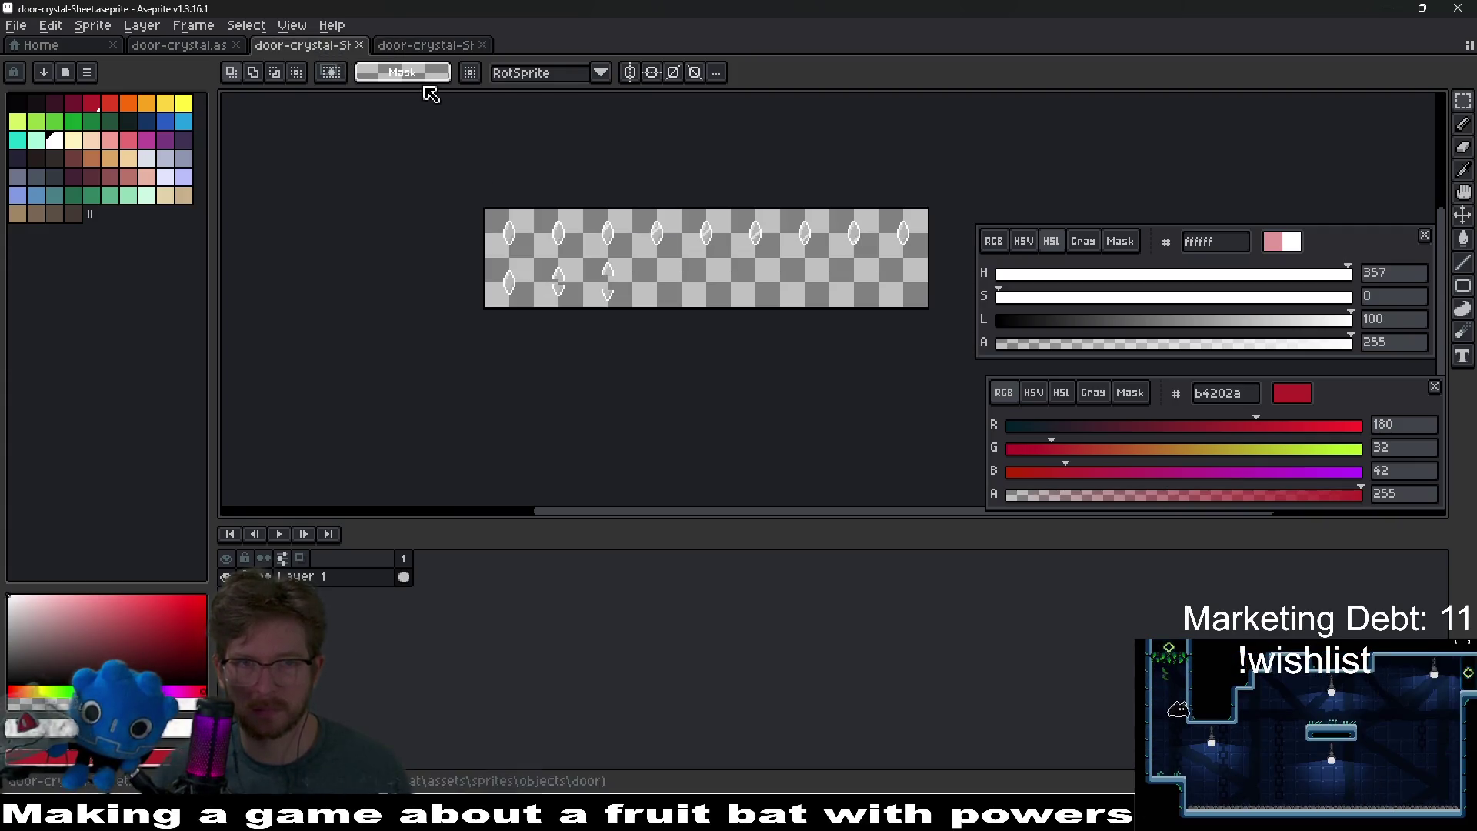
click(412, 51)
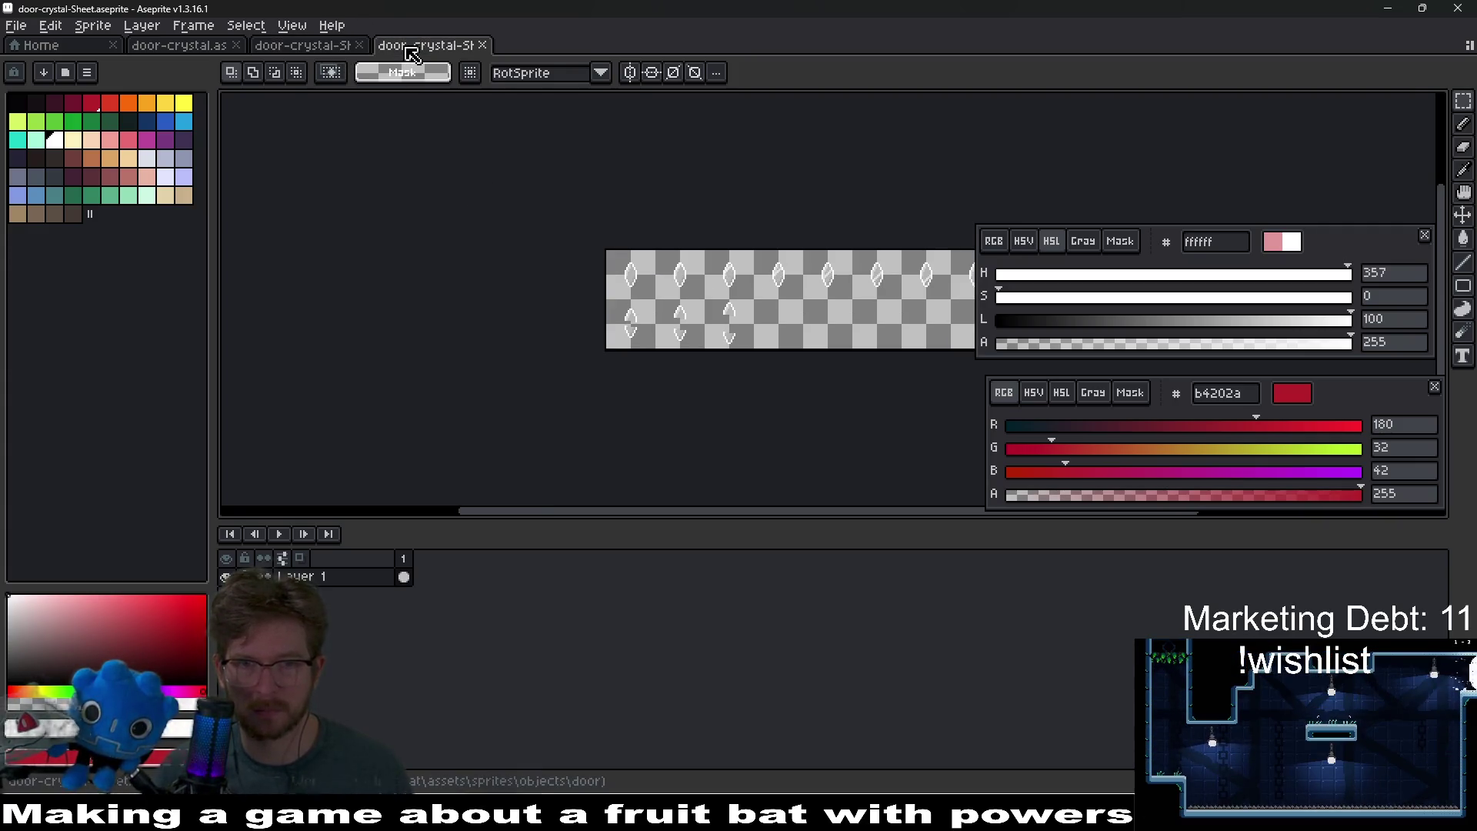
middle_click(407, 49)
click(198, 49)
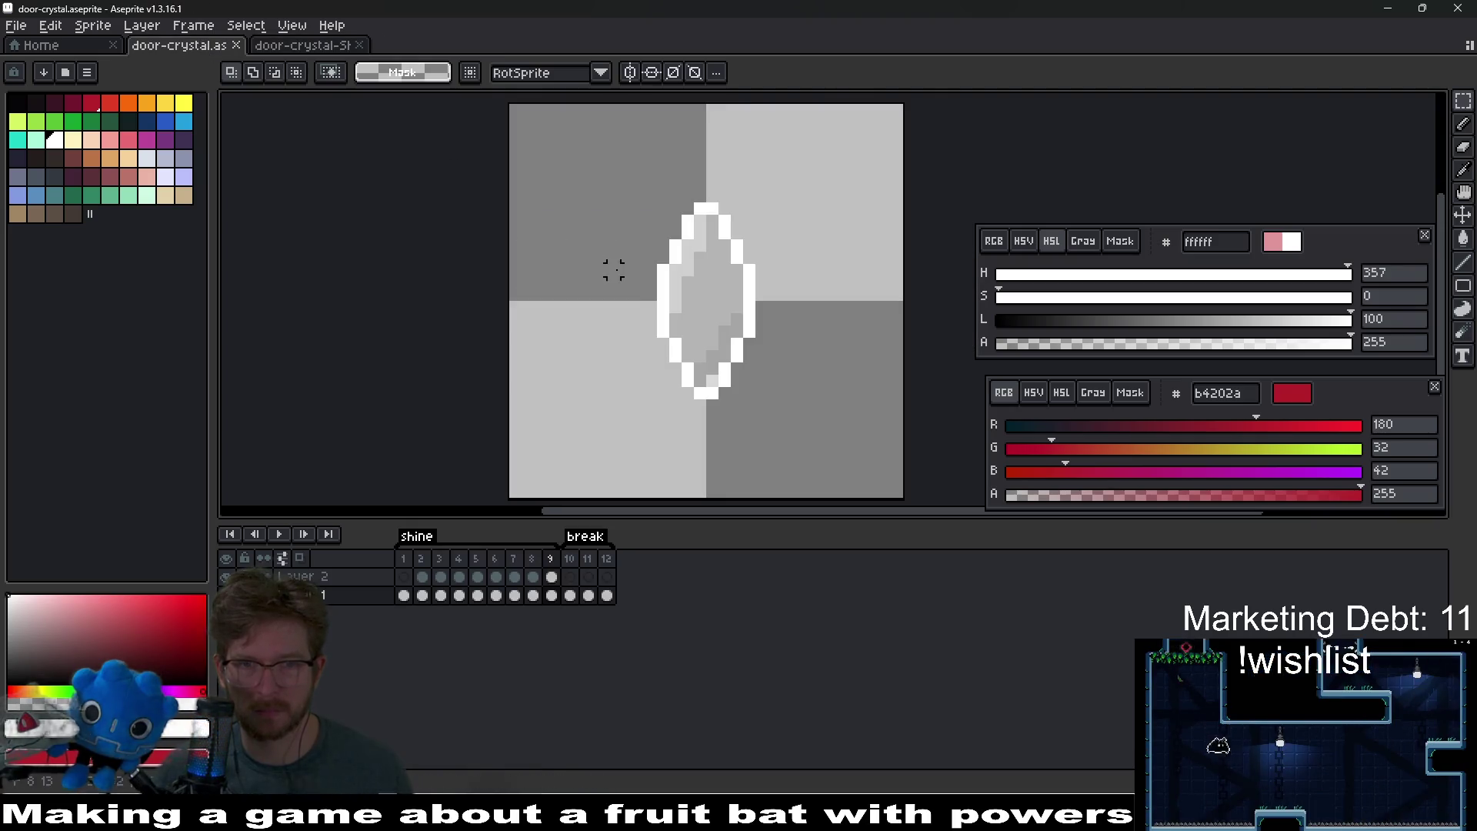
click(570, 596)
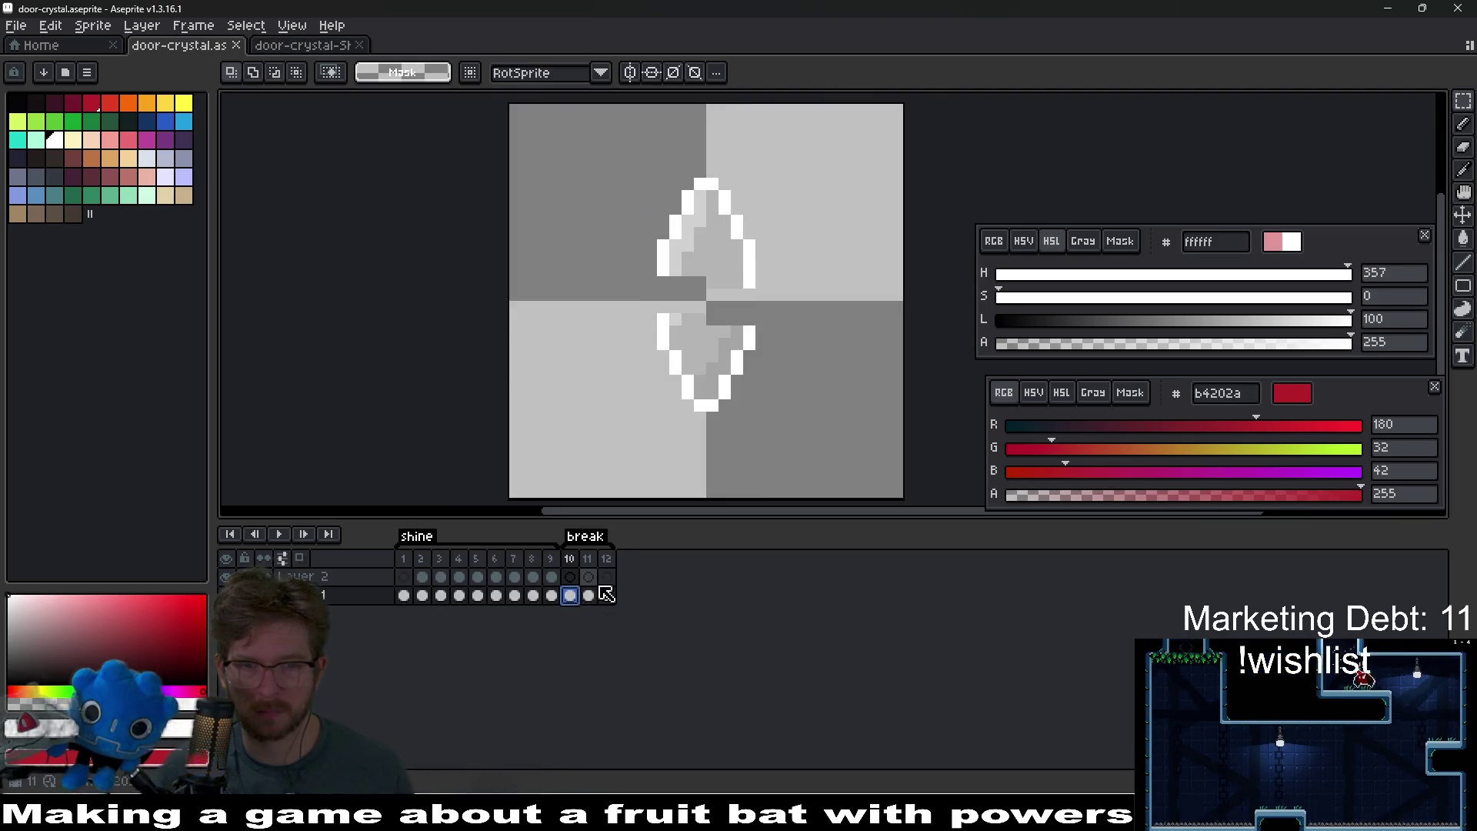
click(589, 596)
click(605, 598)
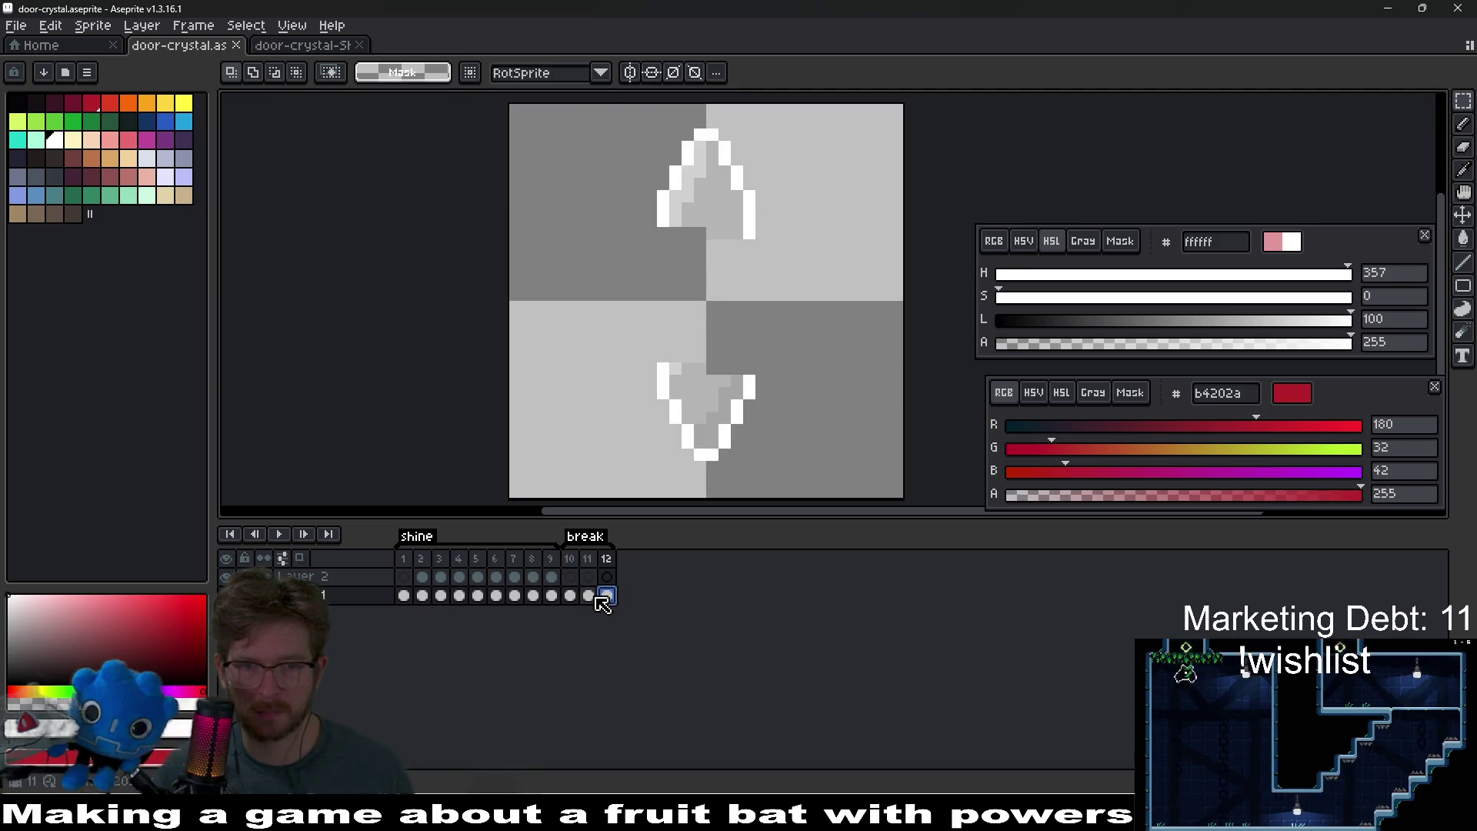
click(589, 596)
click(573, 596)
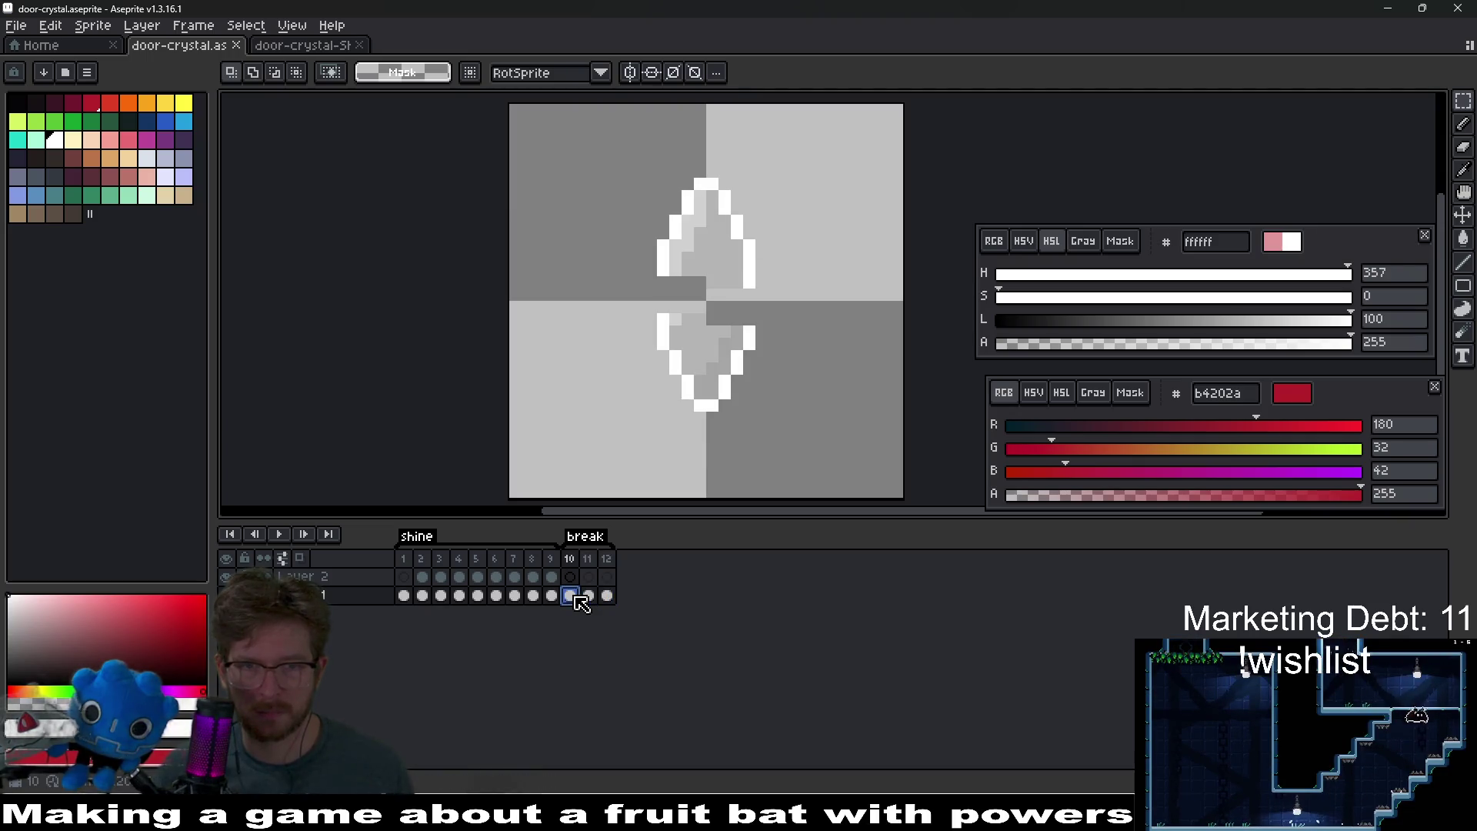
- In frame 10, move the lower crystal half up and the upper half down one pixel
drag(662, 312, 778, 419)
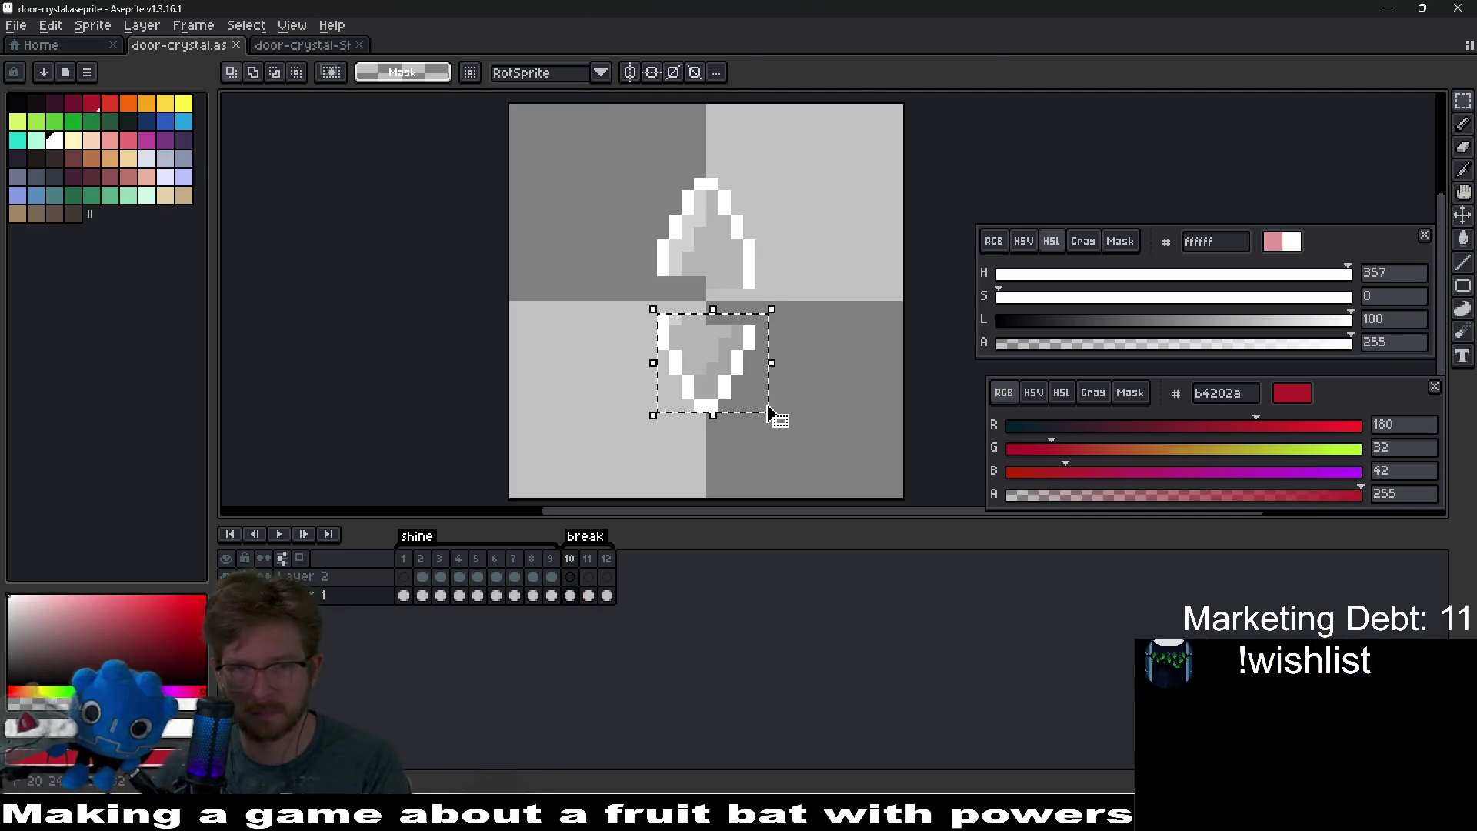
key(Up)
key(ctrl+d)
drag(626, 159, 785, 305)
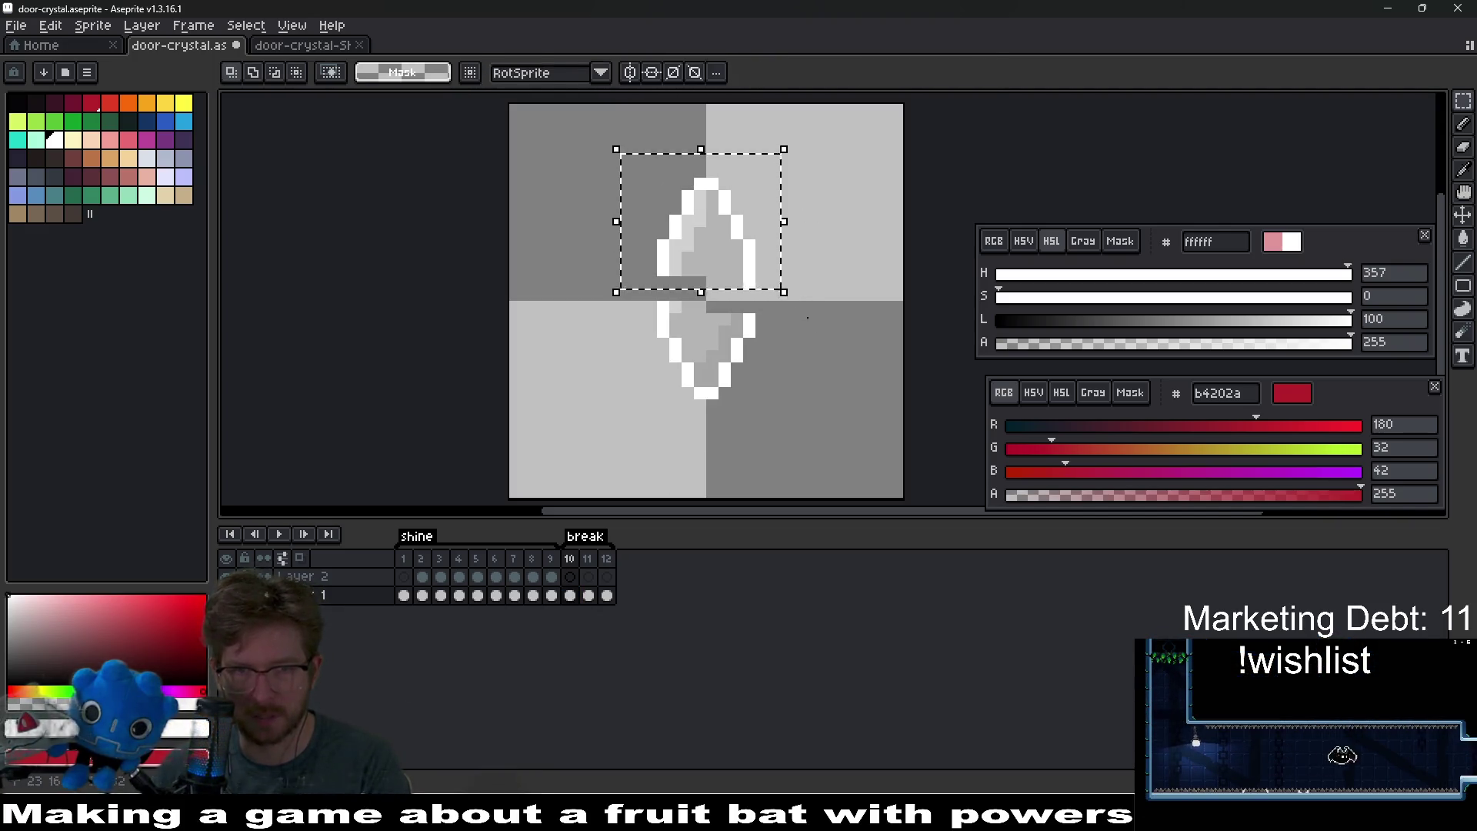
key(ctrl+d)
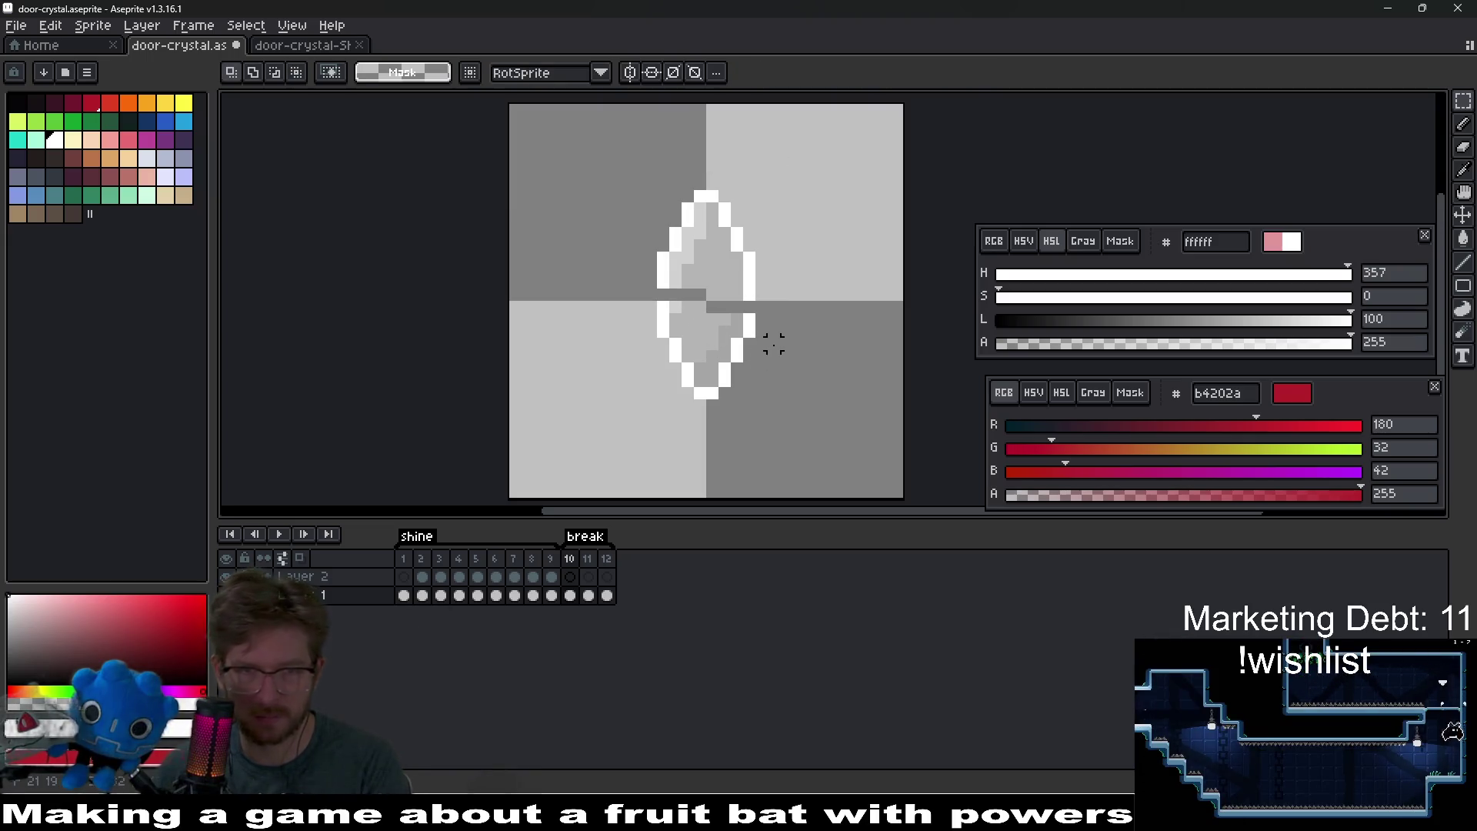
drag(618, 141, 779, 304)
key(Down)
key(ctrl+d)
- In frame 11, move the lower crystal half up and the upper half down one pixel
key(Left)
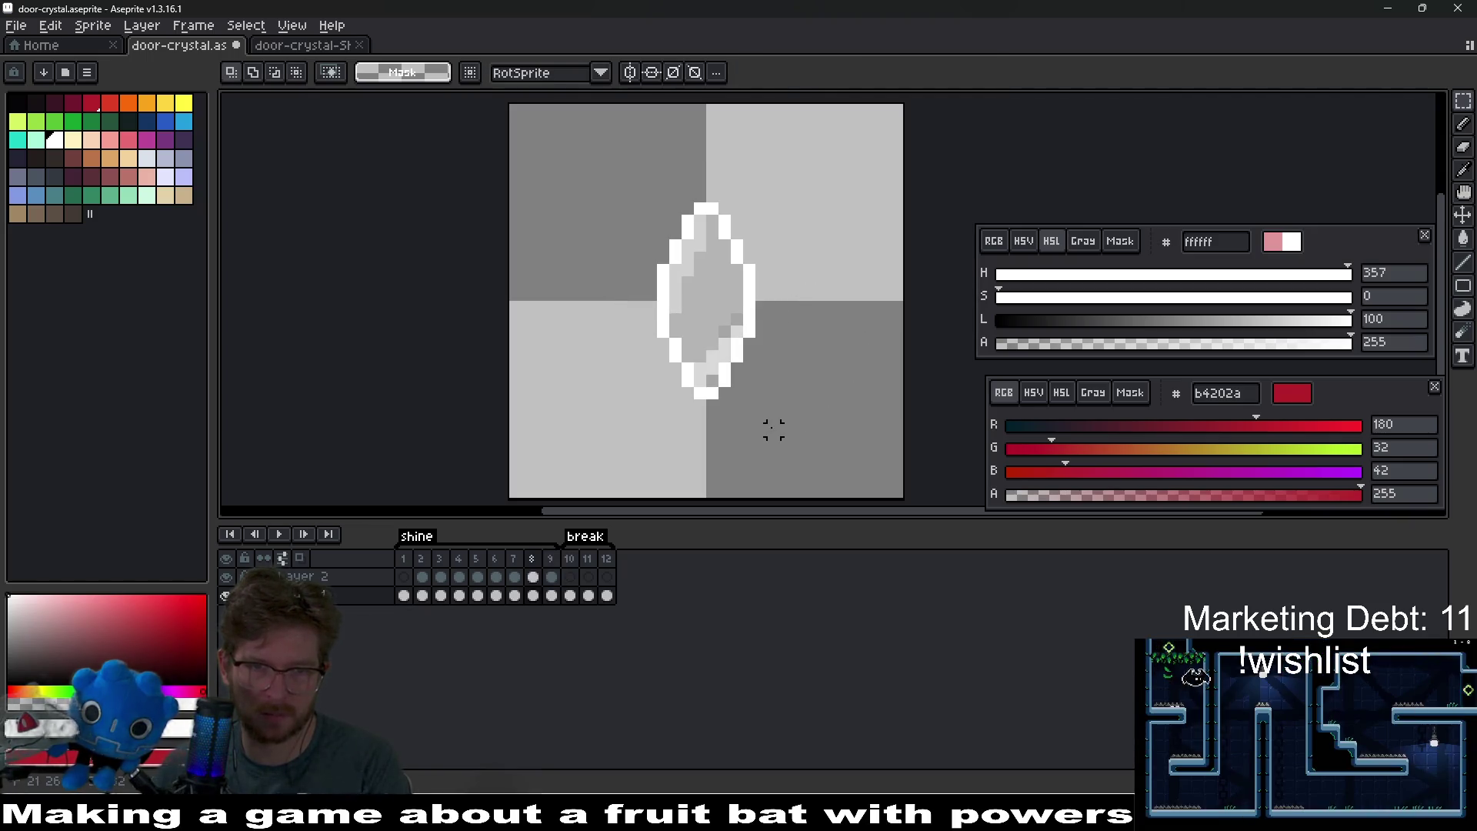
key(Right)
key(Right)
key(Left)
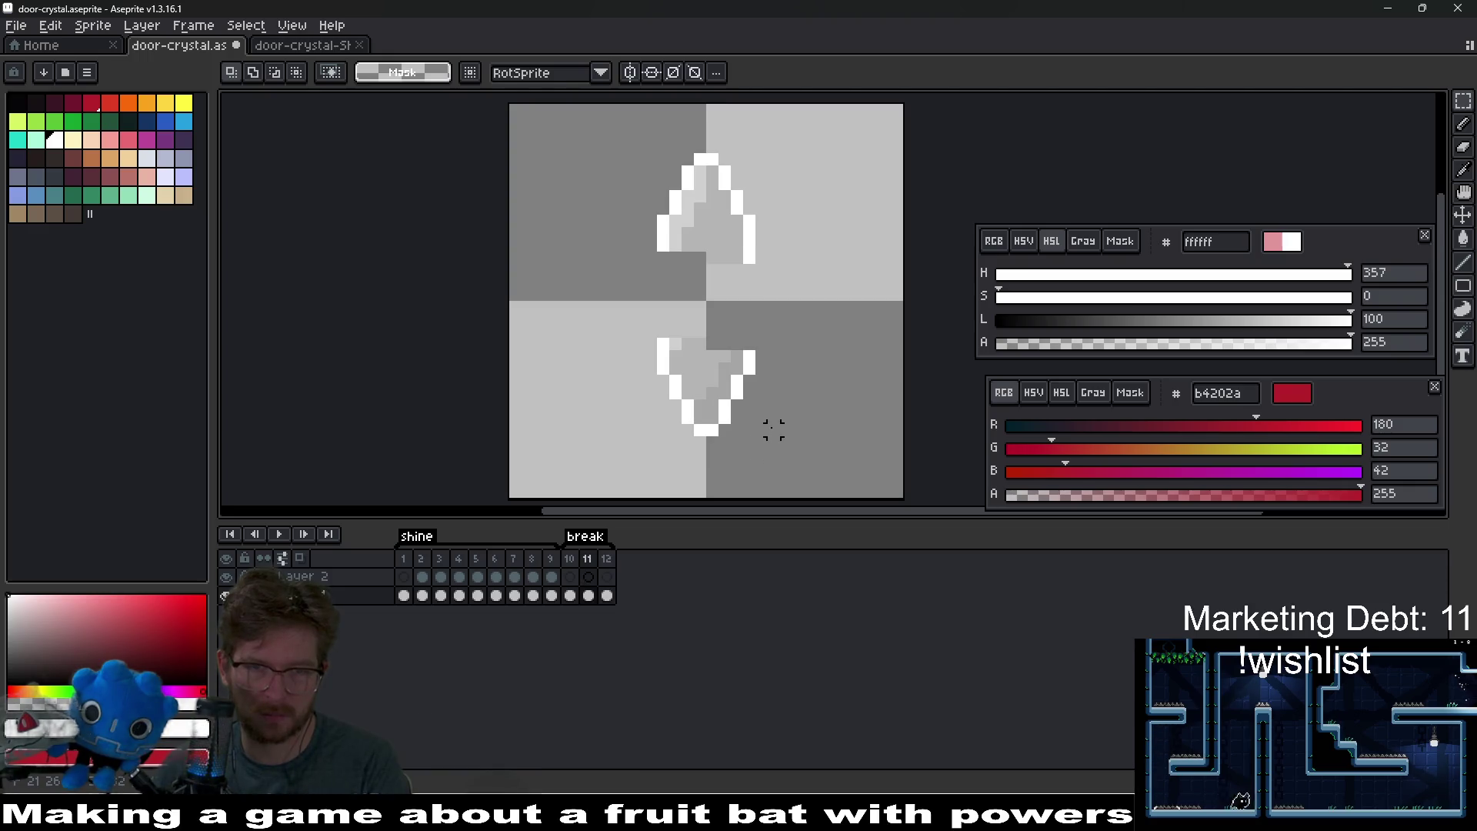
drag(620, 322, 792, 441)
key(Up)
key(ctrl+d)
drag(608, 129, 808, 281)
key(Down)
key(ctrl+d)
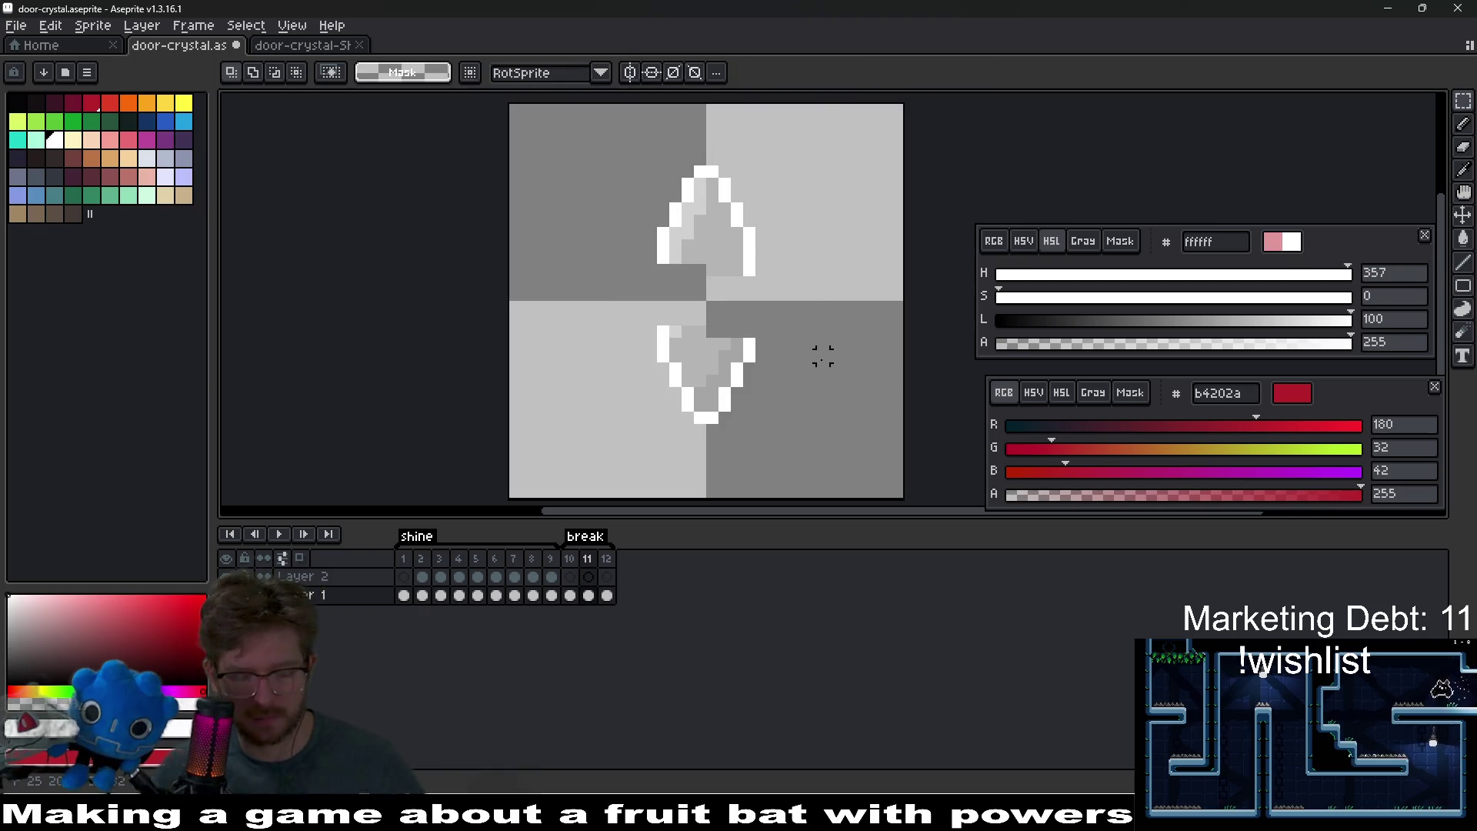
- Re-export the door crystal sprite sheet and rerun the current scene in Godot
key(Right)
key(Right)
key(Left)
key(Right)
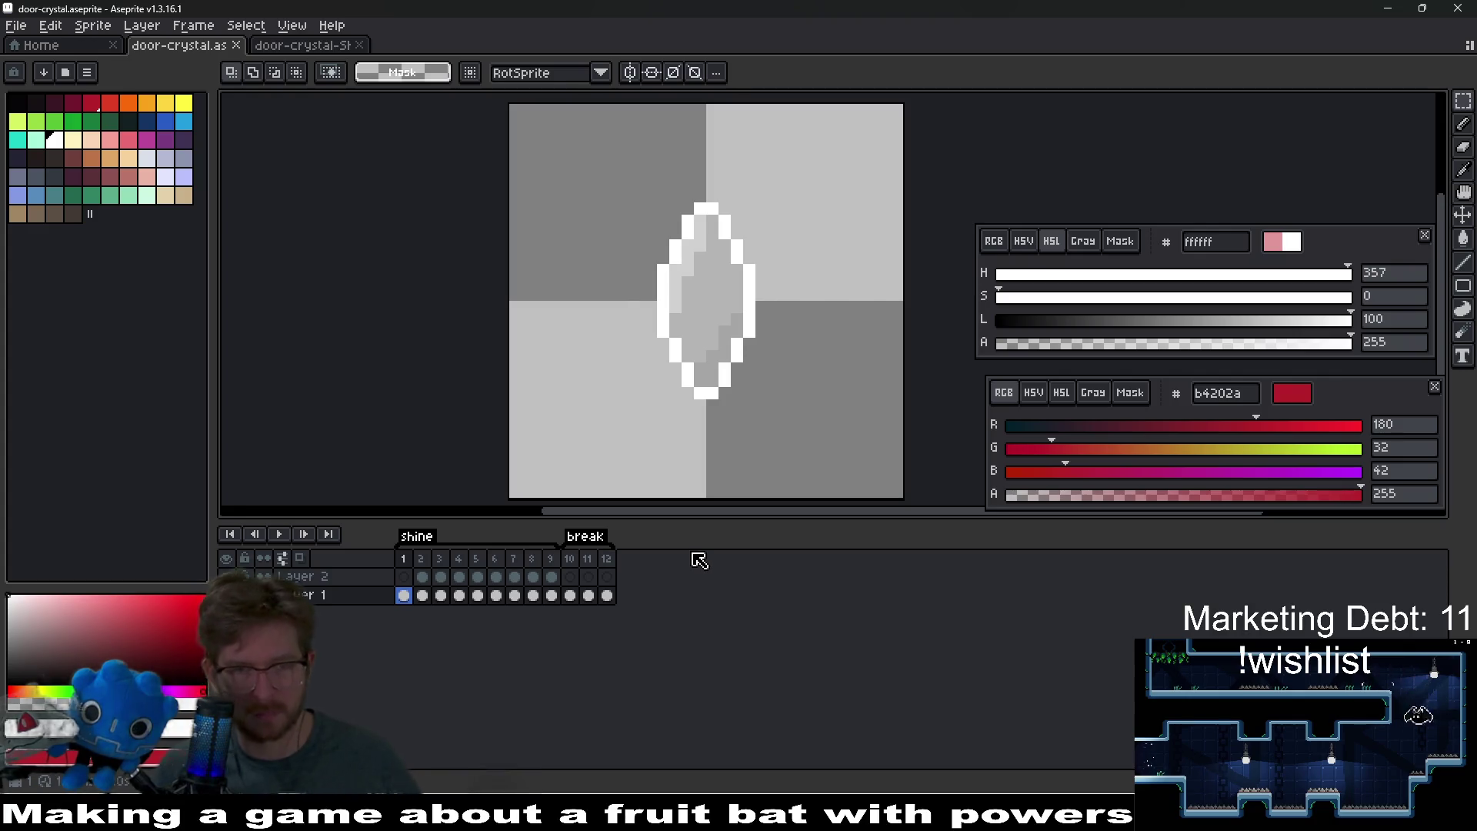
key(ctrl+e)
key(Return)
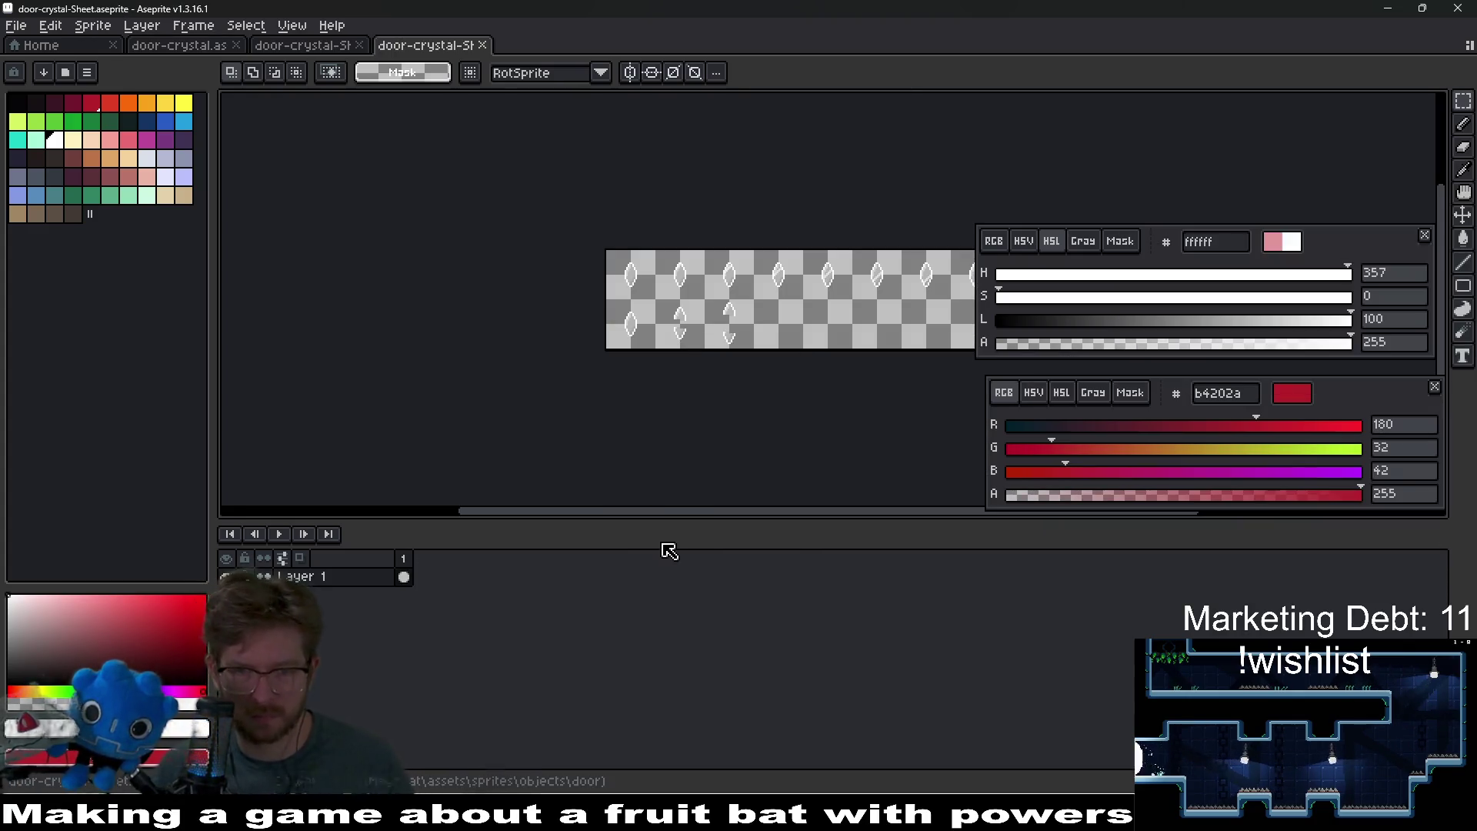
key(alt+Tab)
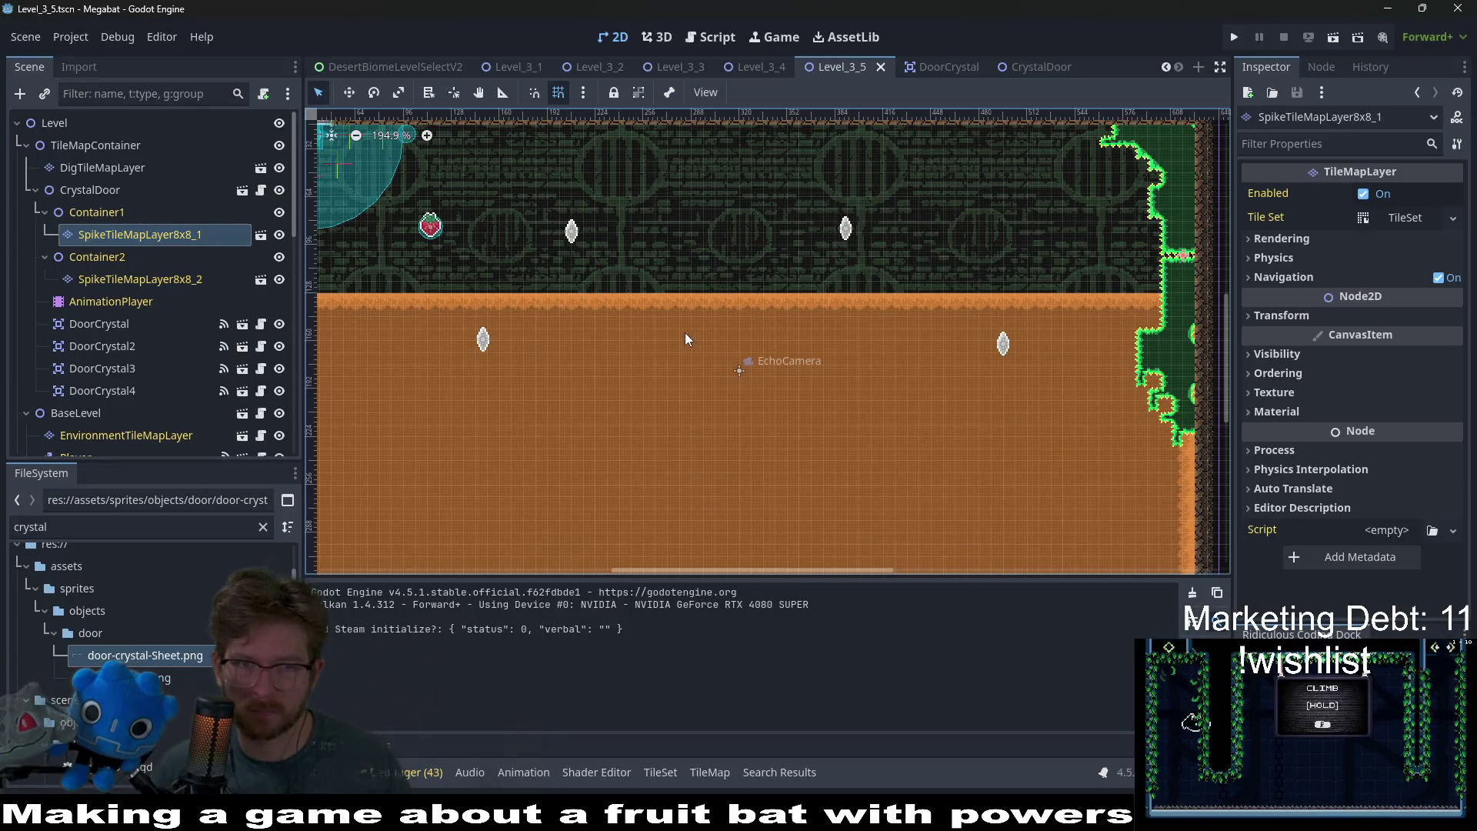
click(1327, 39)
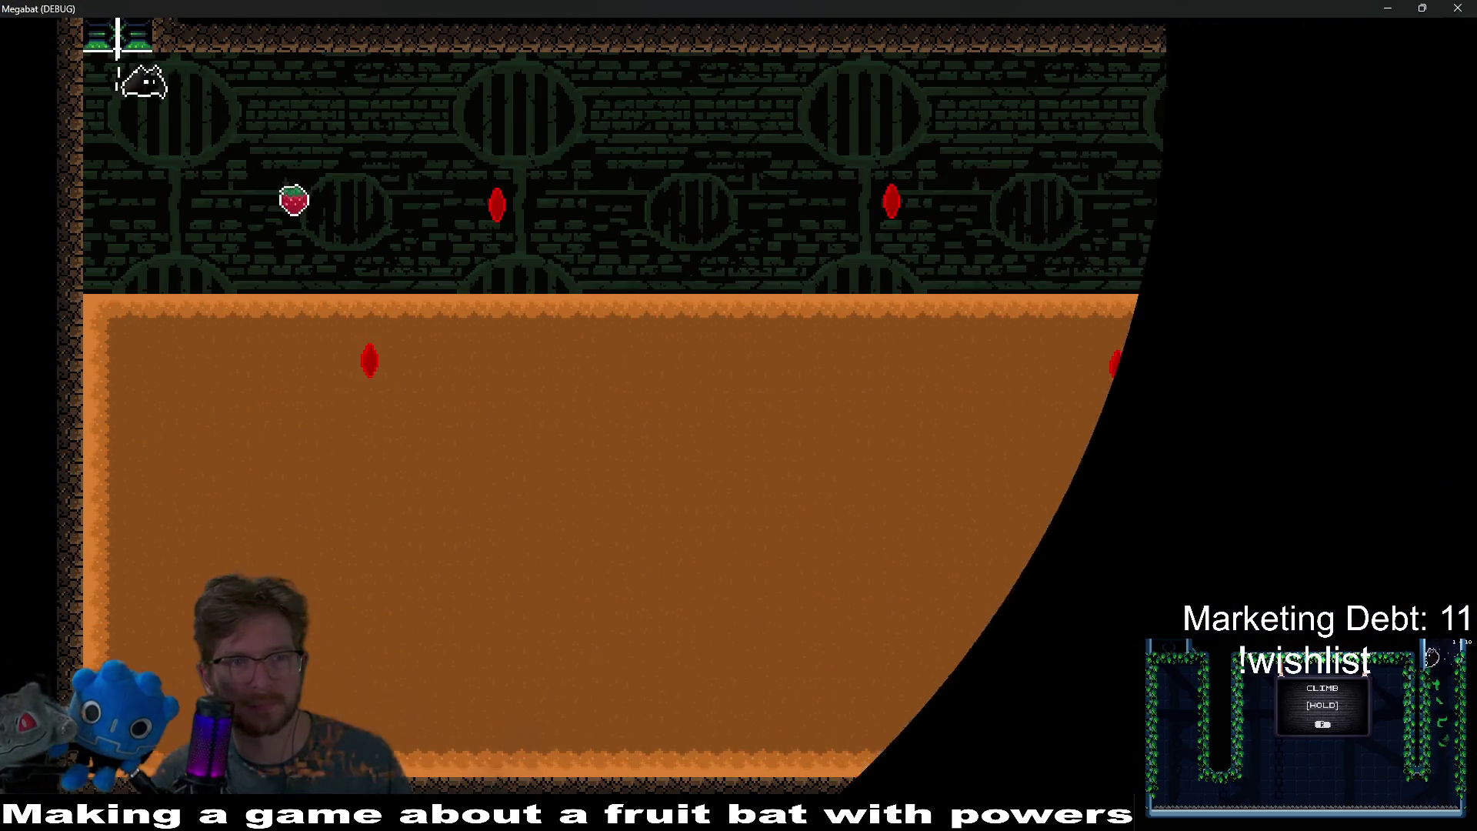
- Burrow the bat down into the dirt and back up in repeated curving loops
key(Down)
key(Right)
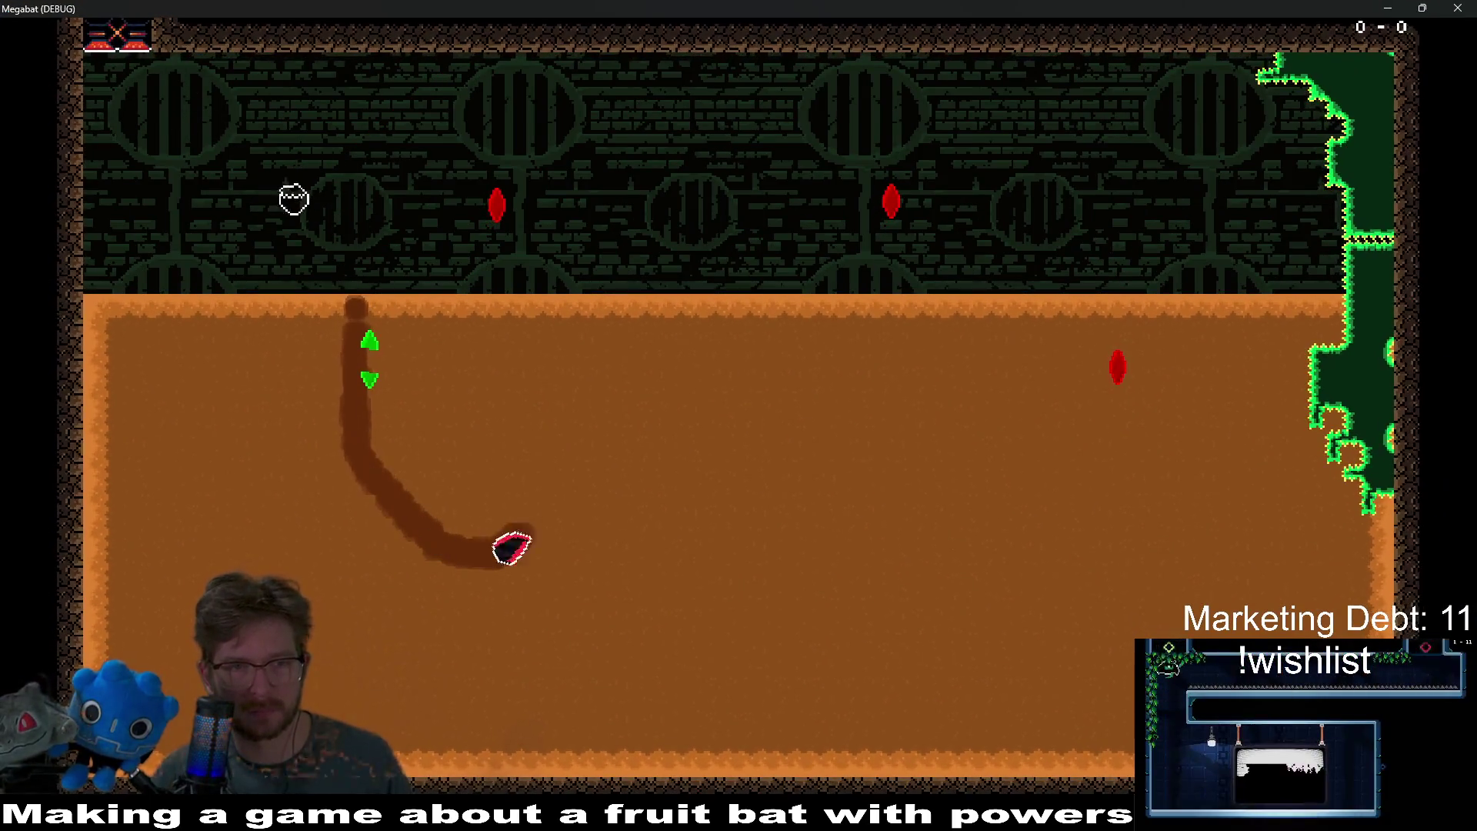
key(Up)
key(Down)
key(Right)
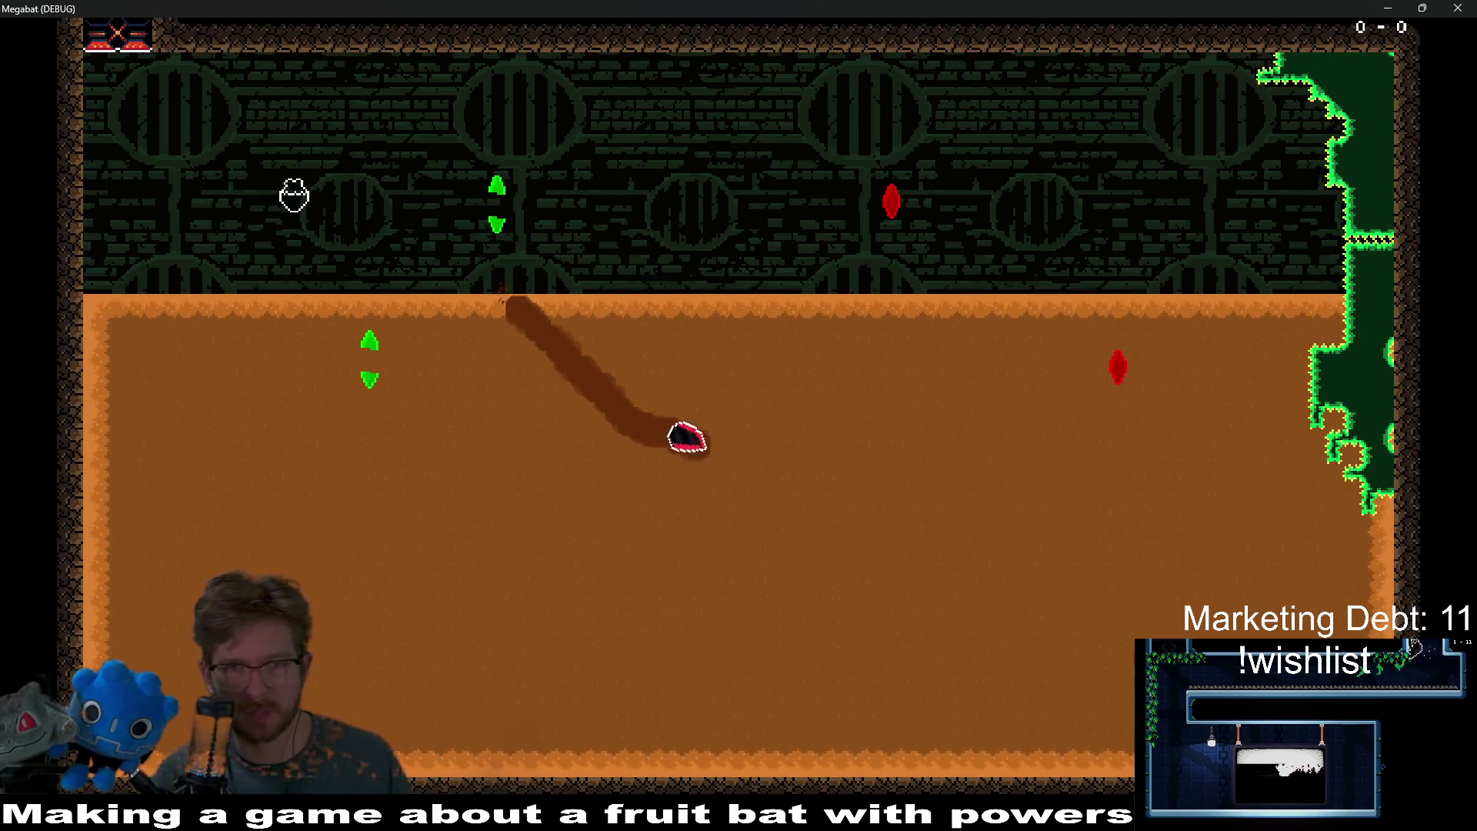
key(Up)
key(Down)
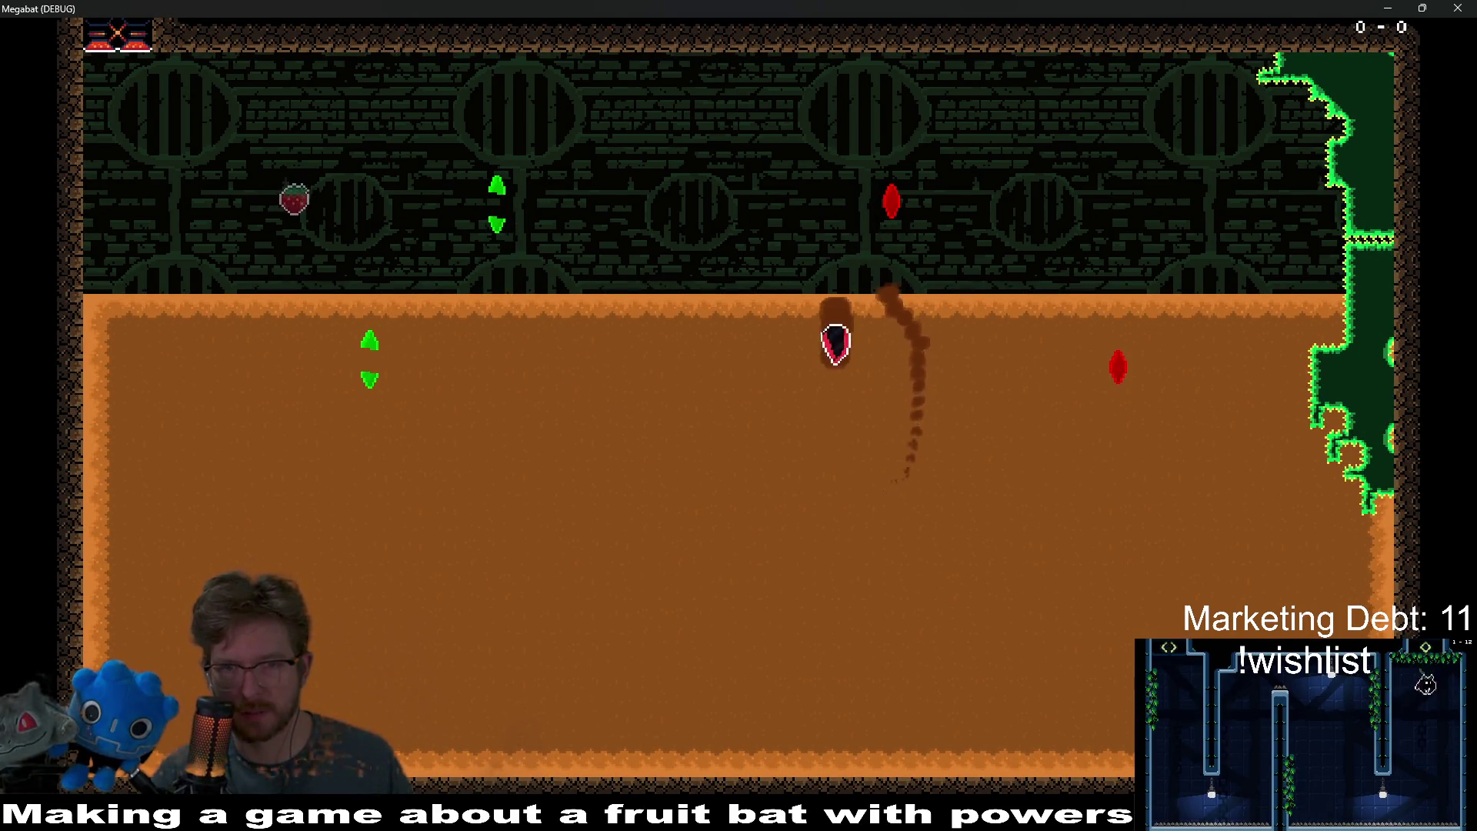
key(Right)
key(Up)
key(Left)
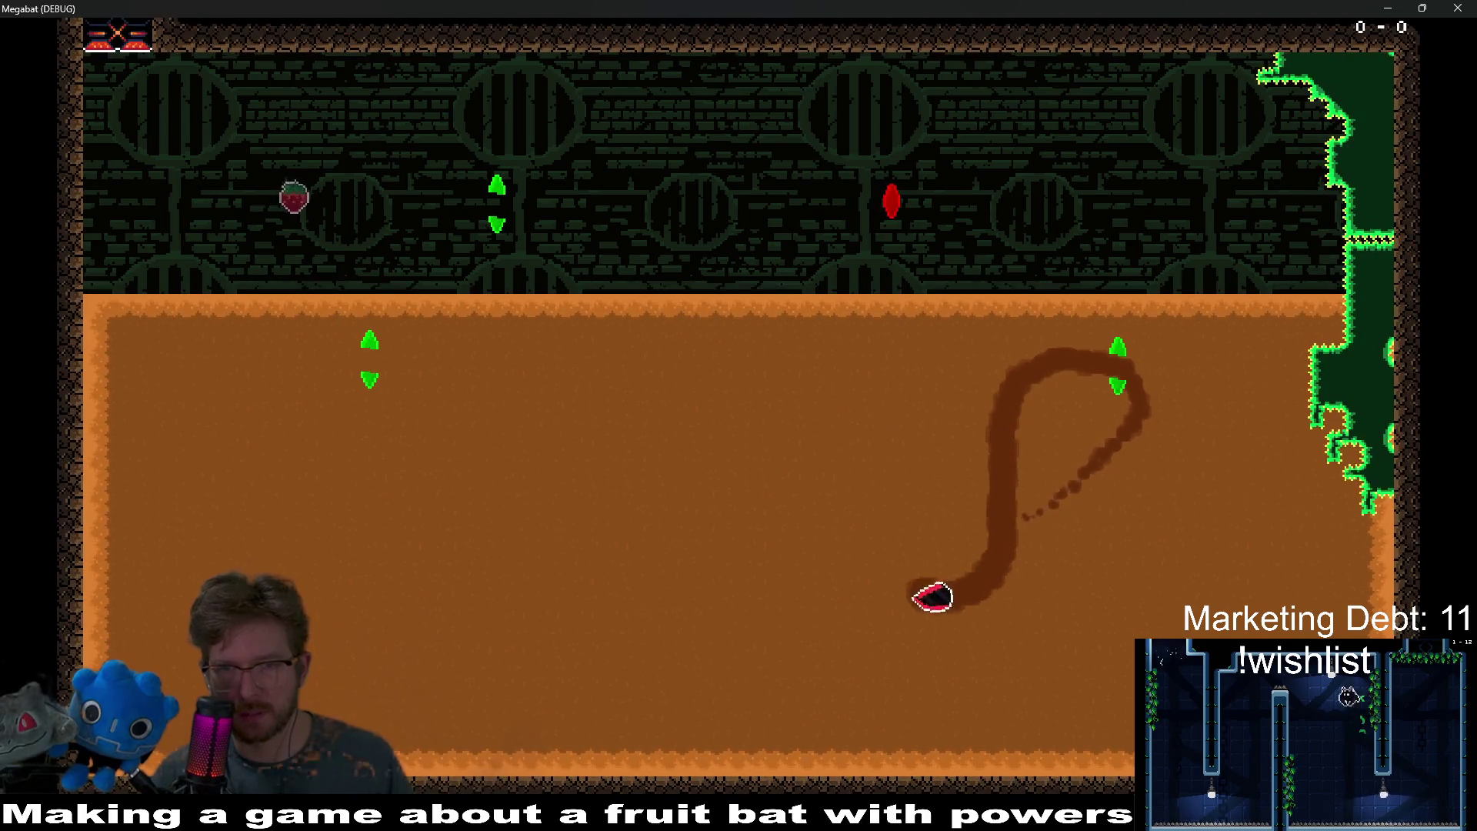
key(Up)
key(Down)
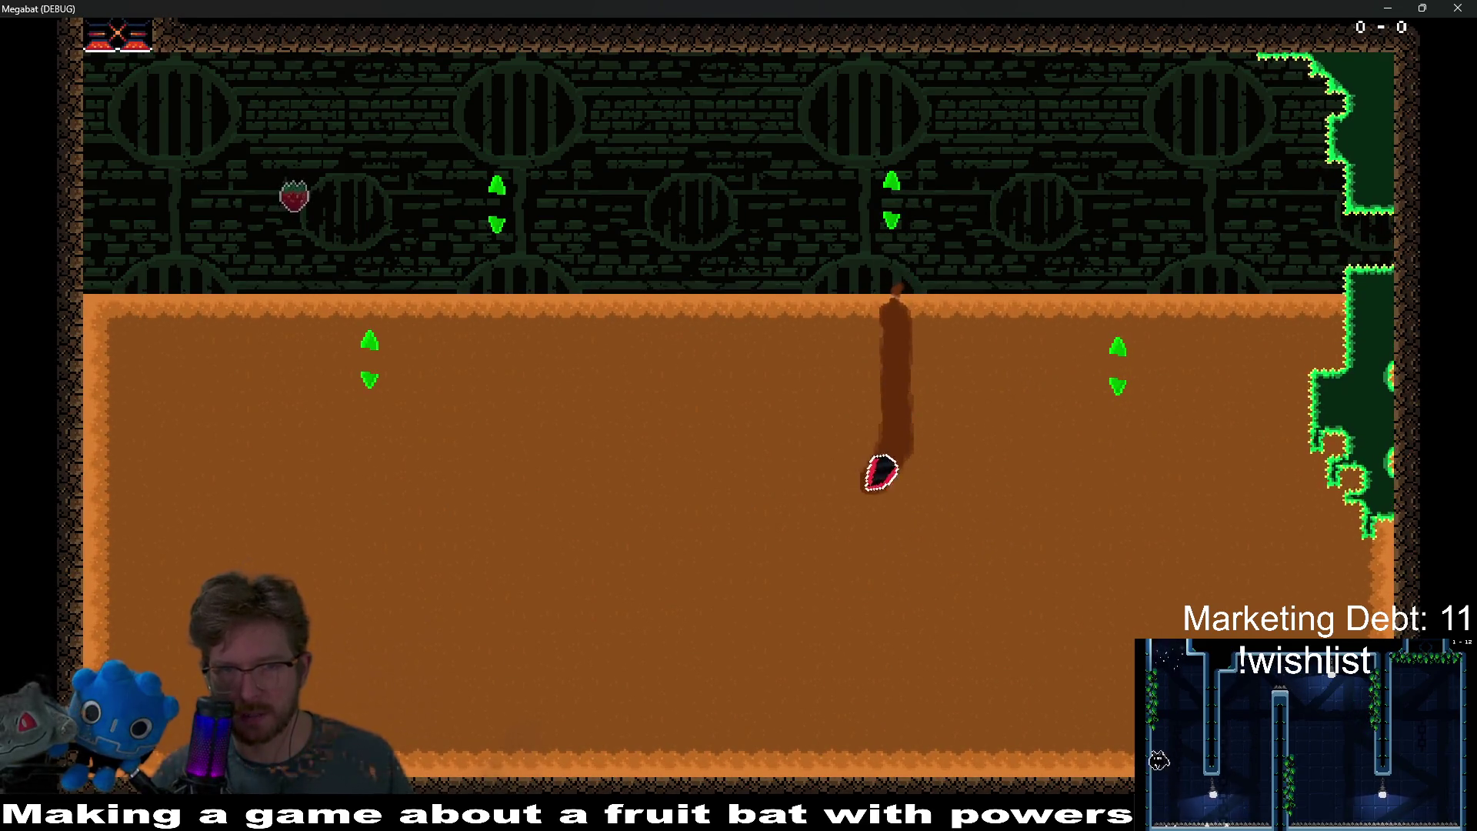
key(Left)
key(Down)
key(Right)
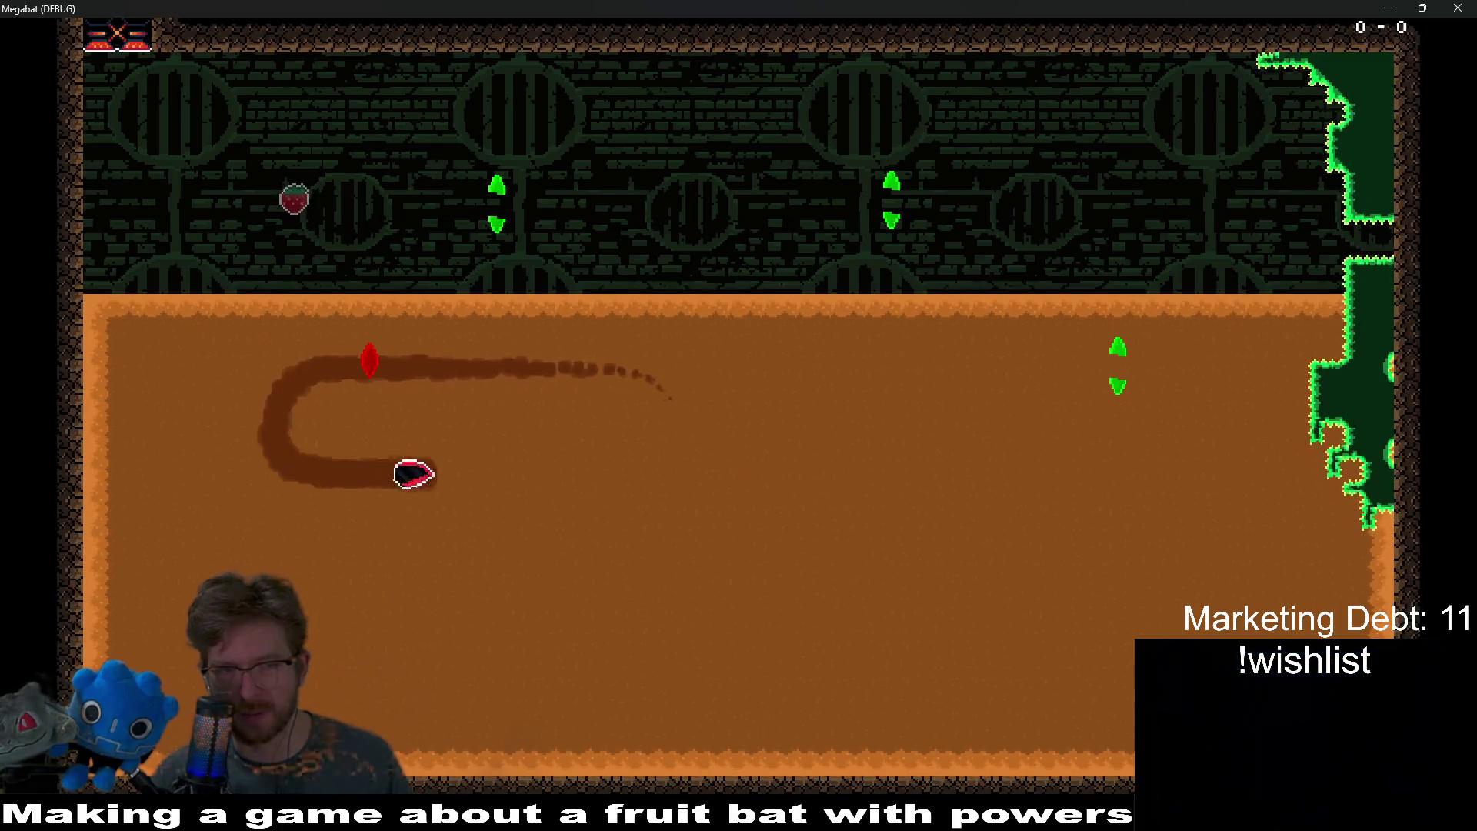
key(Up)
- Tunnel along the bottom and fly the bat into both green markers, turning them red
key(Down)
key(Right)
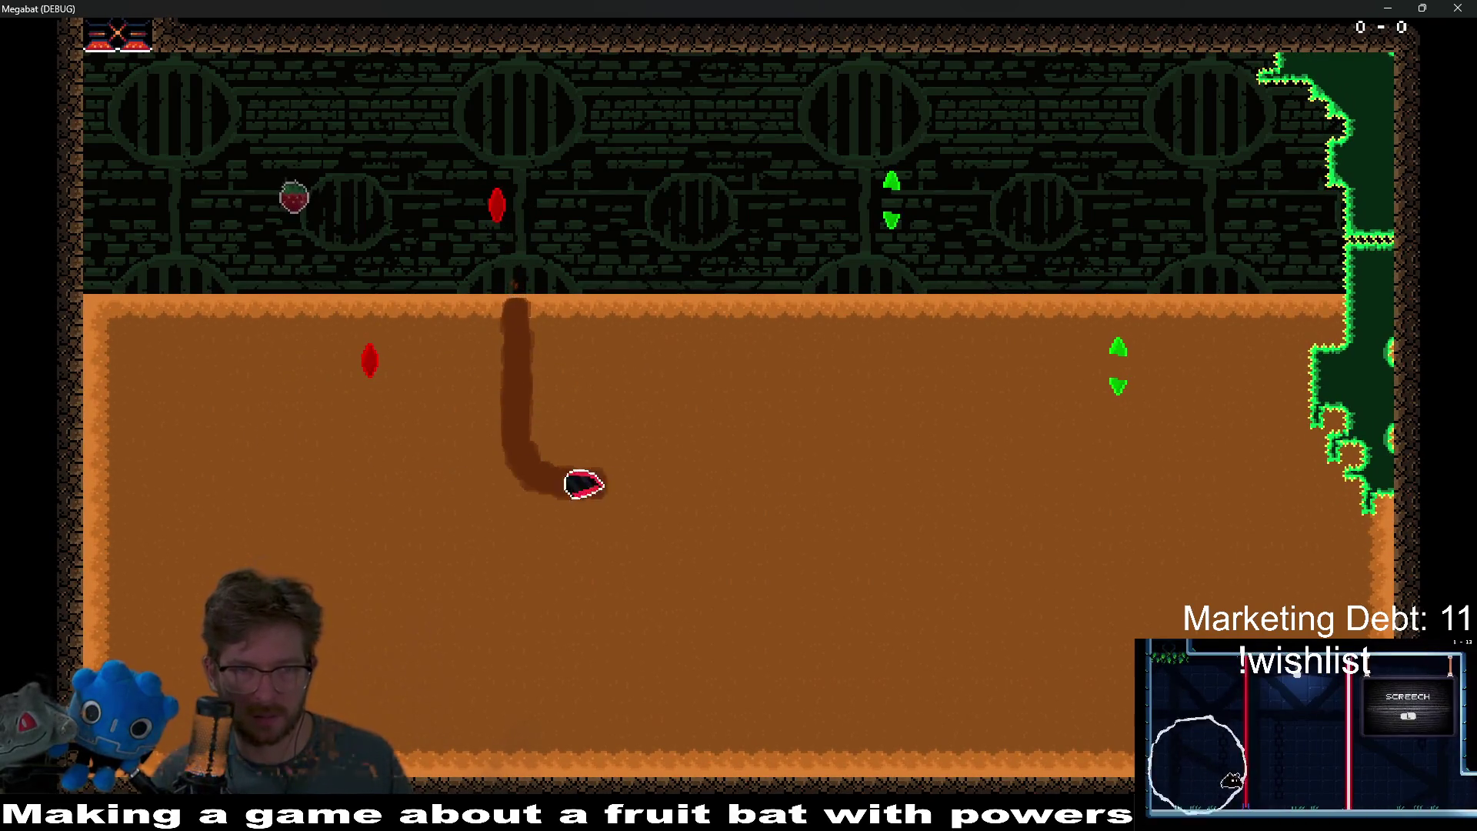
key(Up)
key(Down)
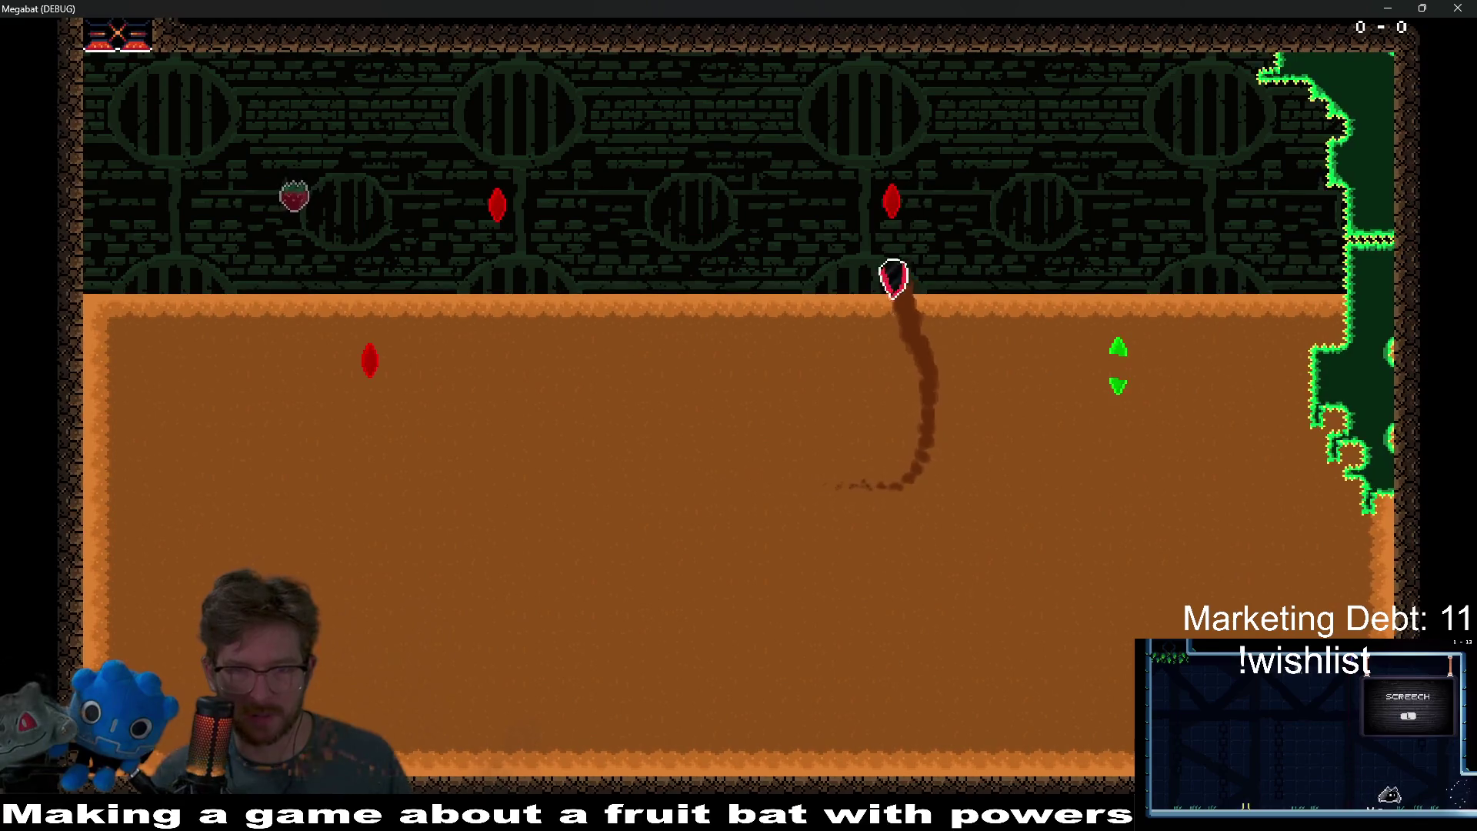
key(Right)
key(Up)
key(Down)
key(Left)
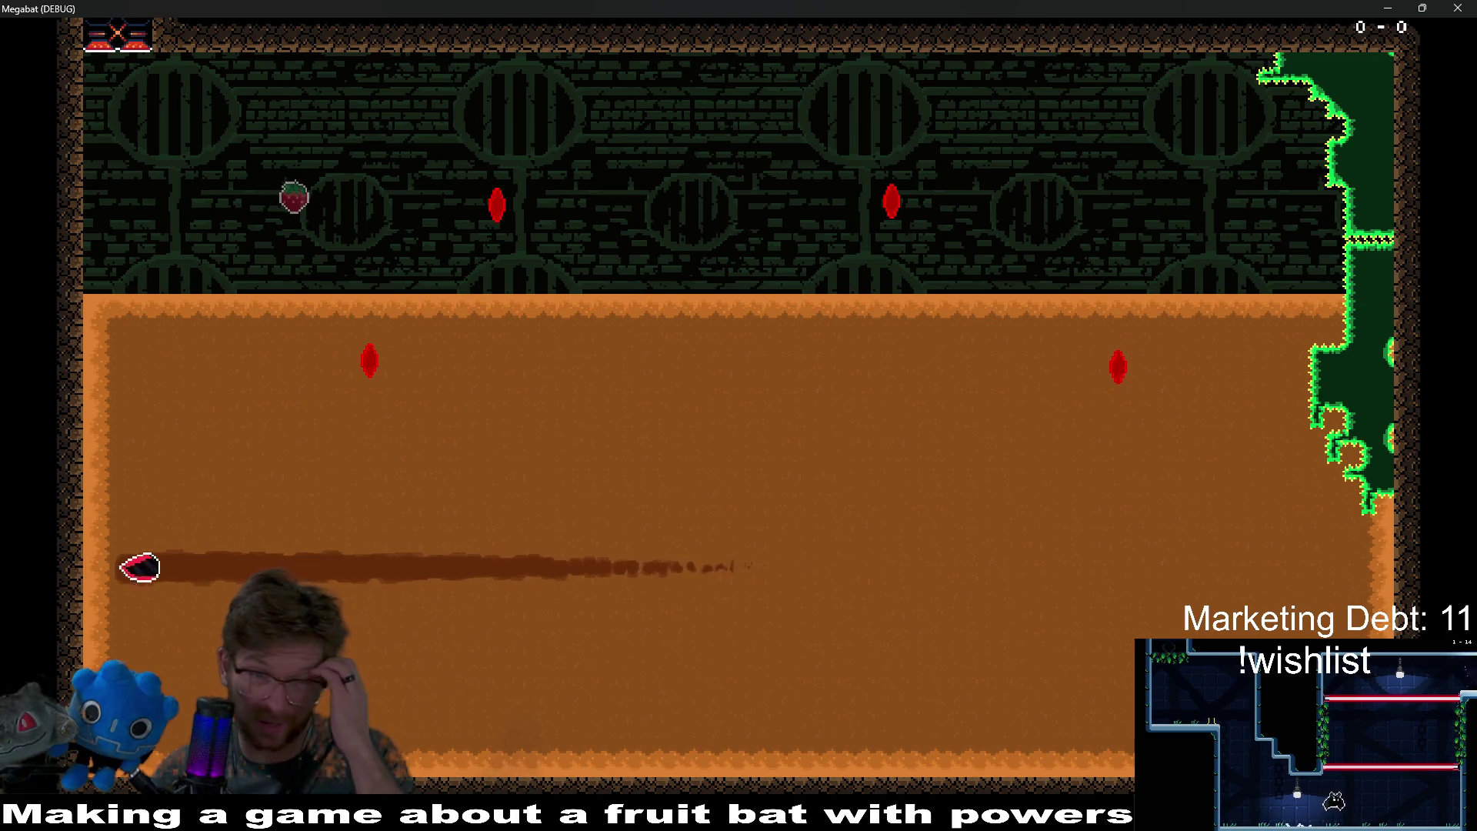
- Keep looping the bat left and right through the dirt, then close the game window
key(Up)
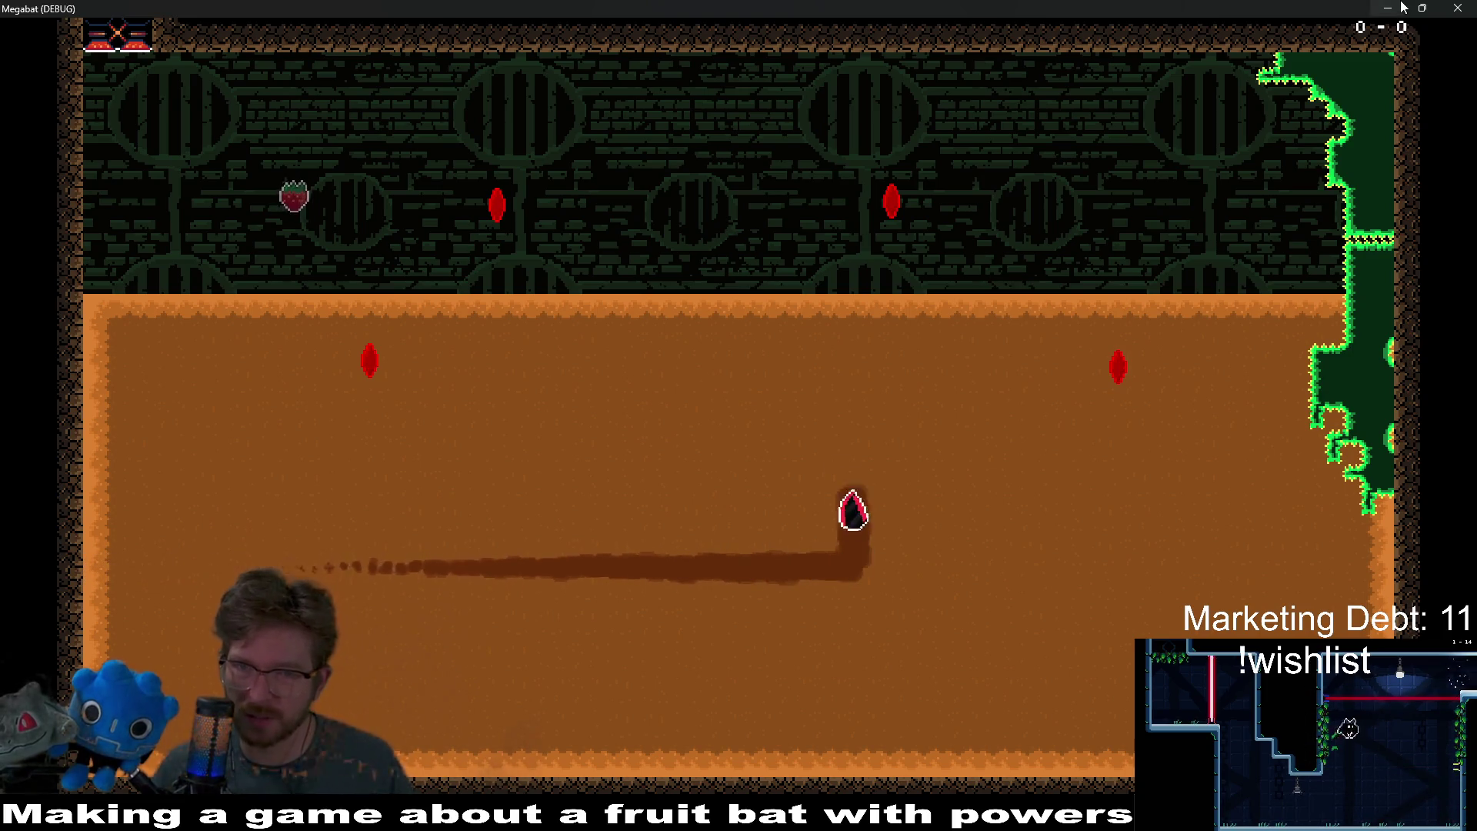
key(Left)
key(Down)
key(Left)
key(Up)
key(Left)
key(Down)
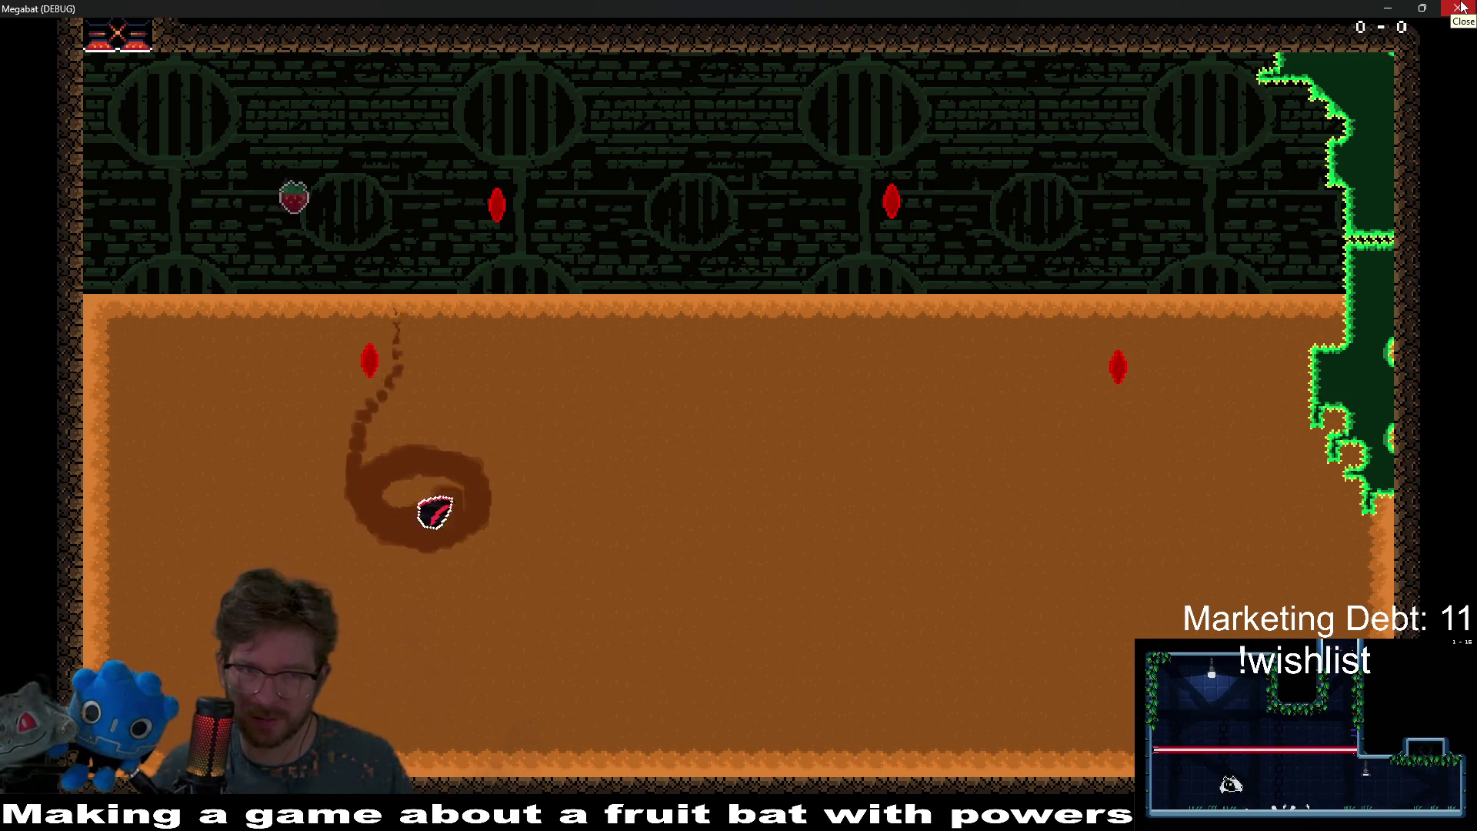
key(Left)
key(Down)
key(Up)
key(Right)
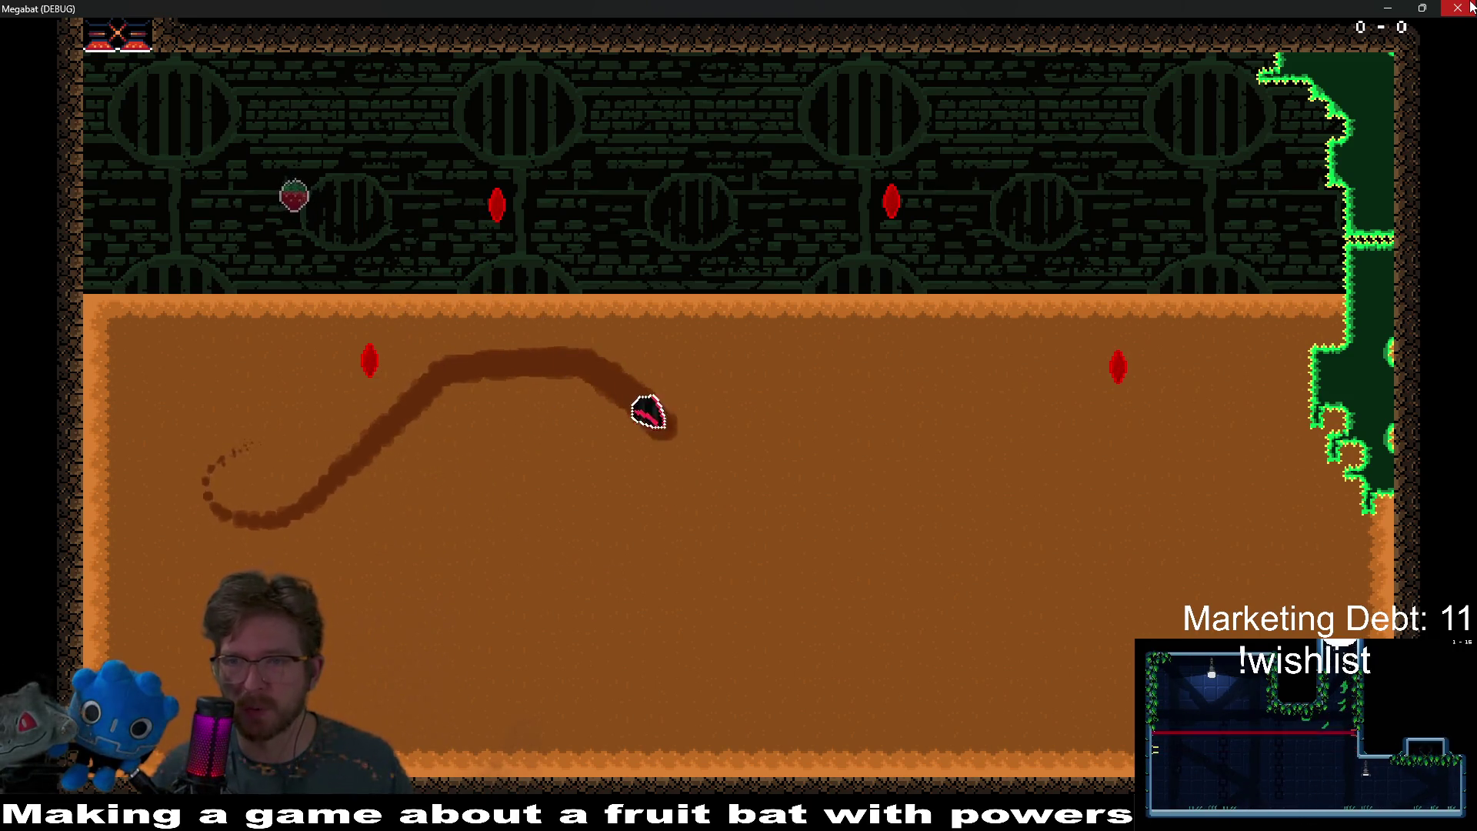
key(Down)
key(Right)
key(Up)
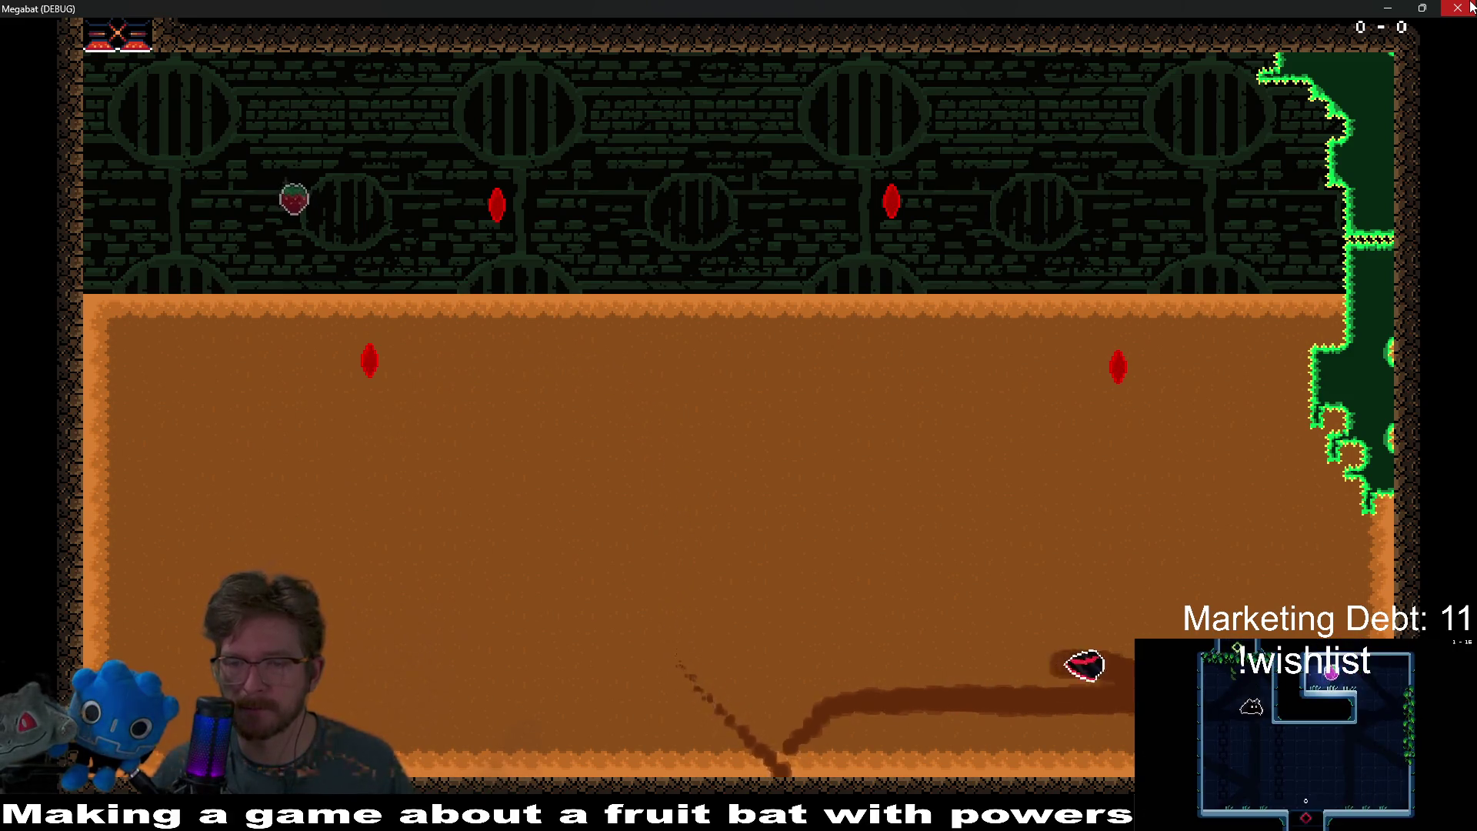
key(Left)
click(1471, 6)
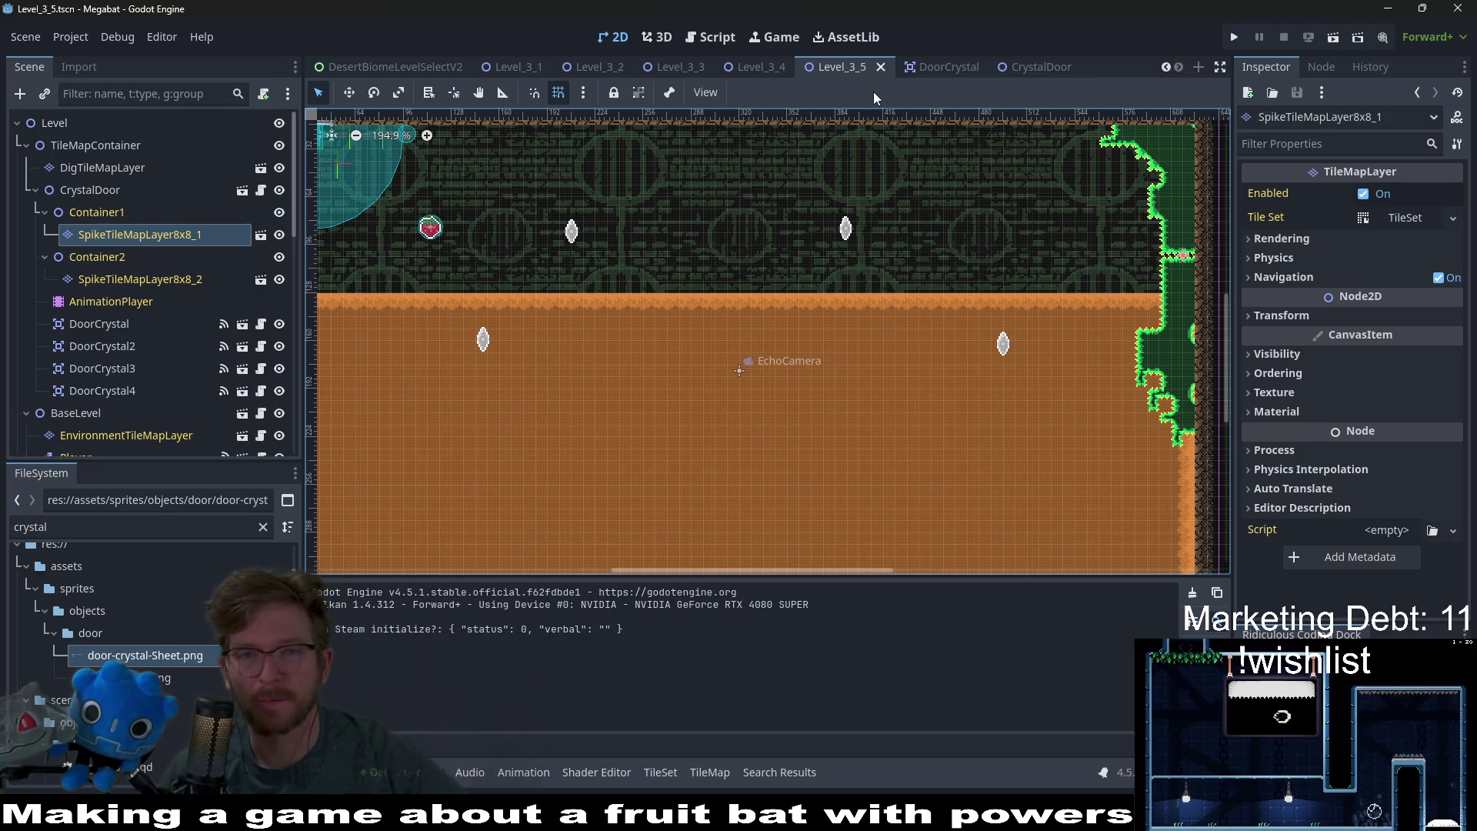
- Flip between the CrystalDoor and DoorCrystal scene tabs, ending on DoorCrystal
click(934, 67)
click(1009, 66)
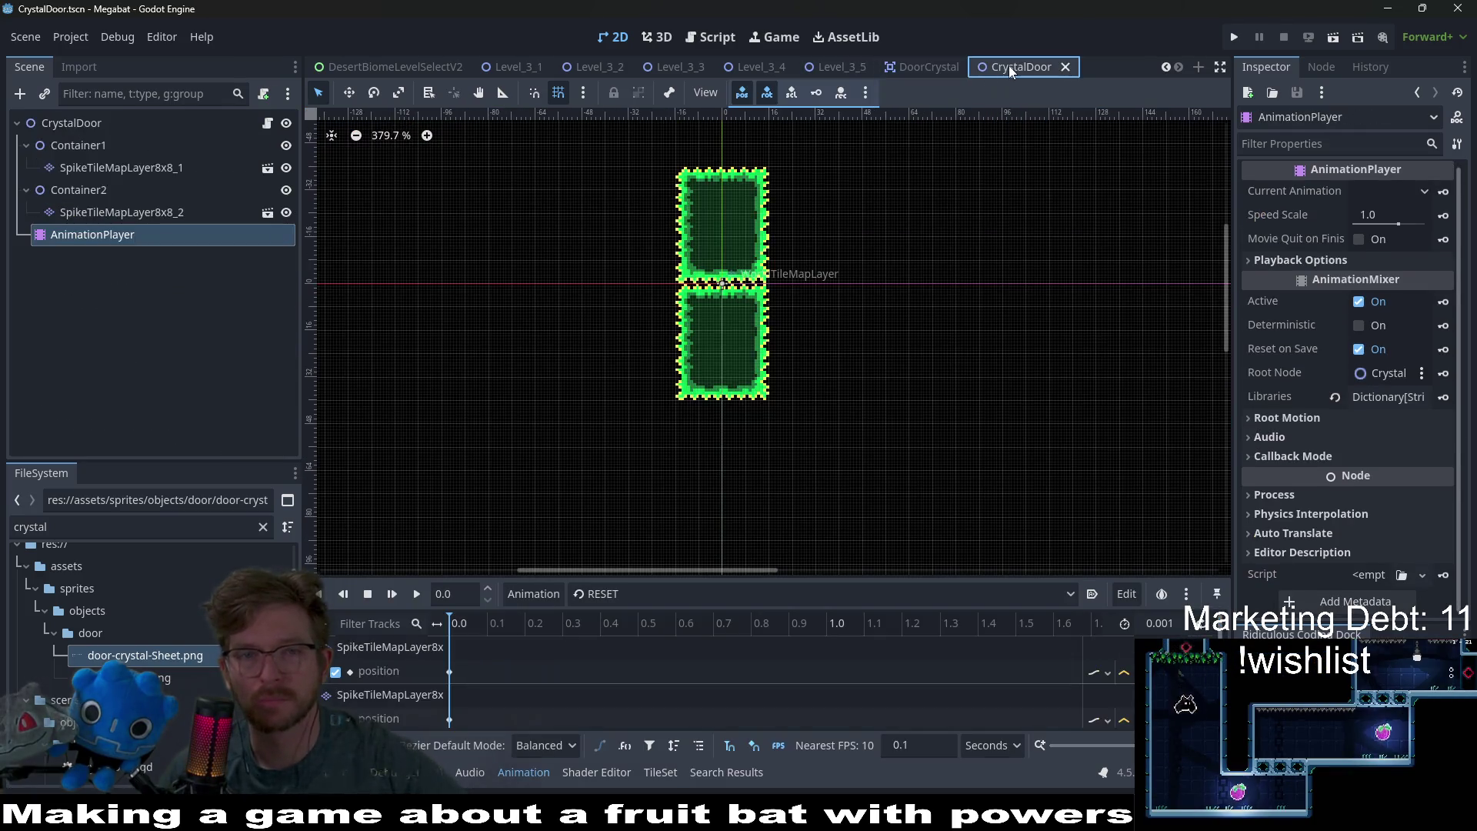
click(915, 69)
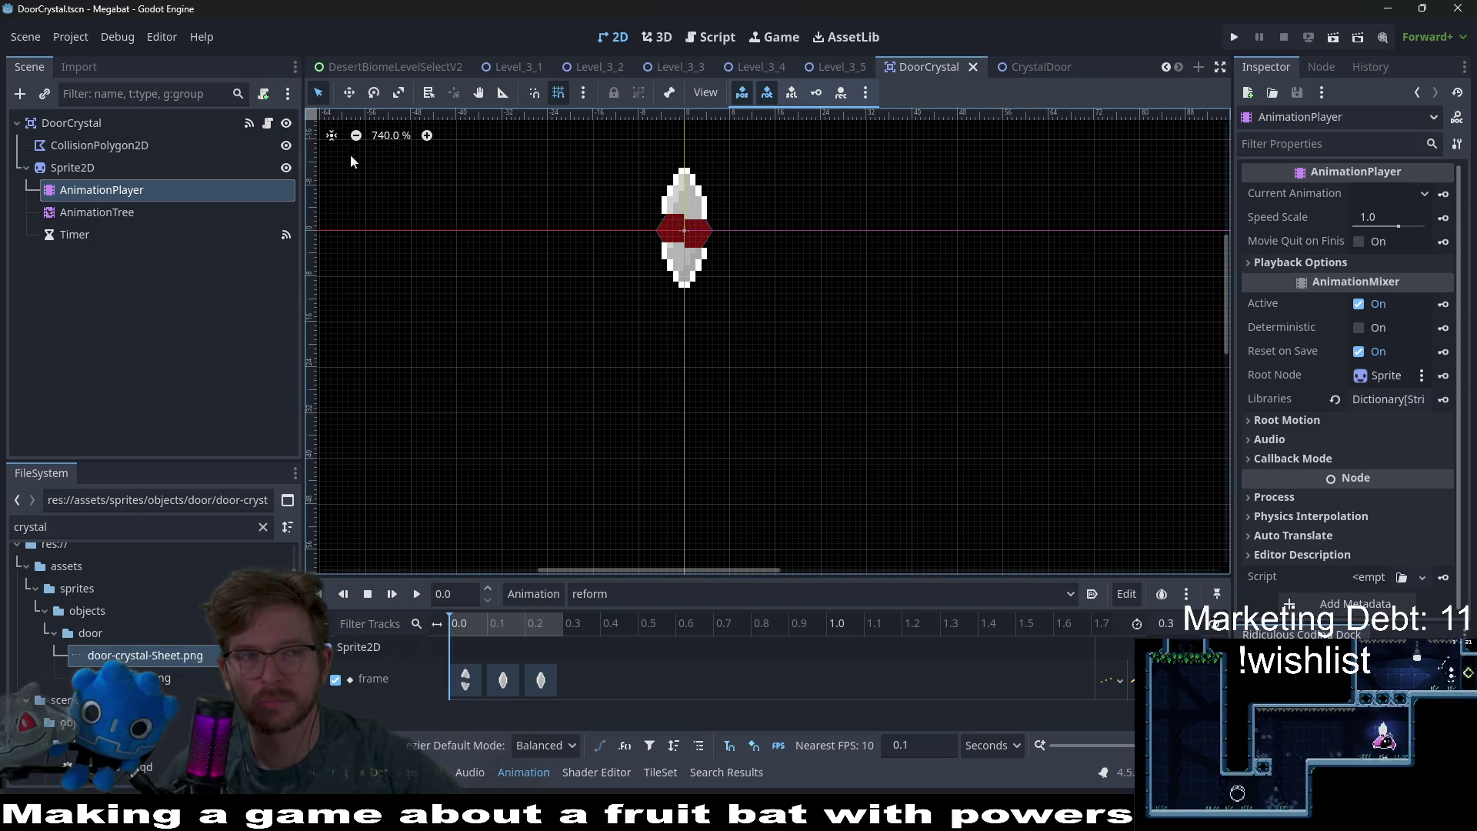
- Preview RESET instead of reform on the AnimationPlayer, then select the DoorCrystal root node
click(71, 214)
click(92, 196)
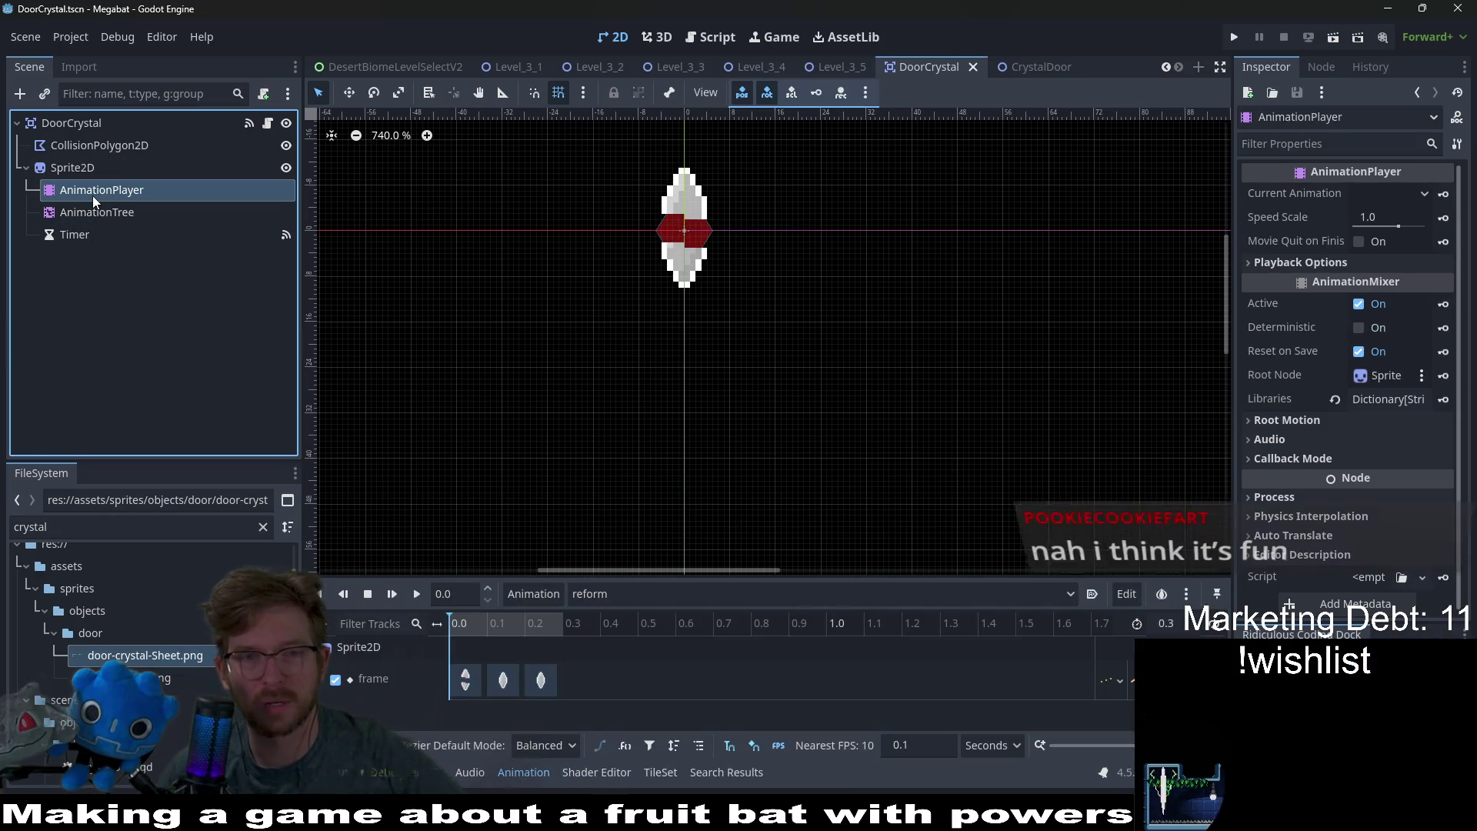
click(596, 594)
click(614, 617)
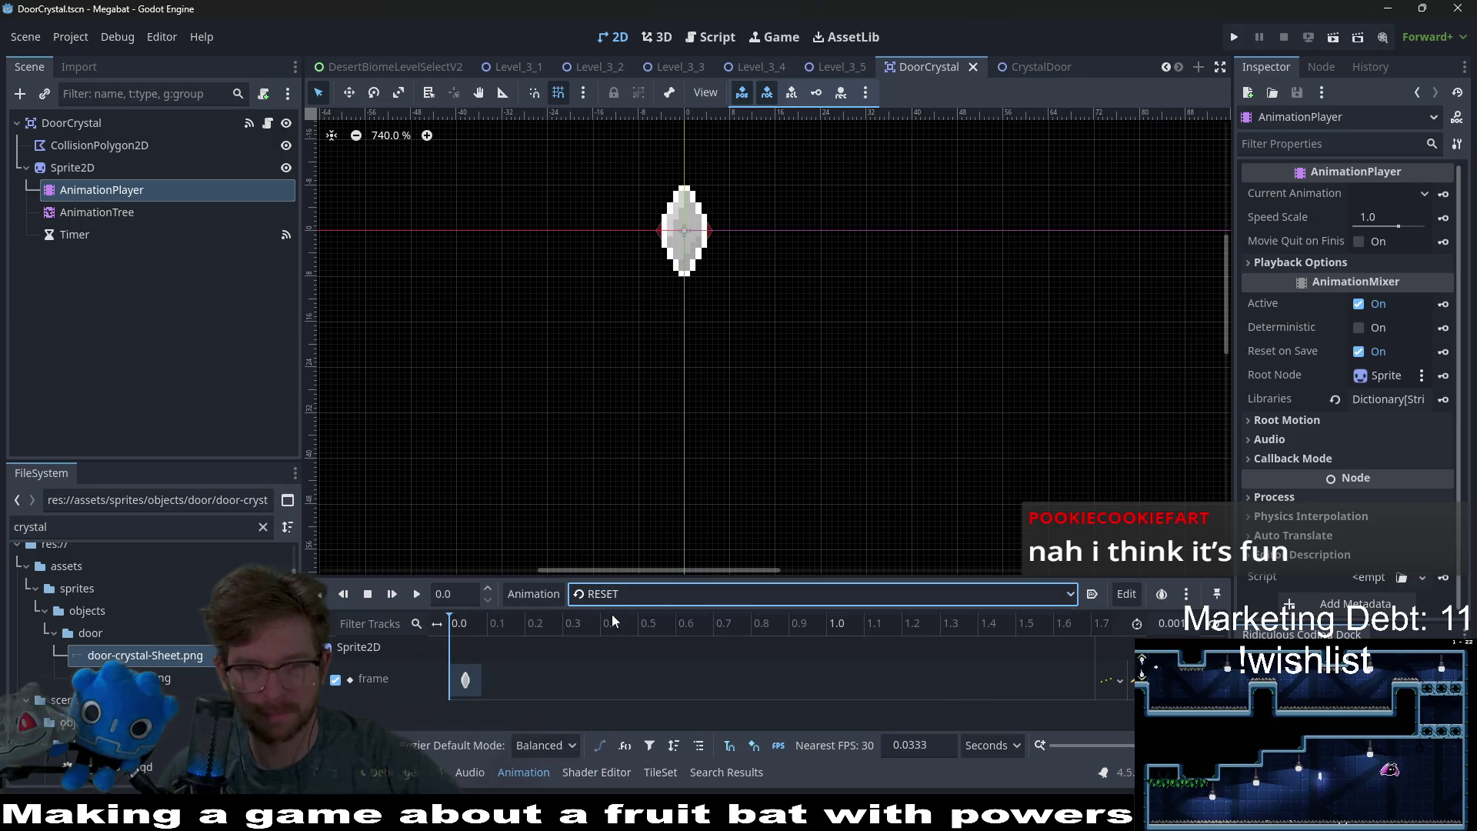
click(71, 123)
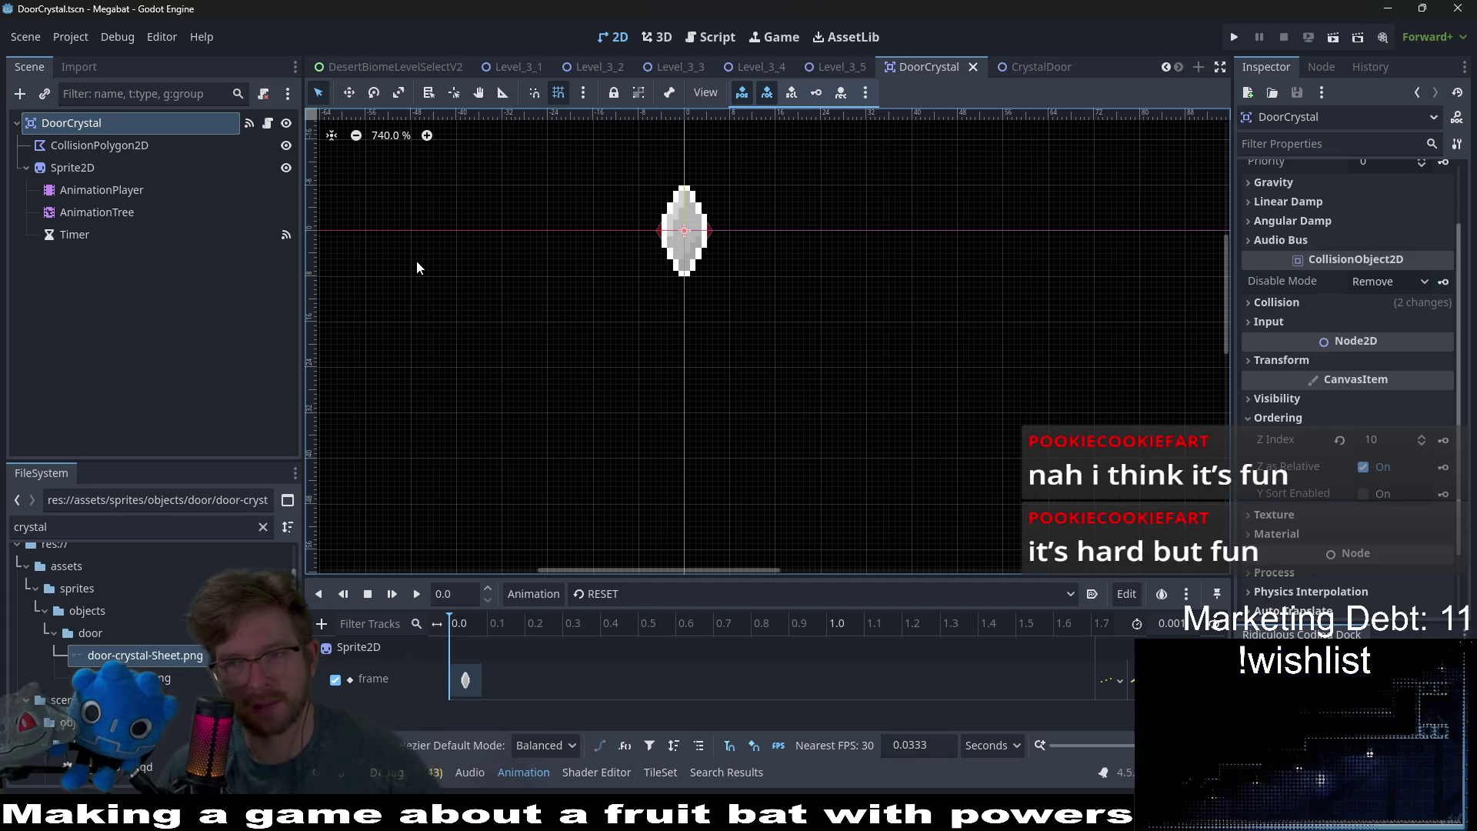
- Back in Level_3_5, pan the canvas and select the CrystalDoor, DigTileMapLayer and TileMapContainer nodes
click(848, 73)
drag(726, 379, 820, 371)
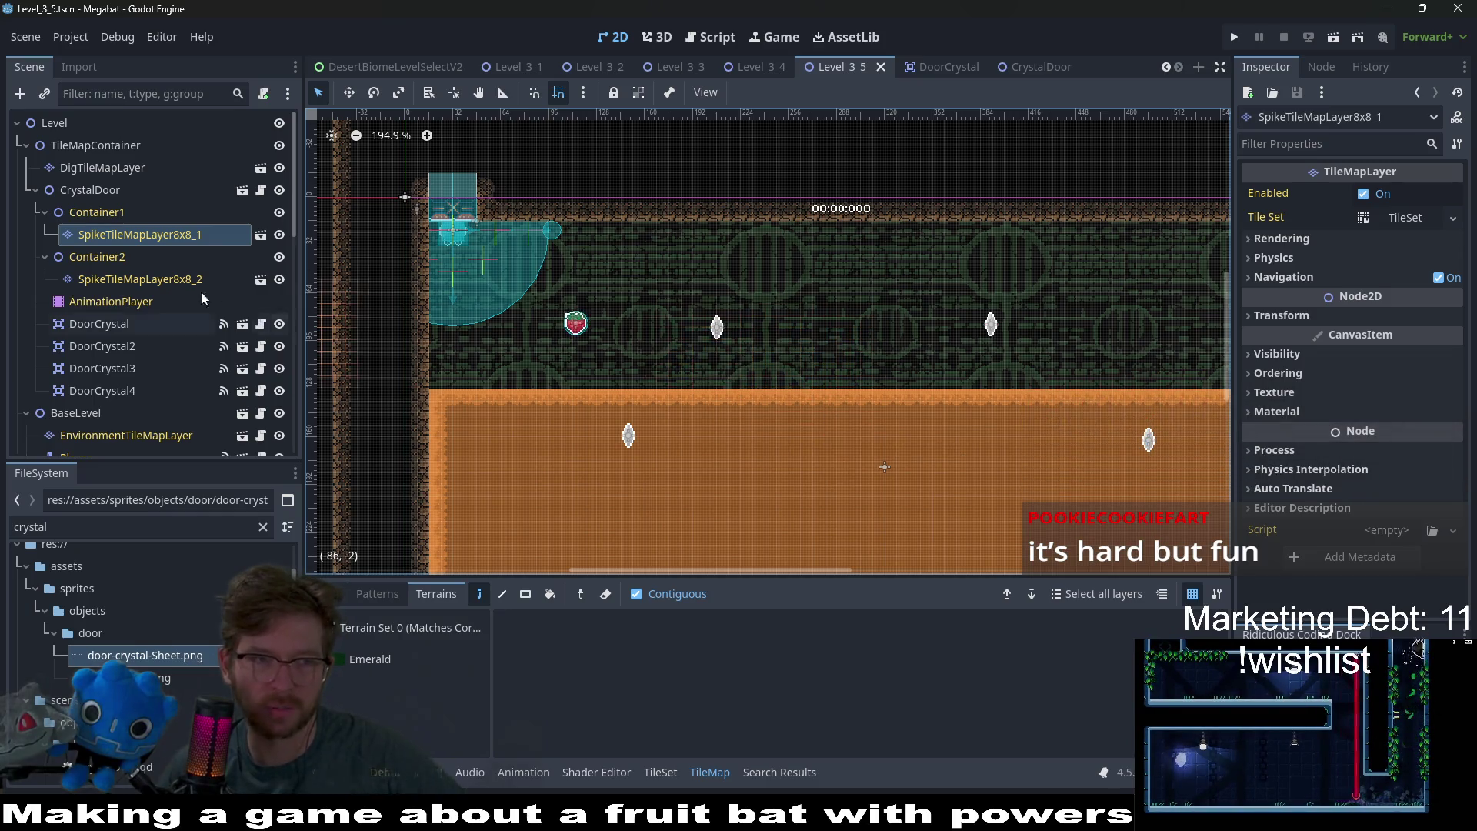
click(90, 190)
click(109, 167)
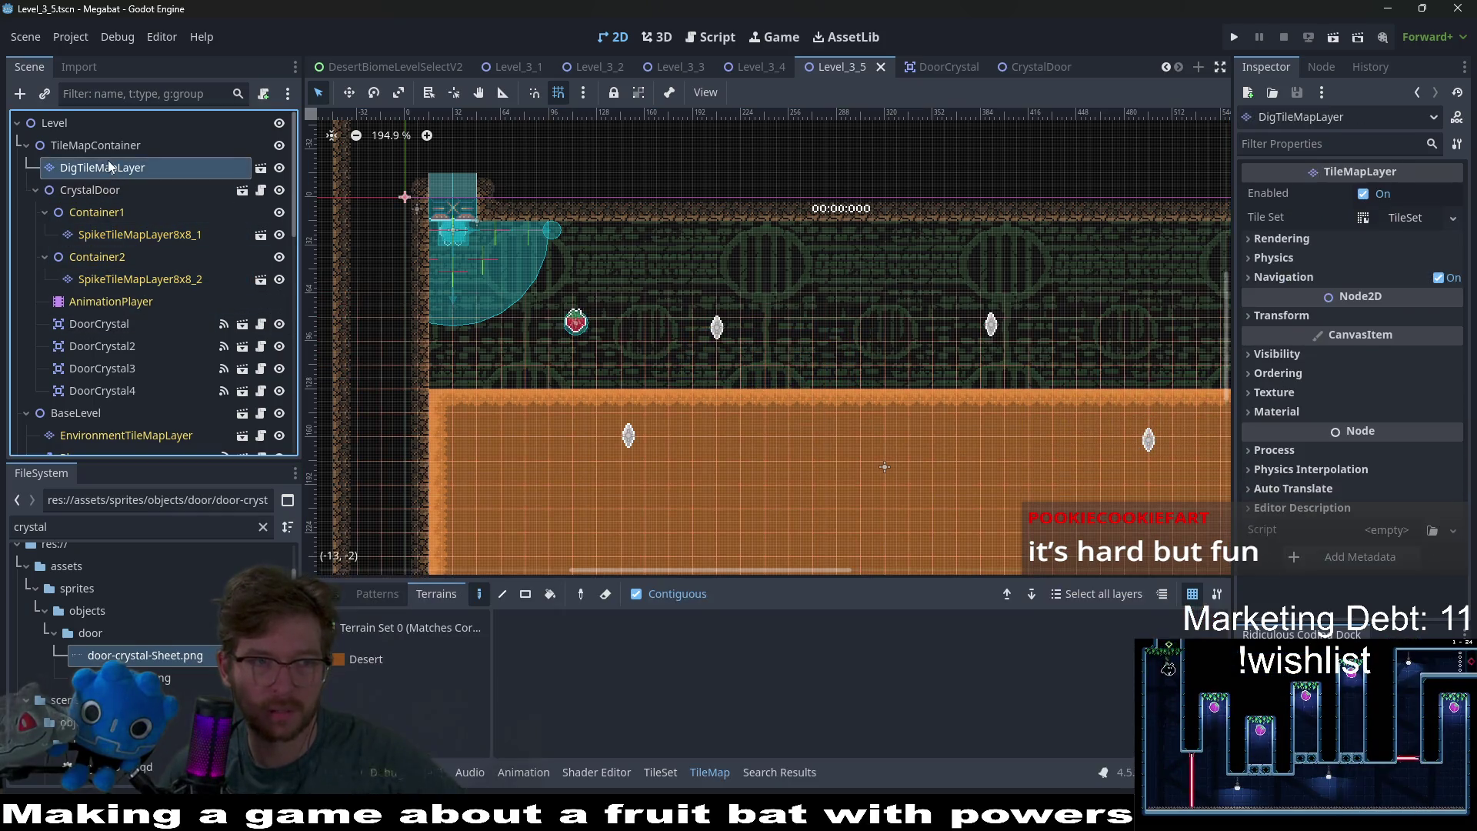
click(95, 145)
- Scroll around the dirt room to inspect it, then run the project again
scroll(856, 416, down, 2)
scroll(820, 416, right, 3)
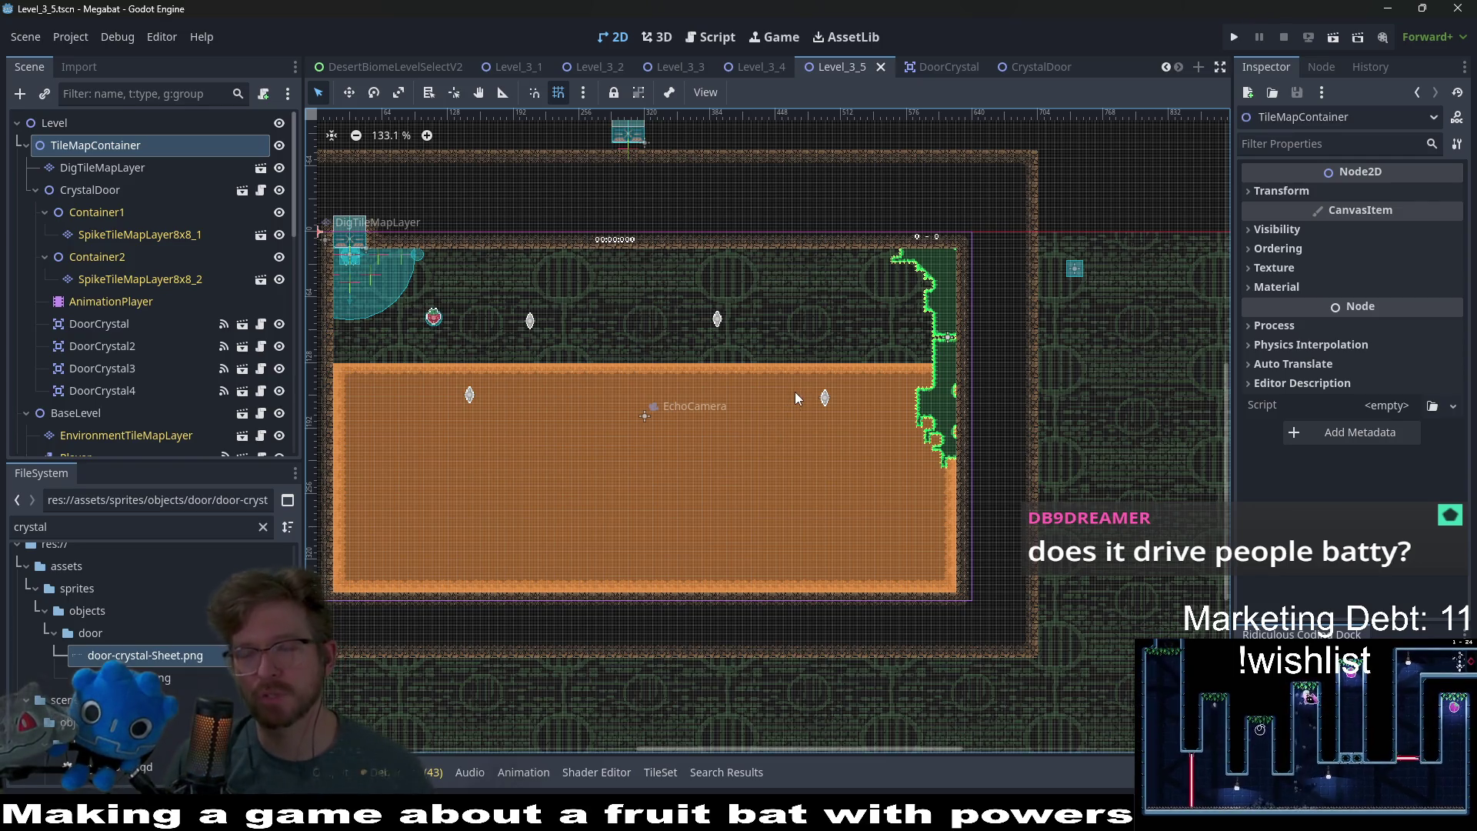
scroll(779, 360, down, 2)
scroll(779, 360, left, 2)
scroll(779, 360, up, 3)
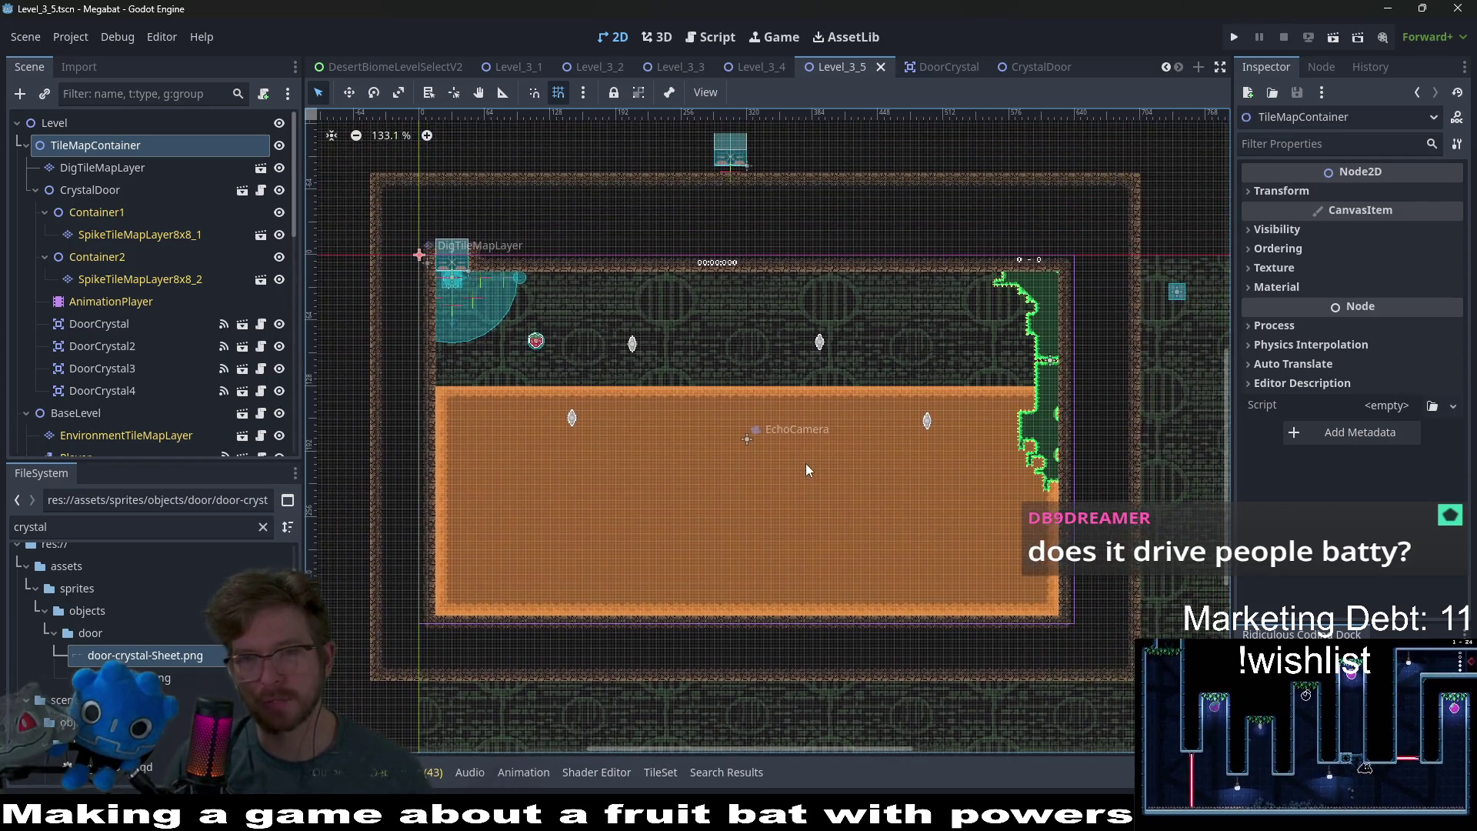
scroll(810, 390, up, 1)
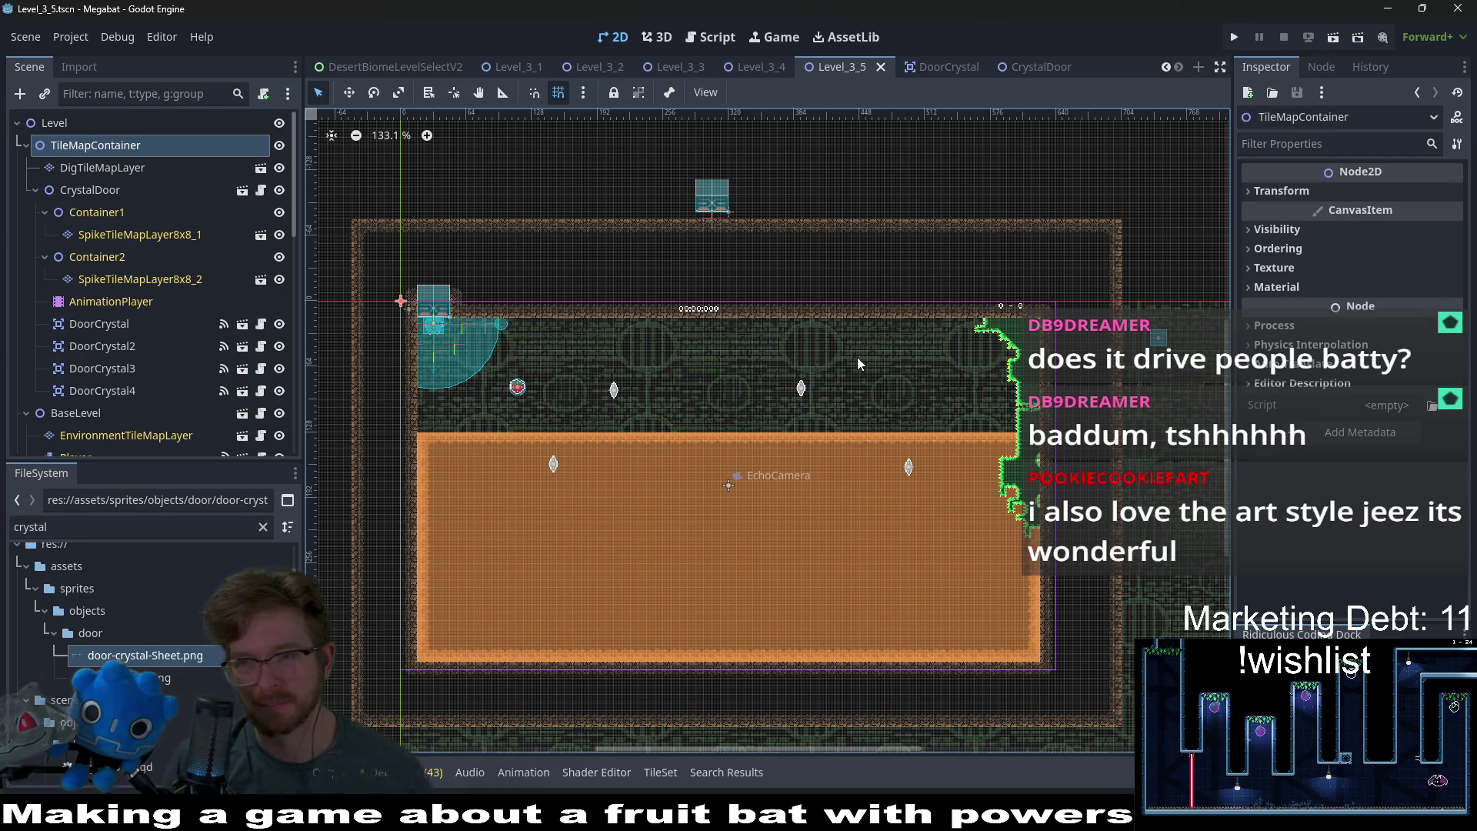
scroll(793, 310, down, 3)
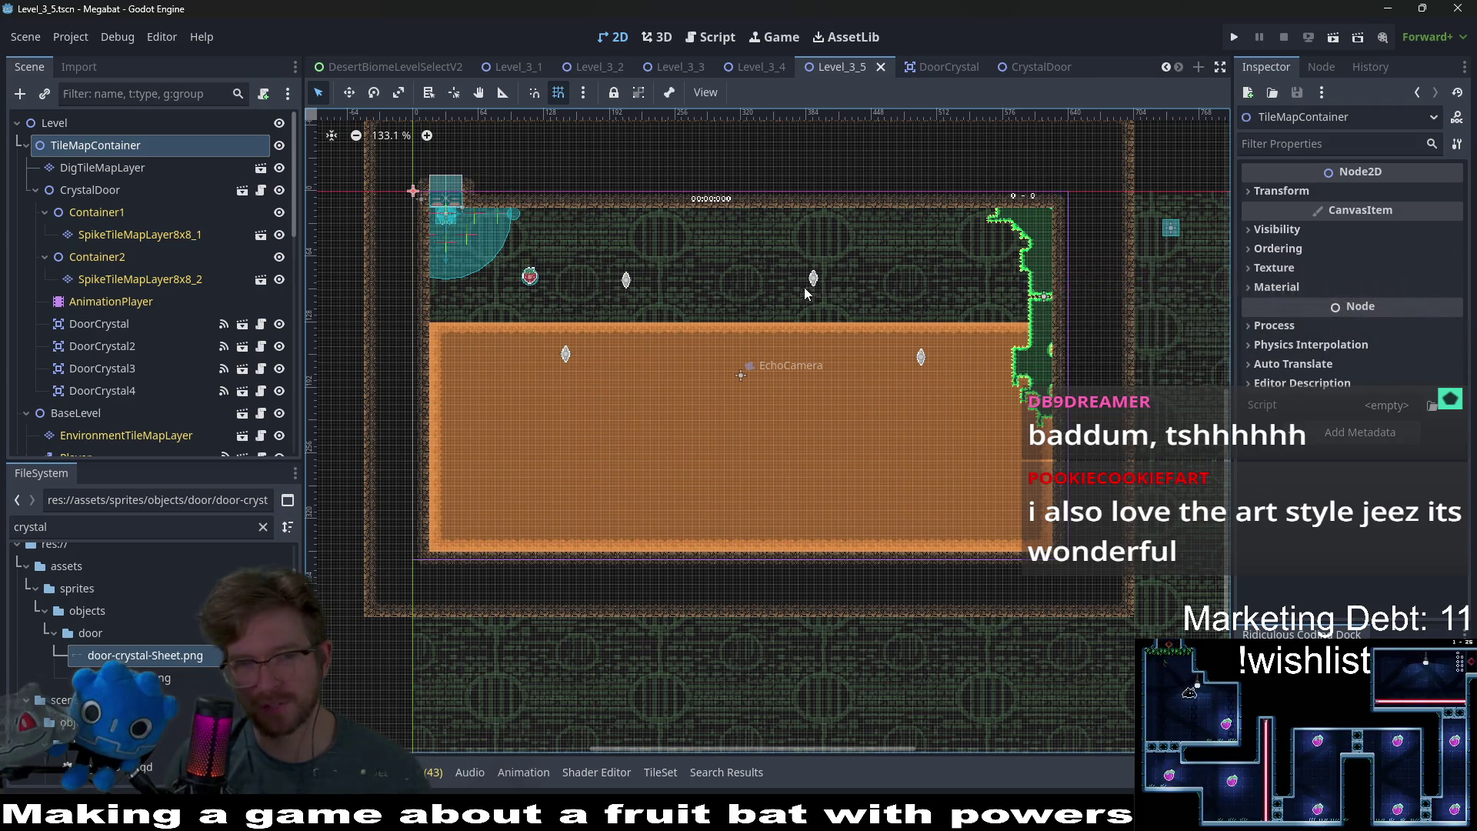
scroll(806, 287, down, 2)
scroll(898, 304, up, 3)
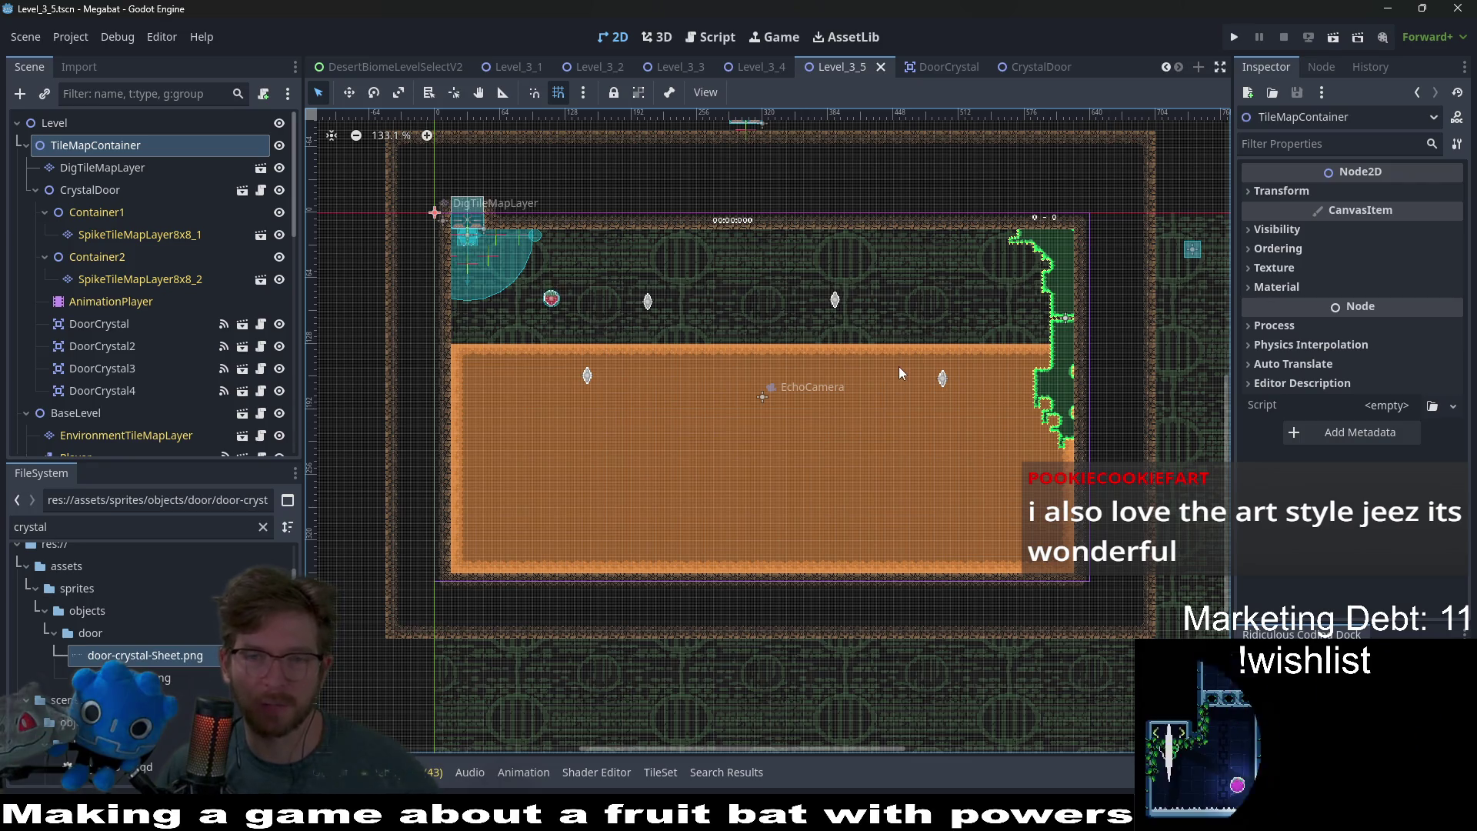
click(1233, 37)
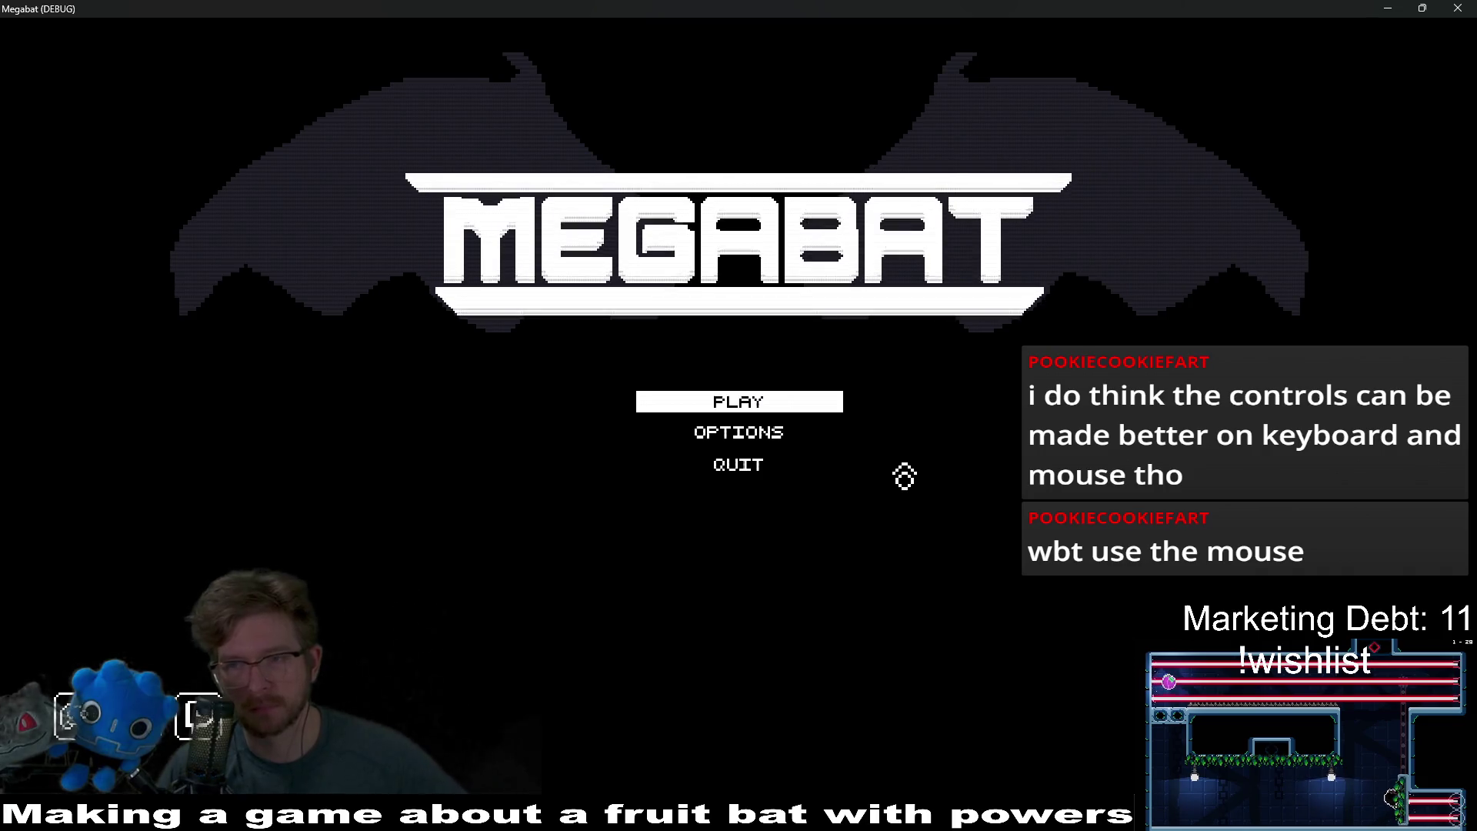
- Choose PLAY on the title menu and load the Desert save profile
click(785, 414)
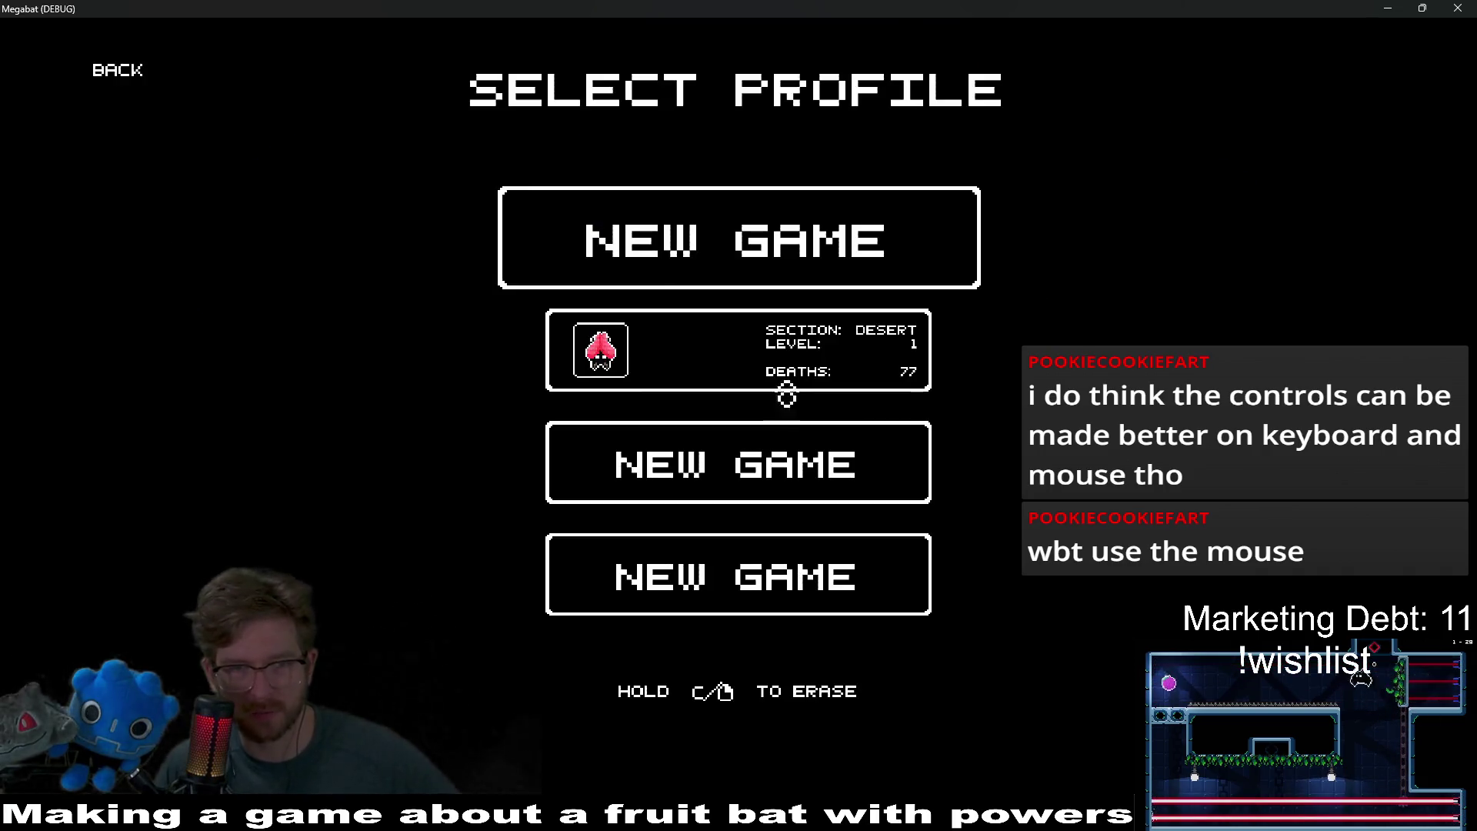
click(656, 348)
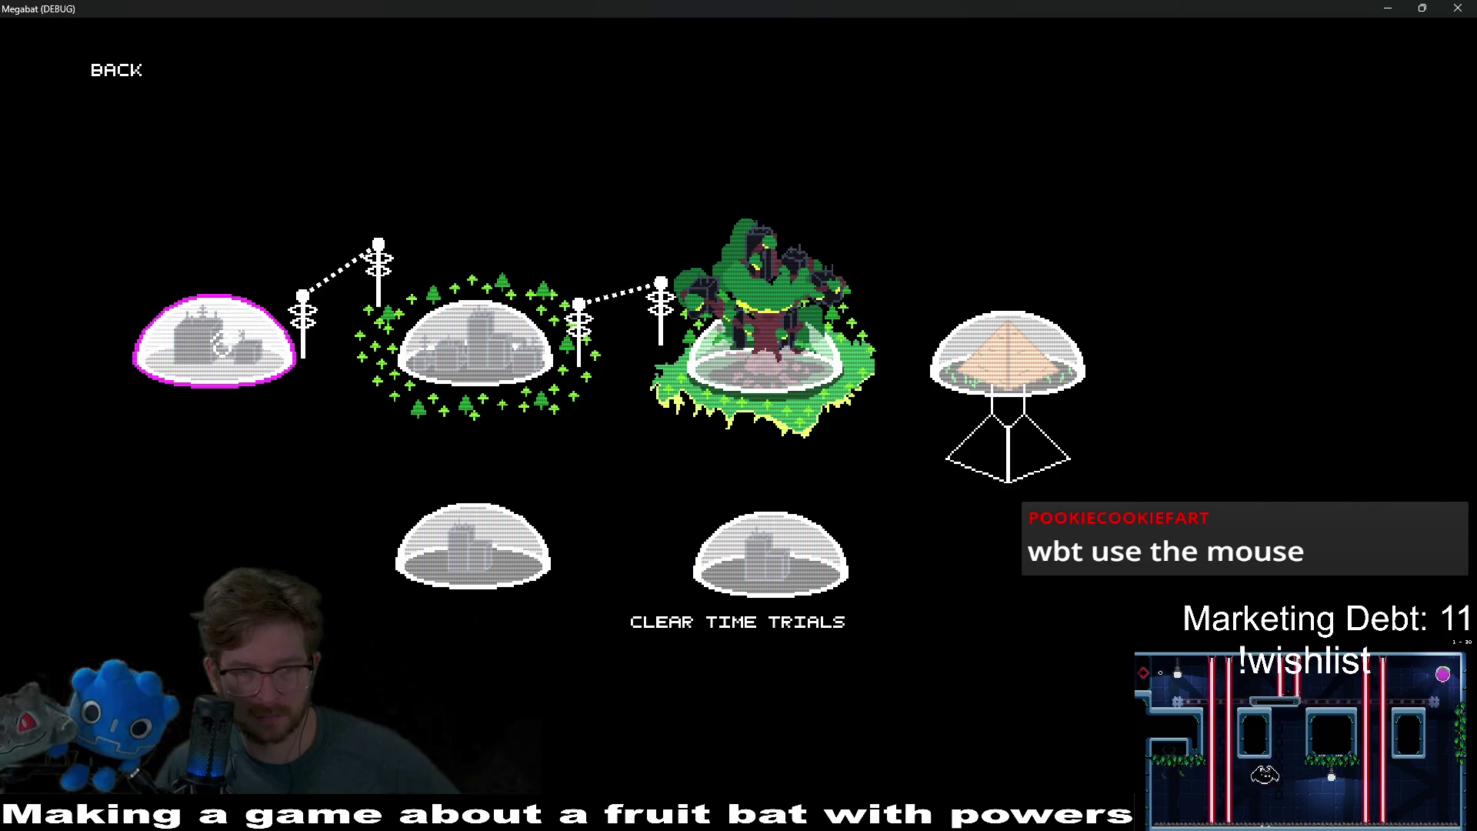
- Start level 01 and fly the bat from its ceiling spawn out the first room's right exit
key(Return)
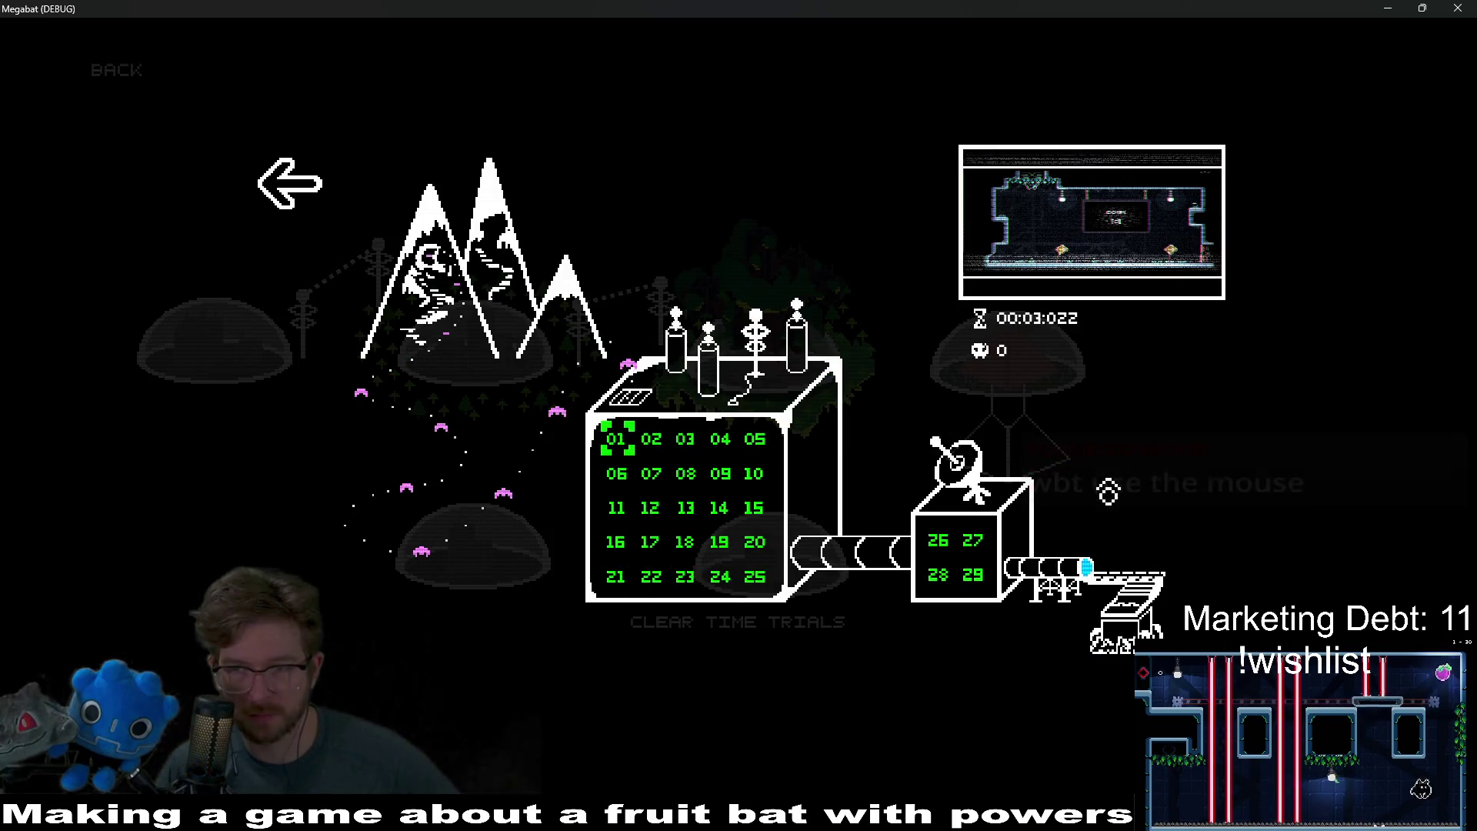
key(Return)
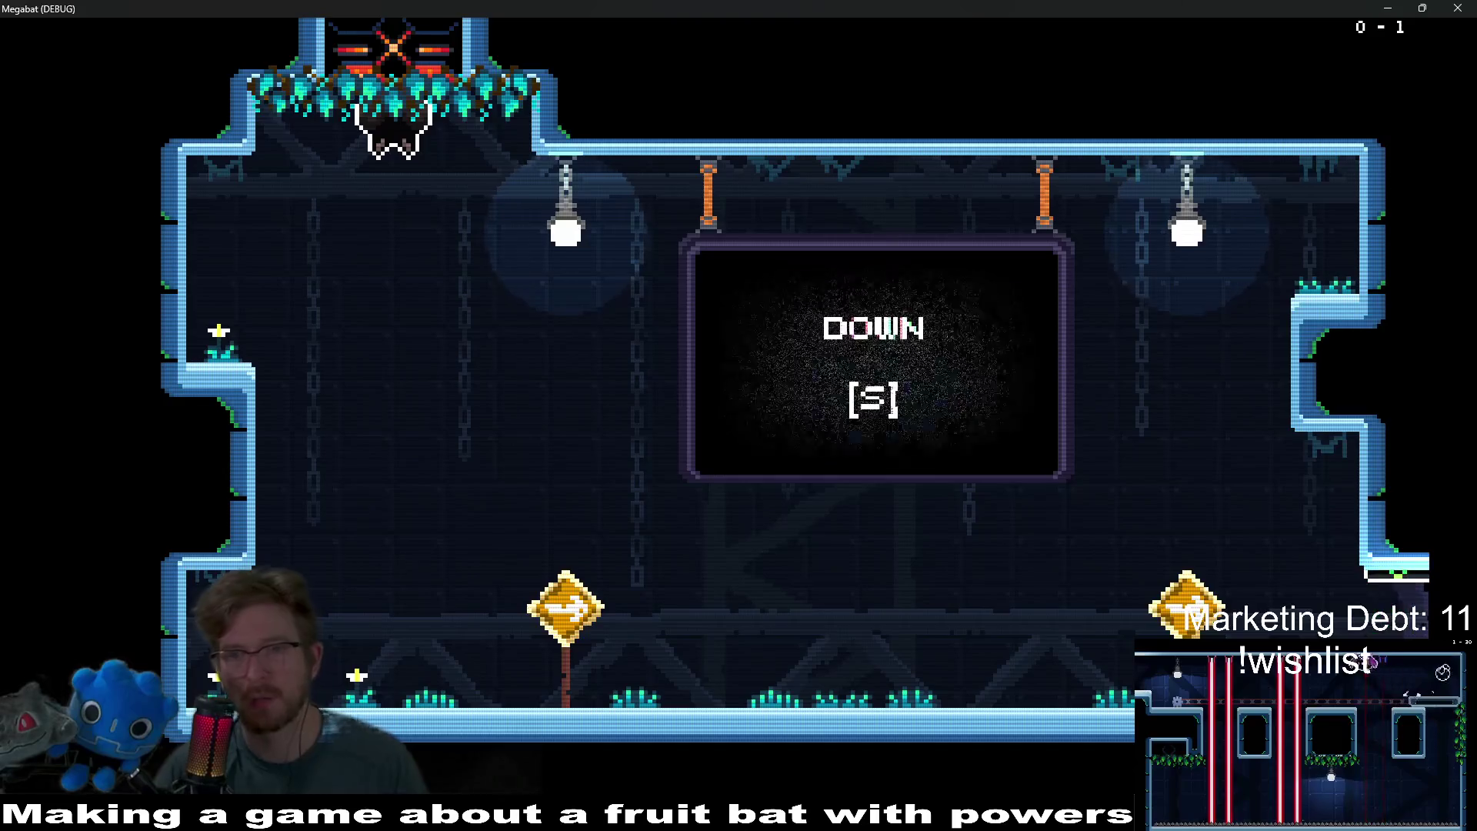
key(d)
key(s)
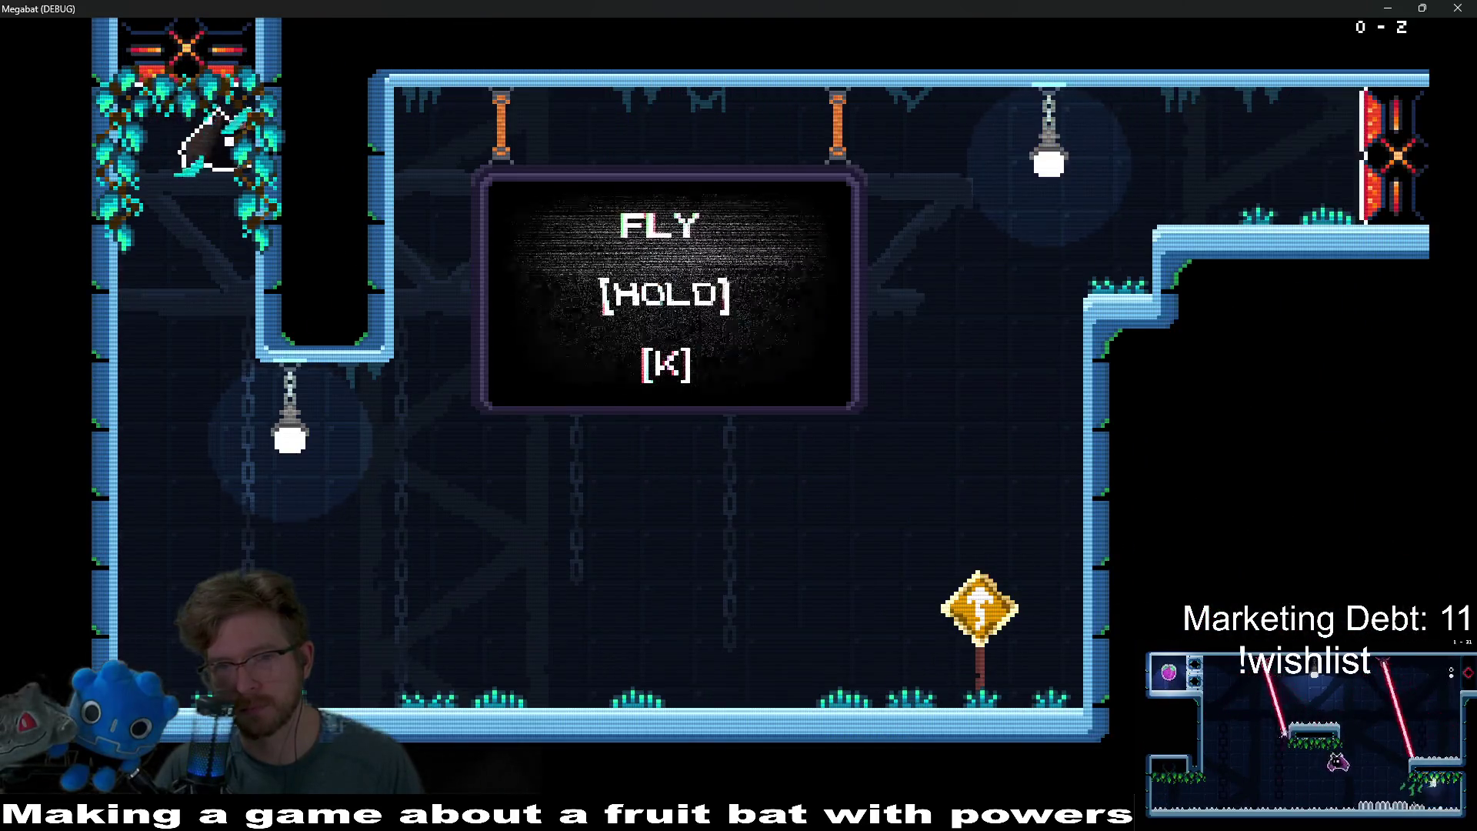
key(d)
key(k)
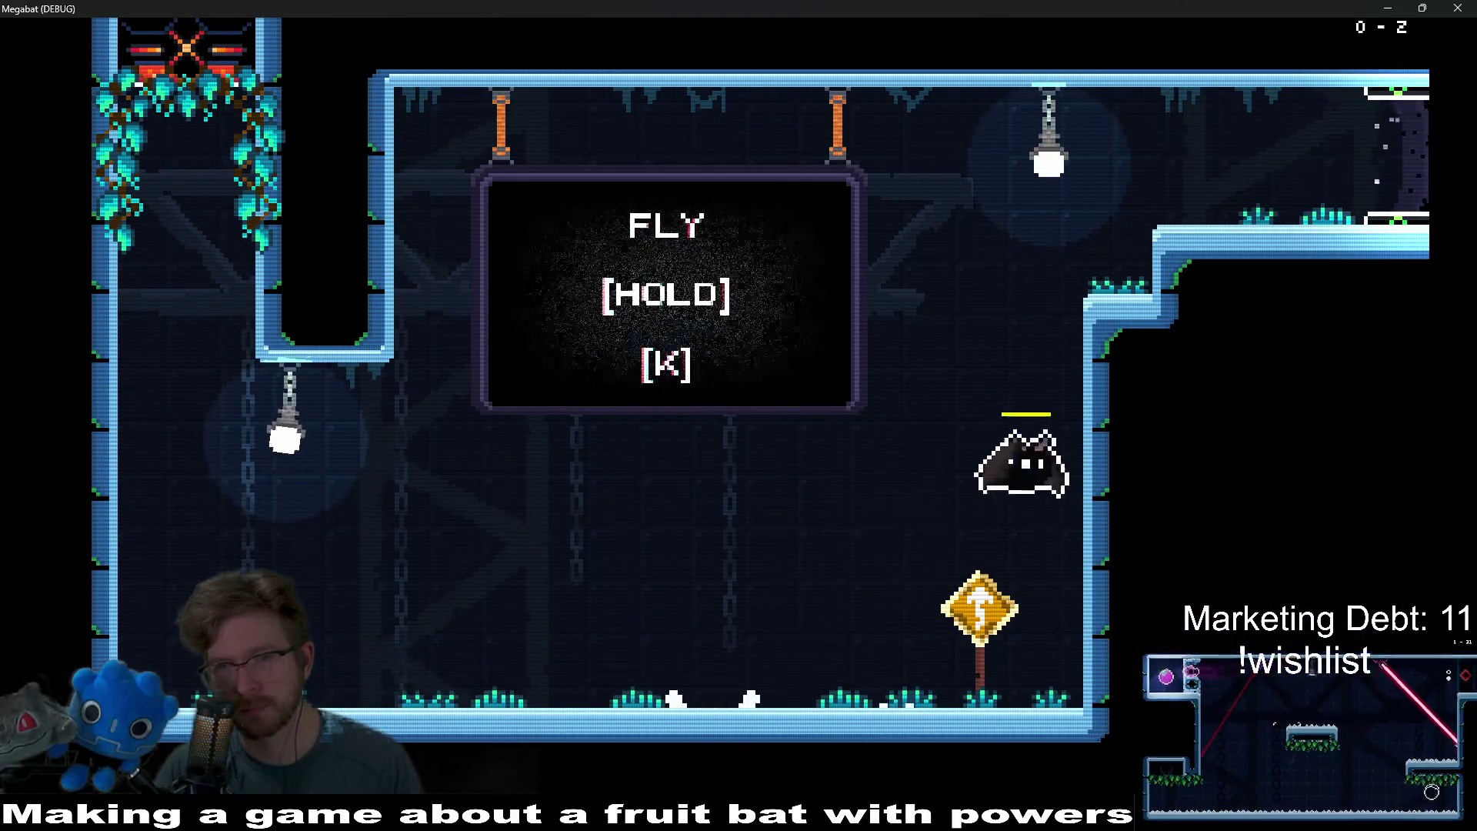
key(d)
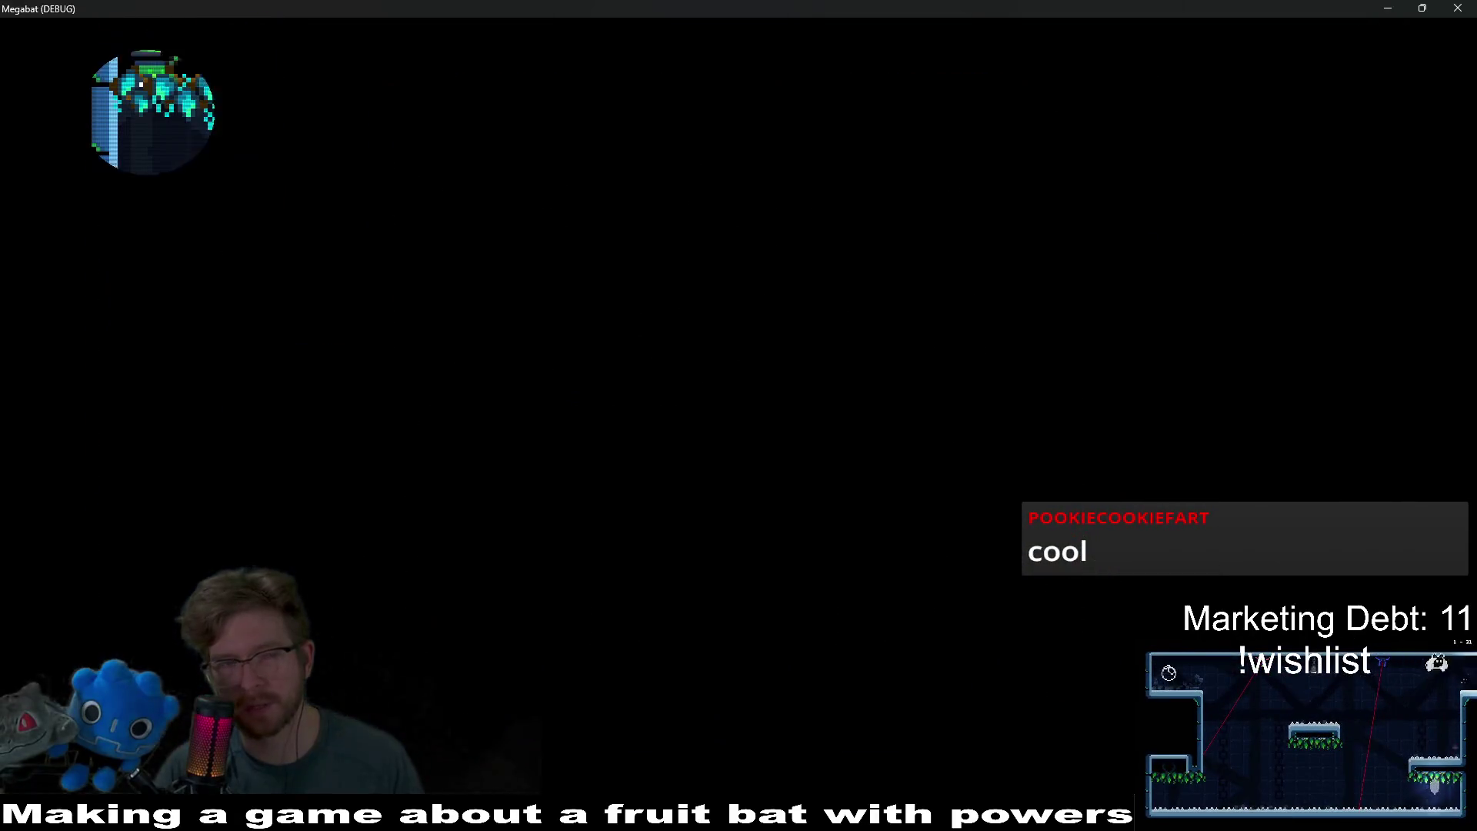
- Glide the bat up through the next room and out its top exit
key(d)
key(k)
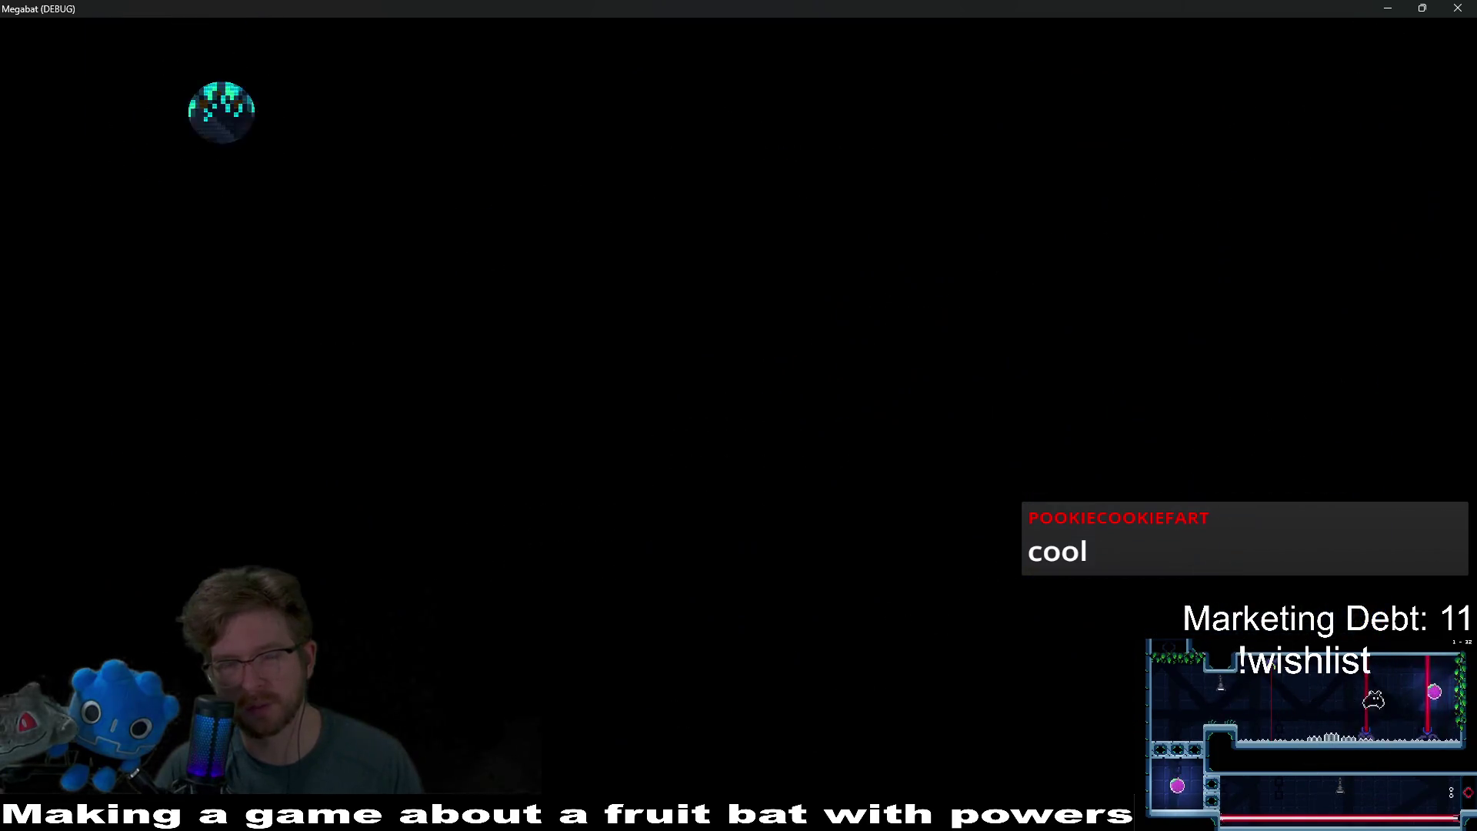
key(d)
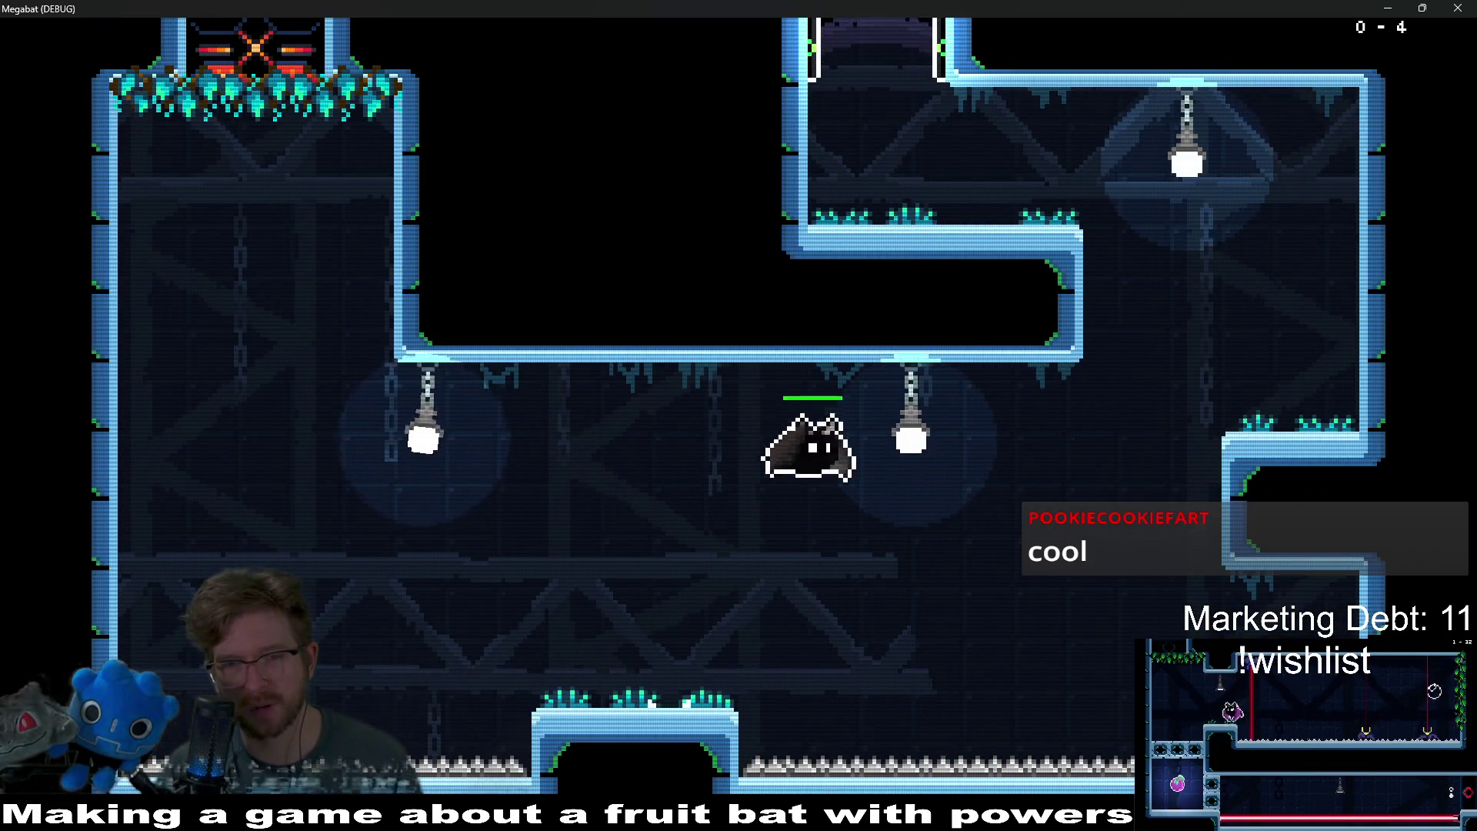
key(k)
key(a)
key(k)
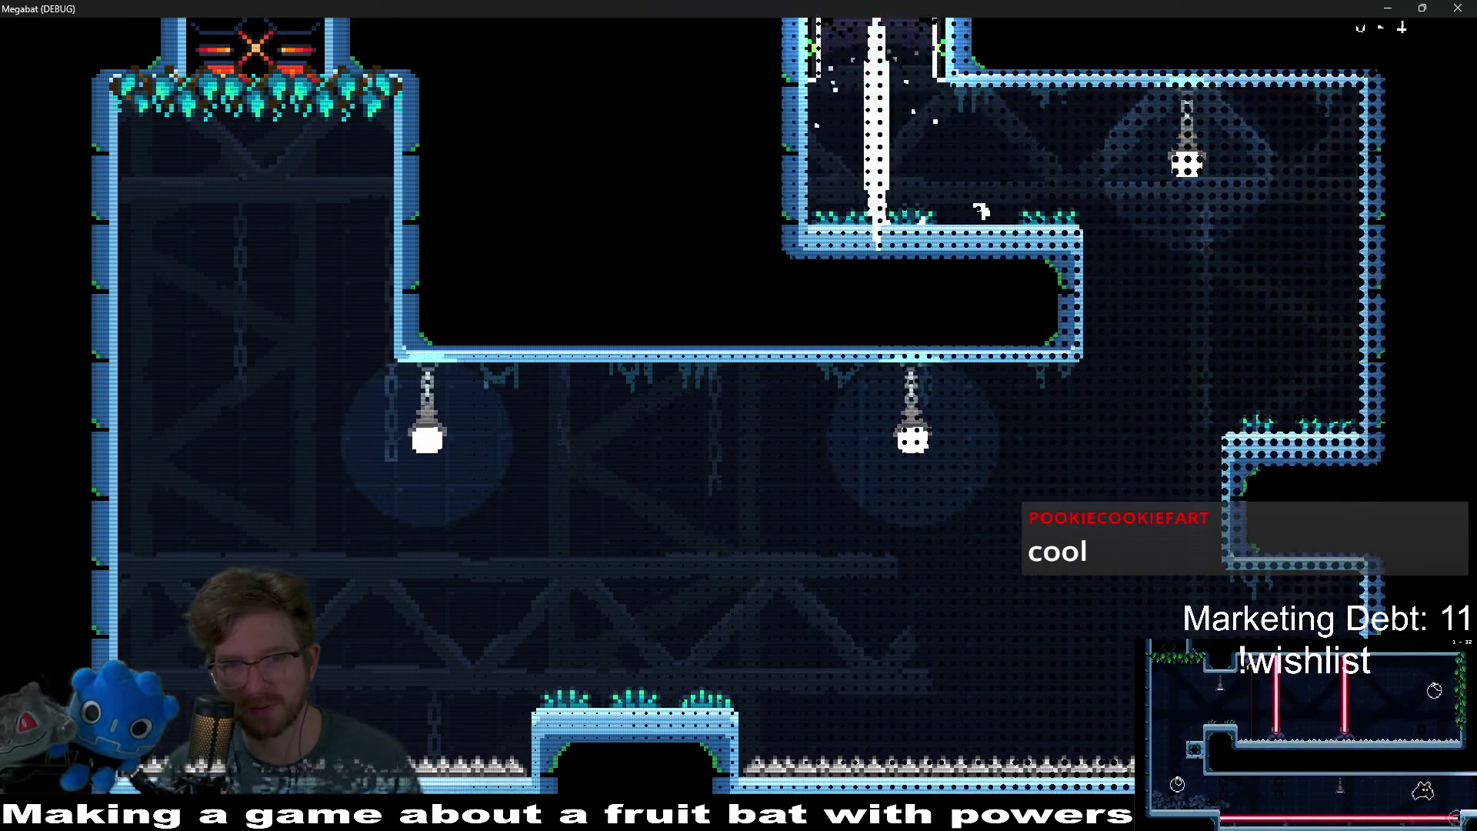
- Collect the red cap, then fly up the vertical shaft and out the top
key(d)
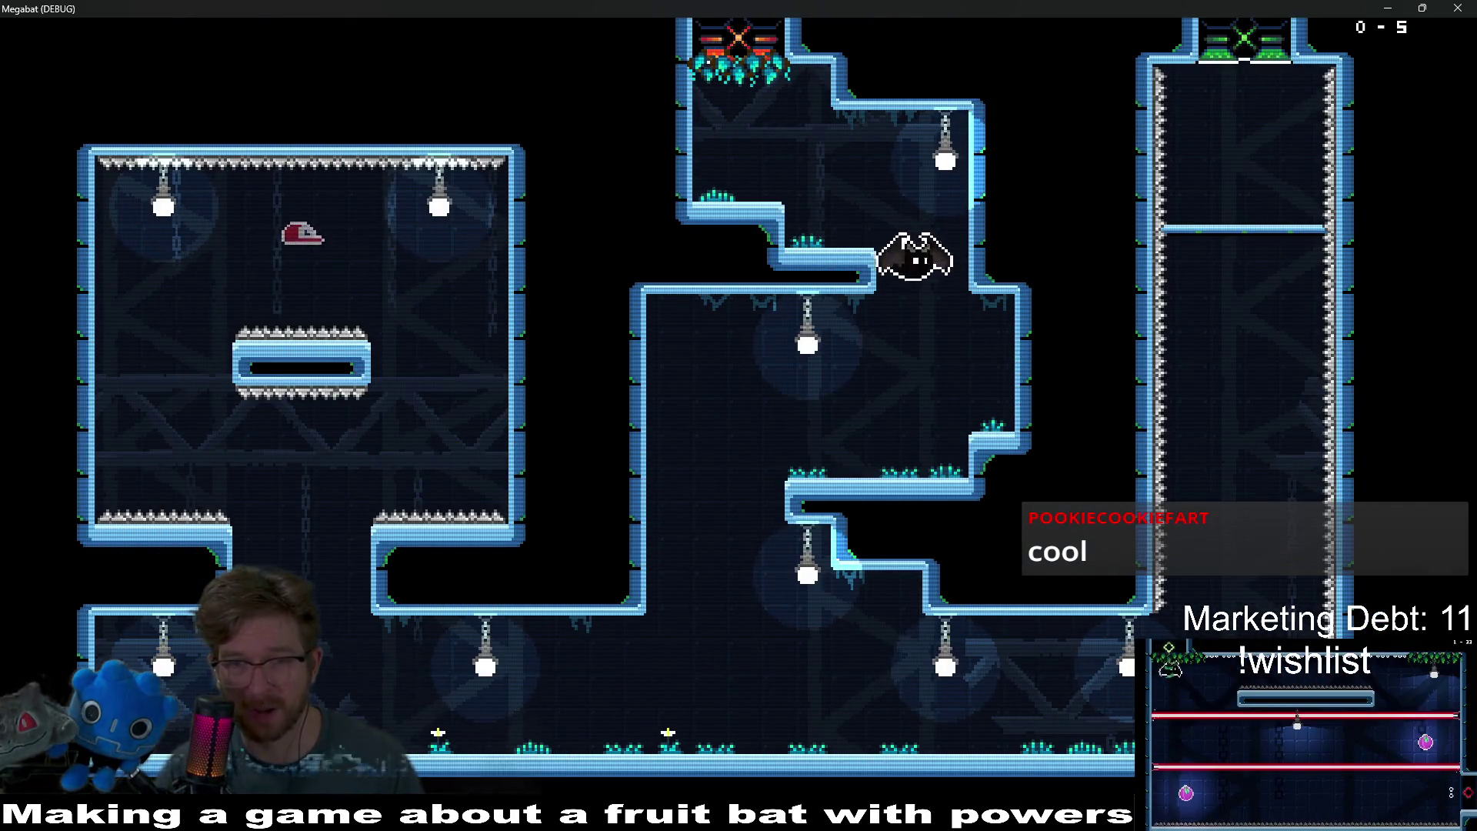
key(a)
key(a)
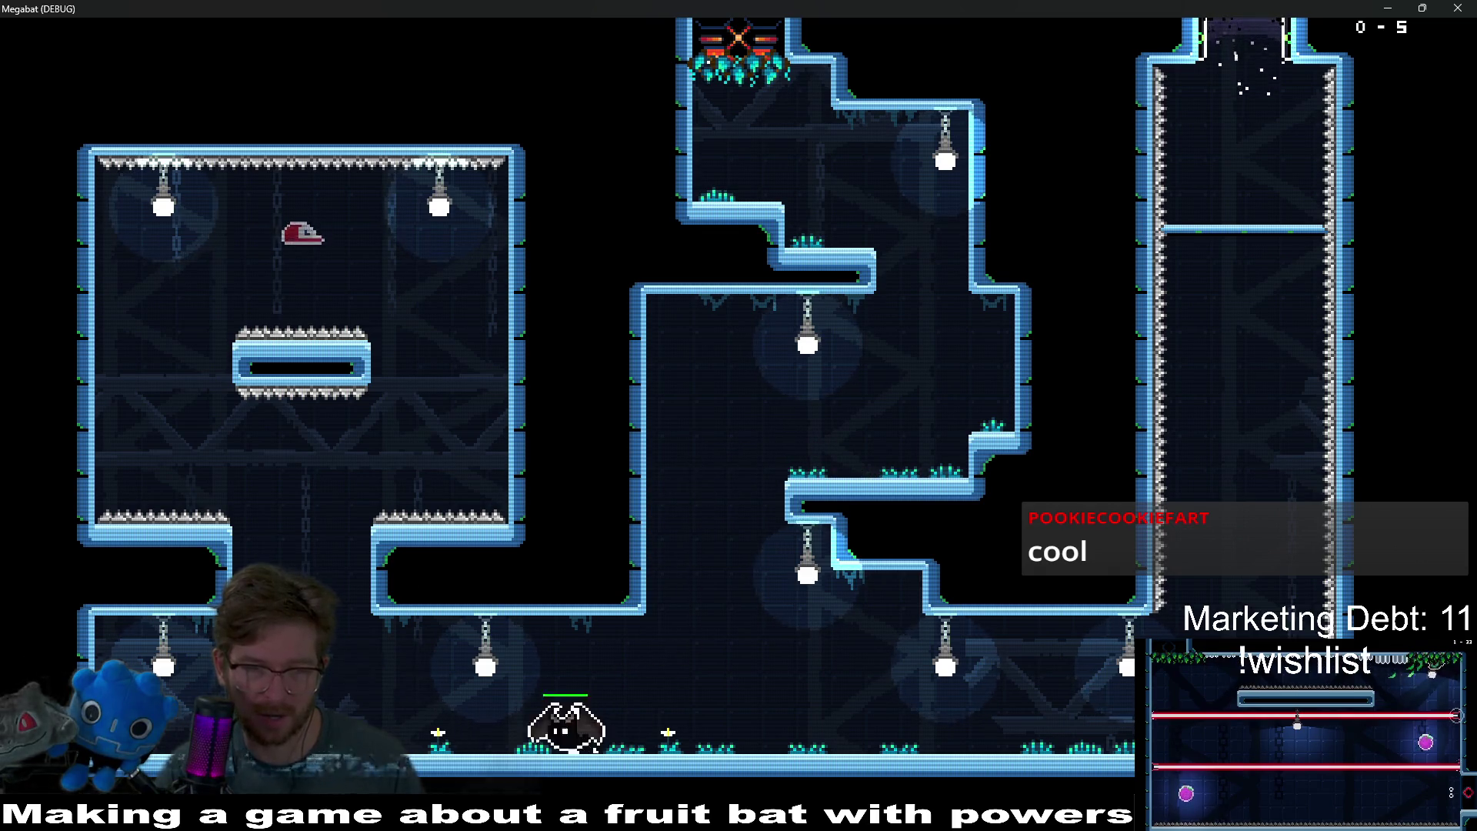
key(k)
key(a)
key(d)
key(a)
key(a)
key(d)
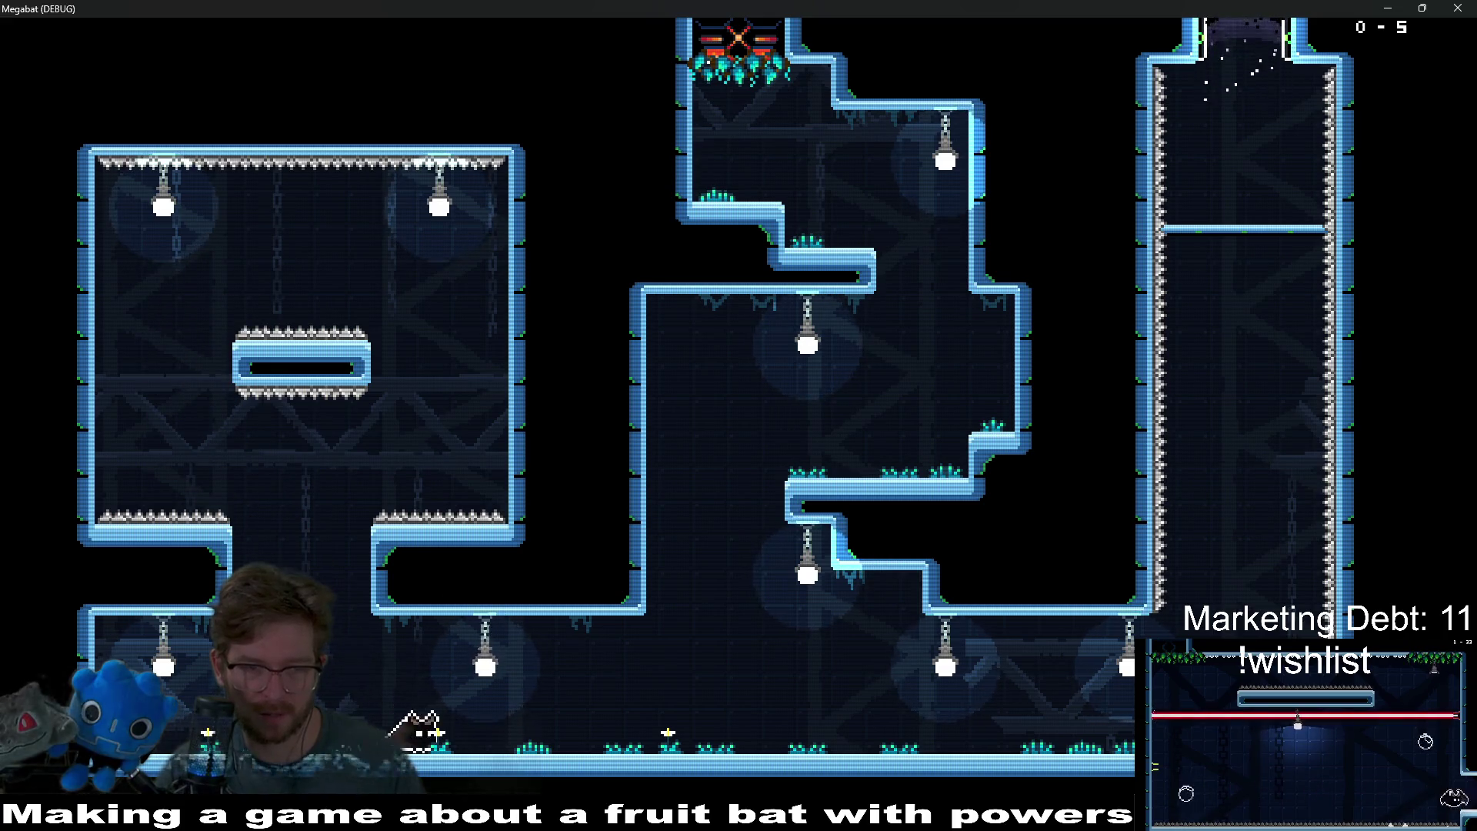
key(d)
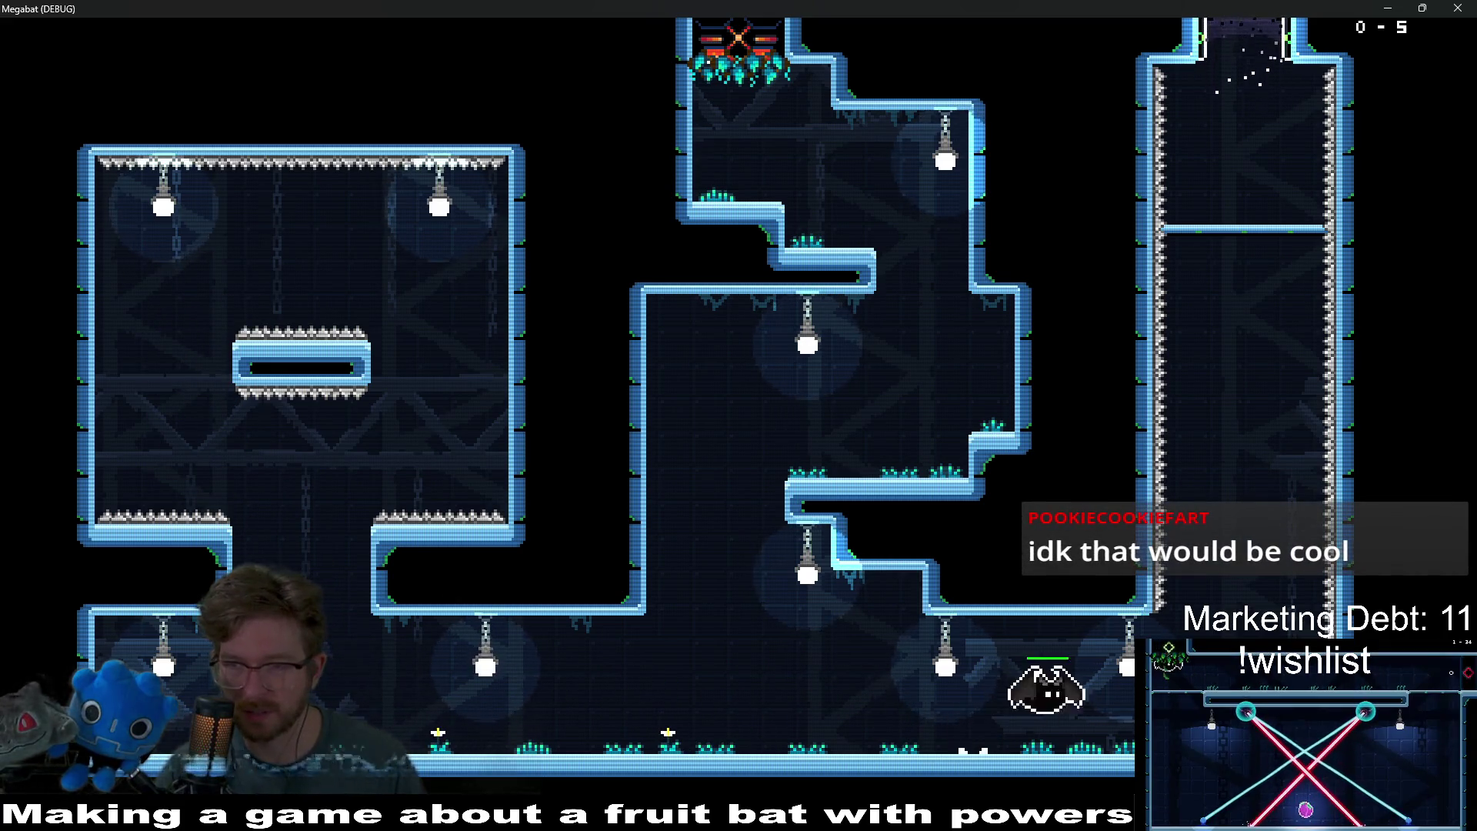
key(space)
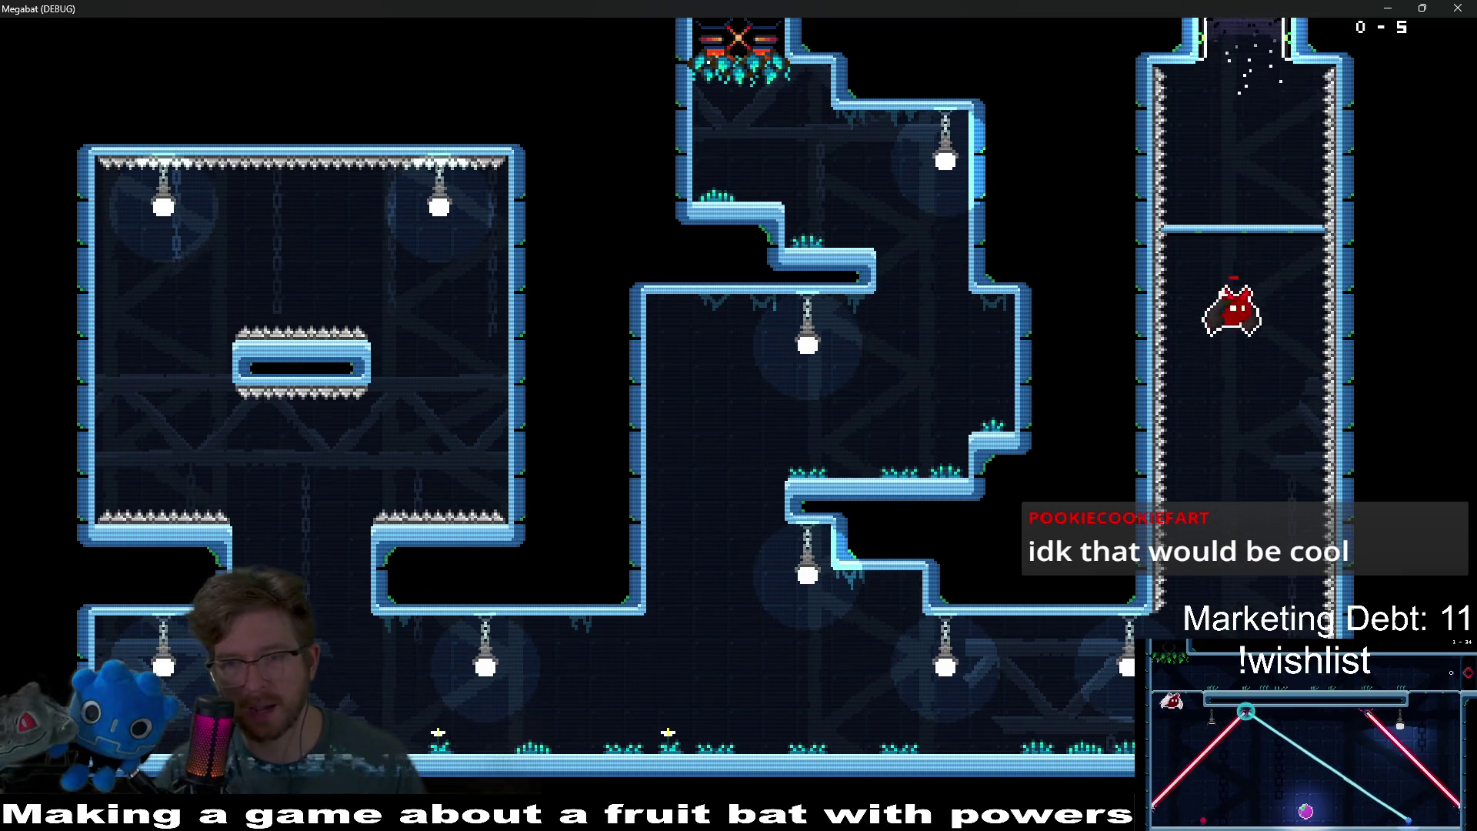
key(space)
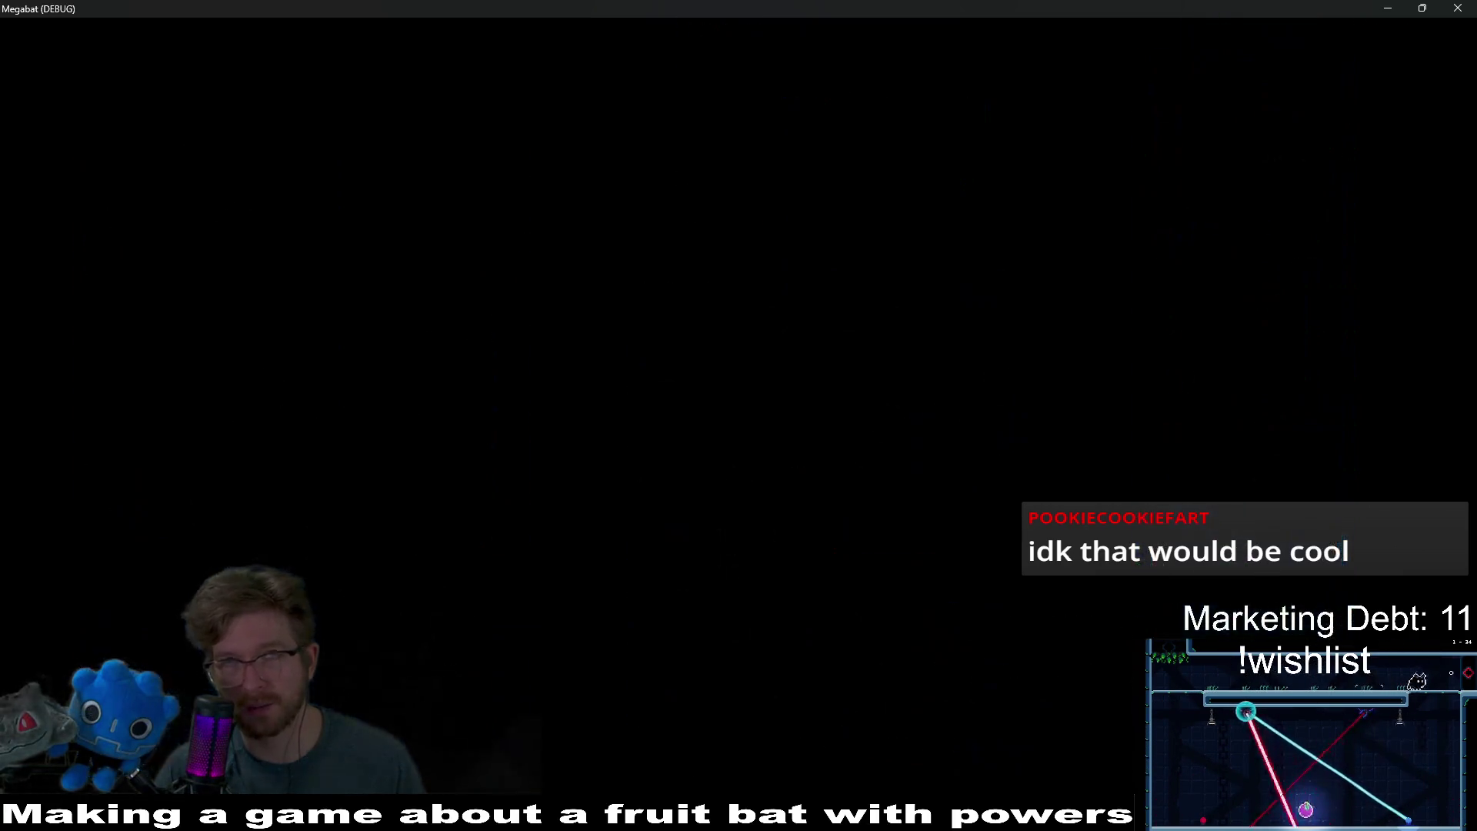
- Cross the next rooms, climb the middle shaft, and drop down the right shaft to the lower corridor
key(d)
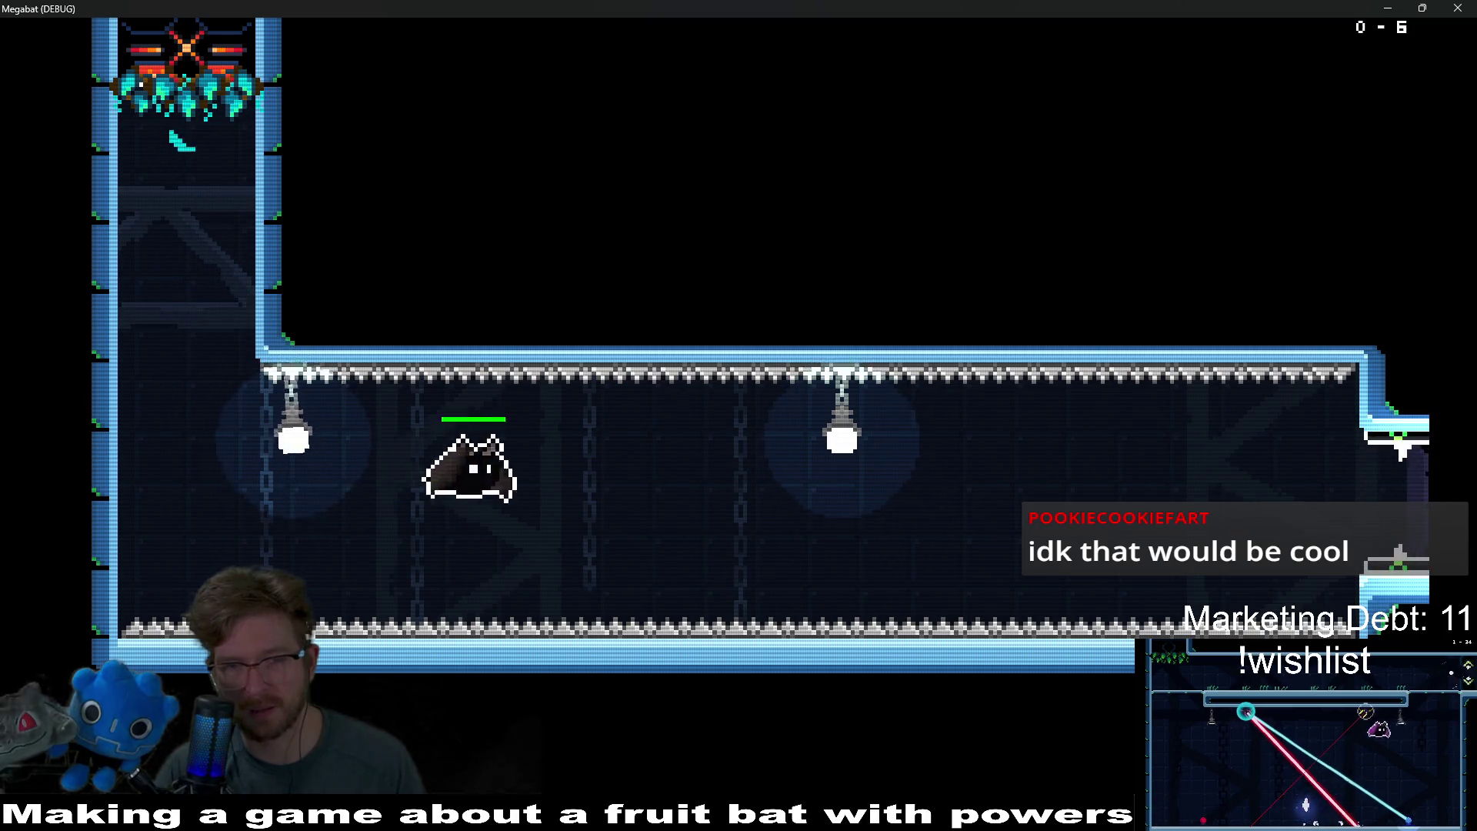
key(d)
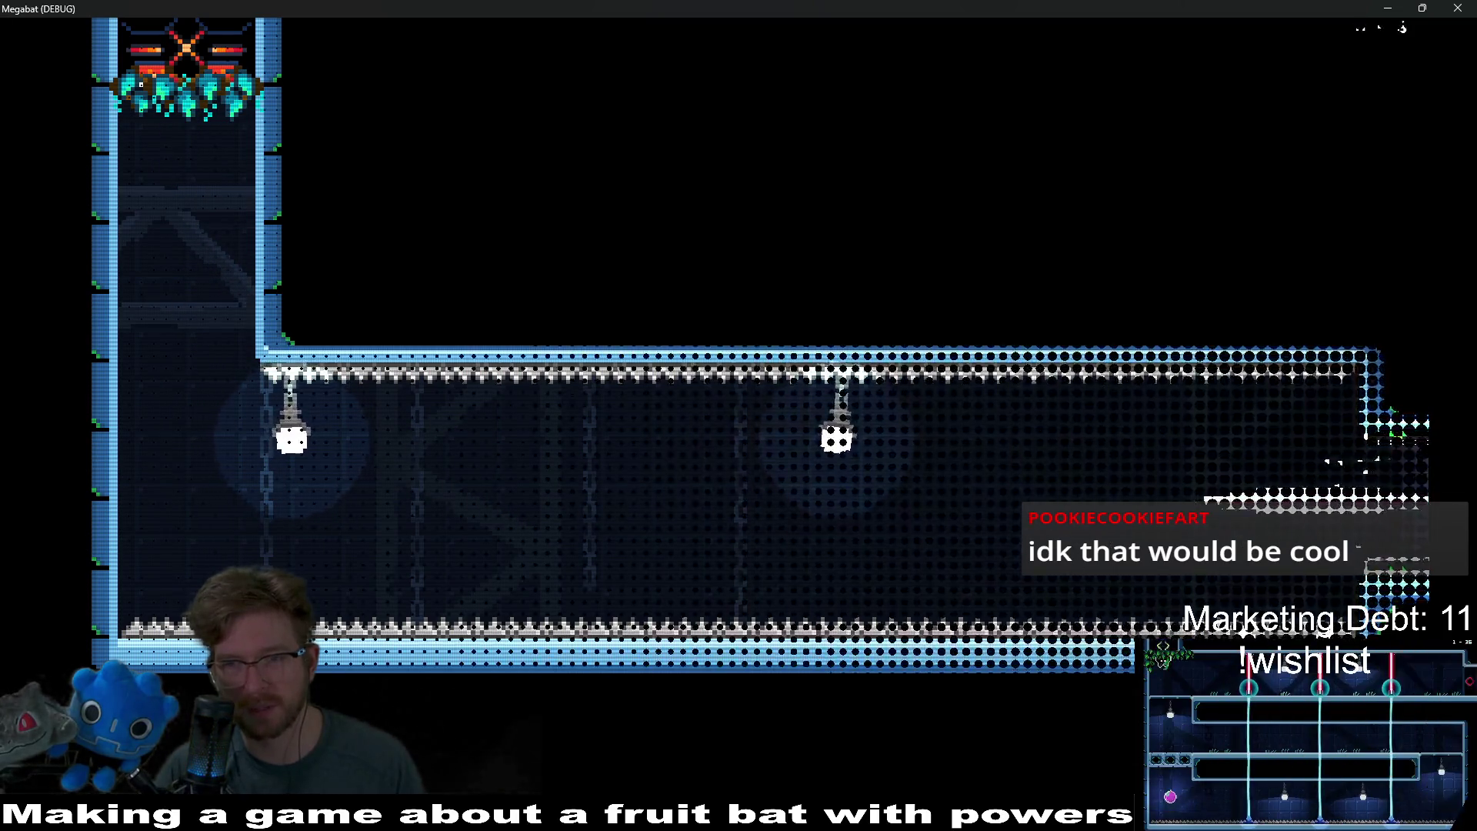
key(d)
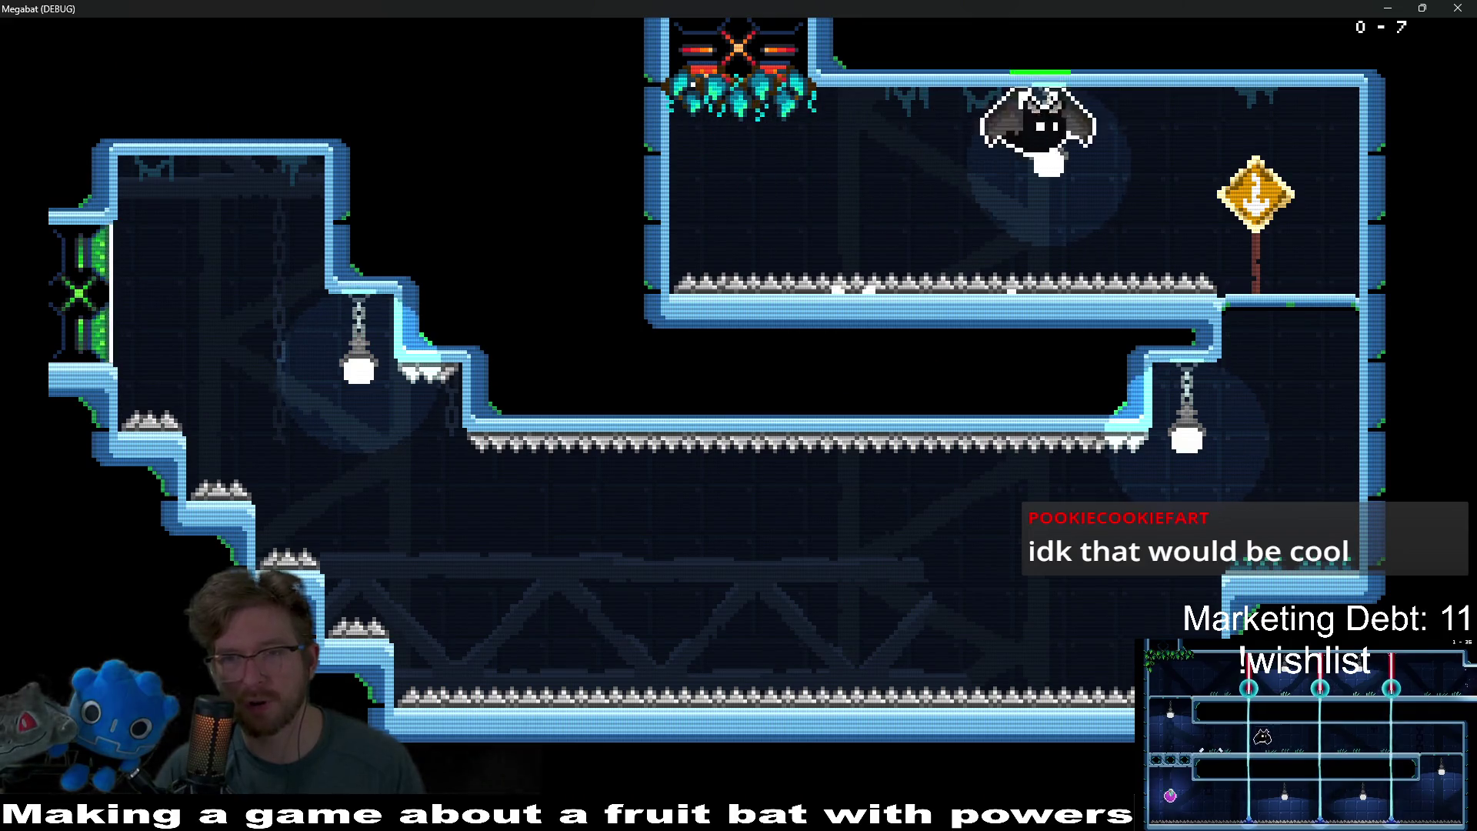
key(a)
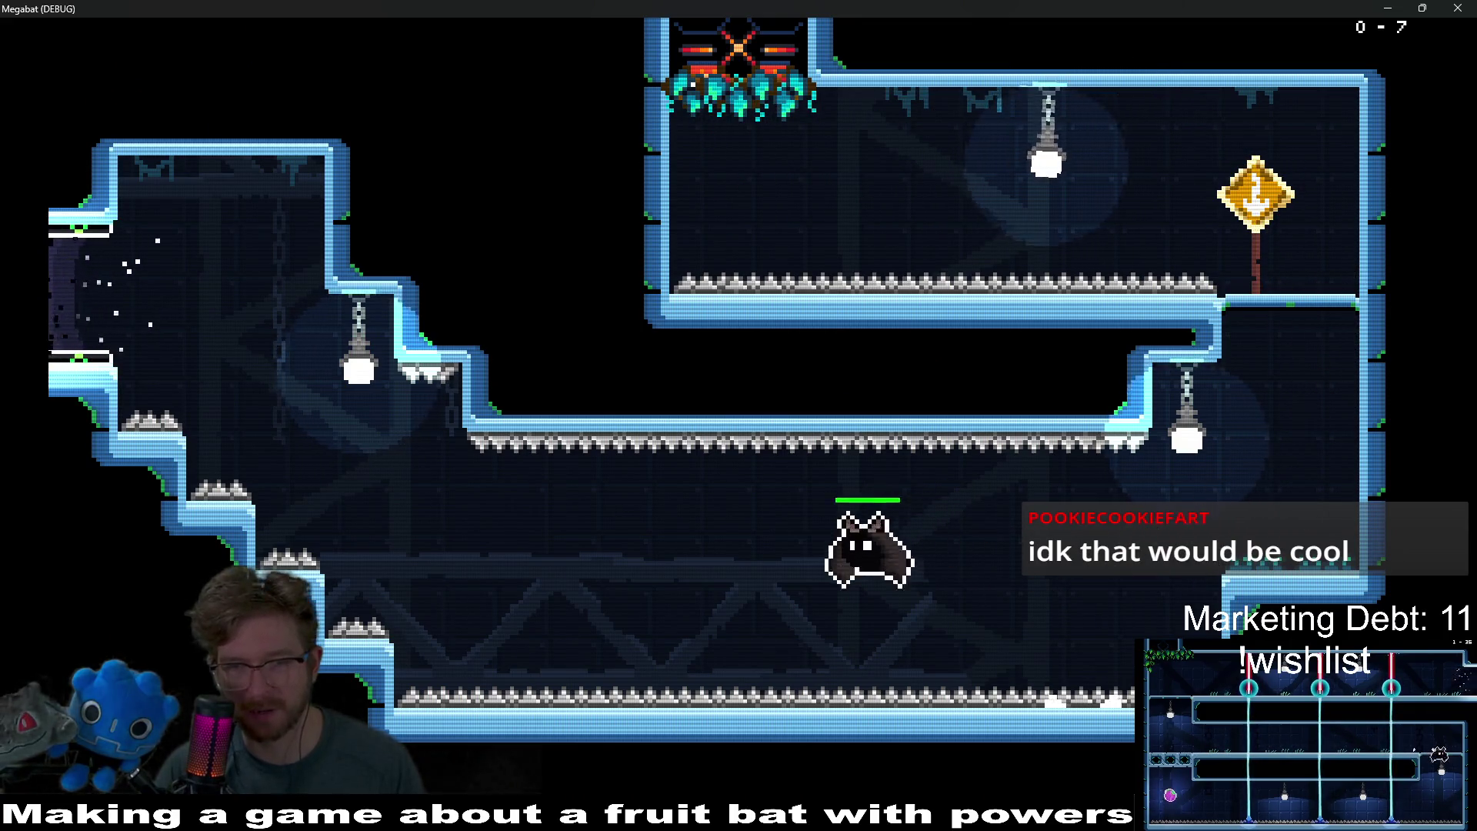
key(w)
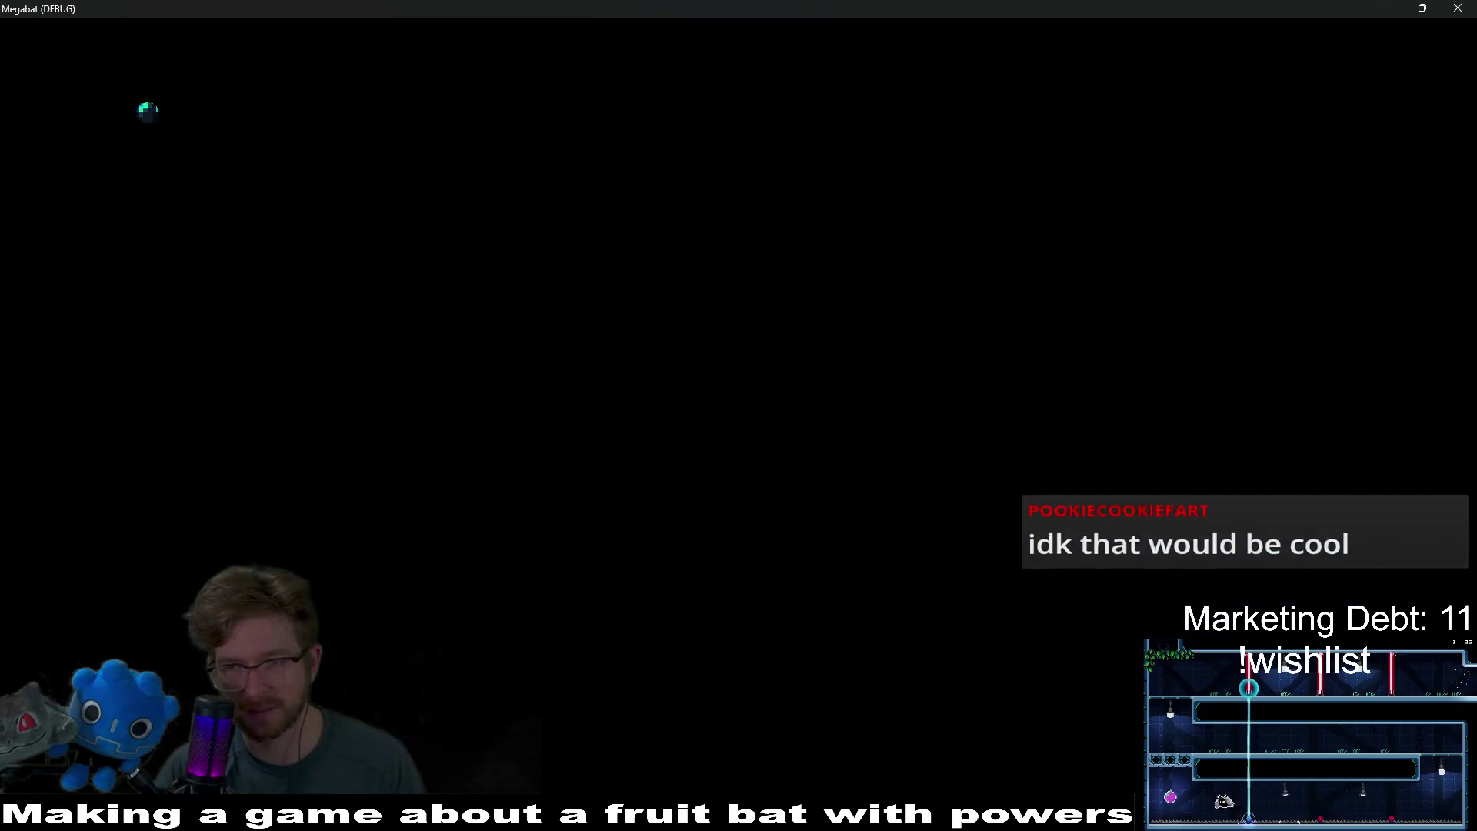
key(s)
key(d)
key(w)
key(d)
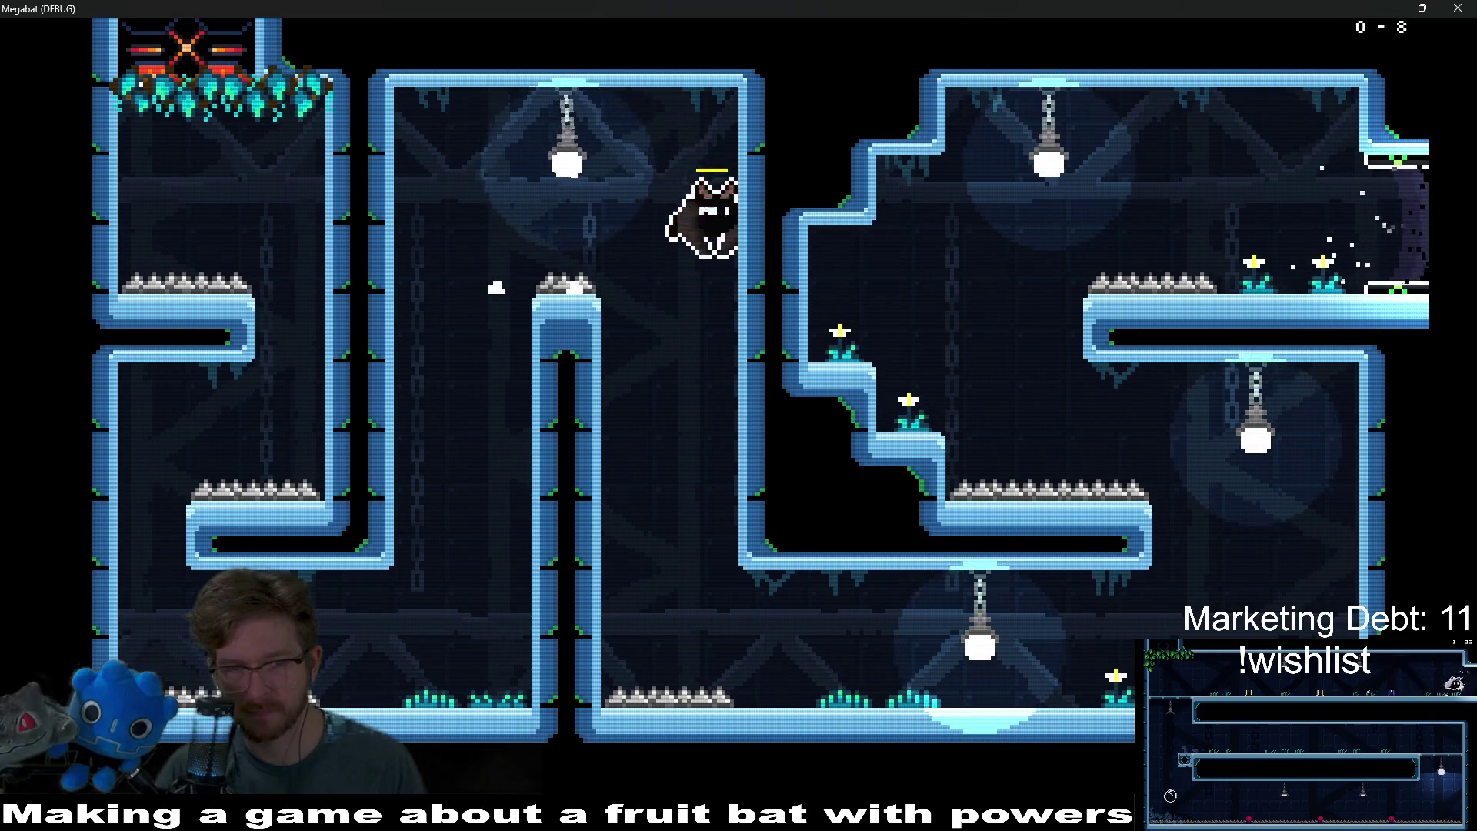
key(s)
key(d)
- Climb to the top corridor, exit right, then drop down the right shaft flying left
key(w)
key(a)
key(w)
key(d)
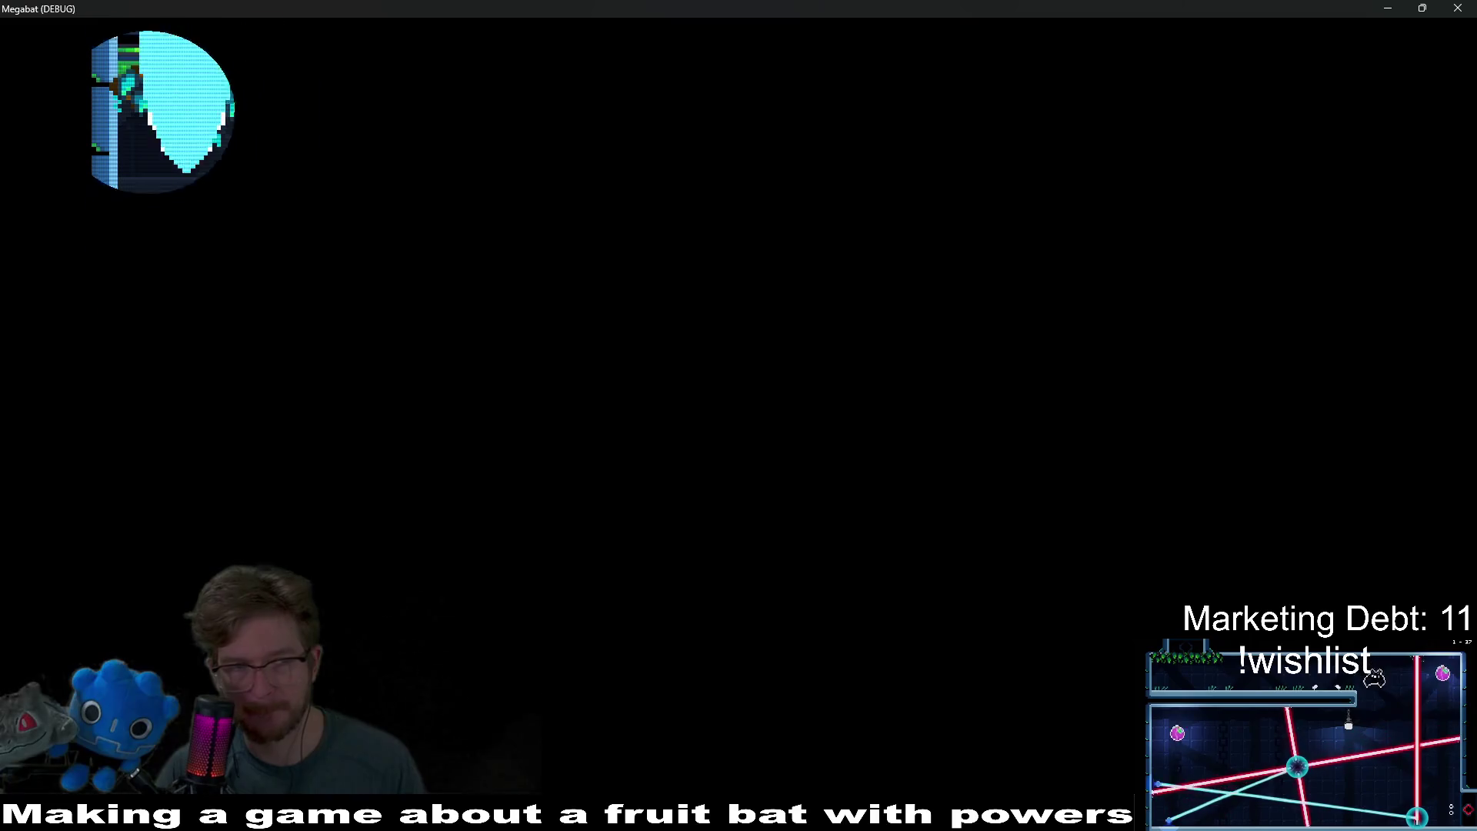
key(w)
key(d)
key(s)
key(a)
key(a)
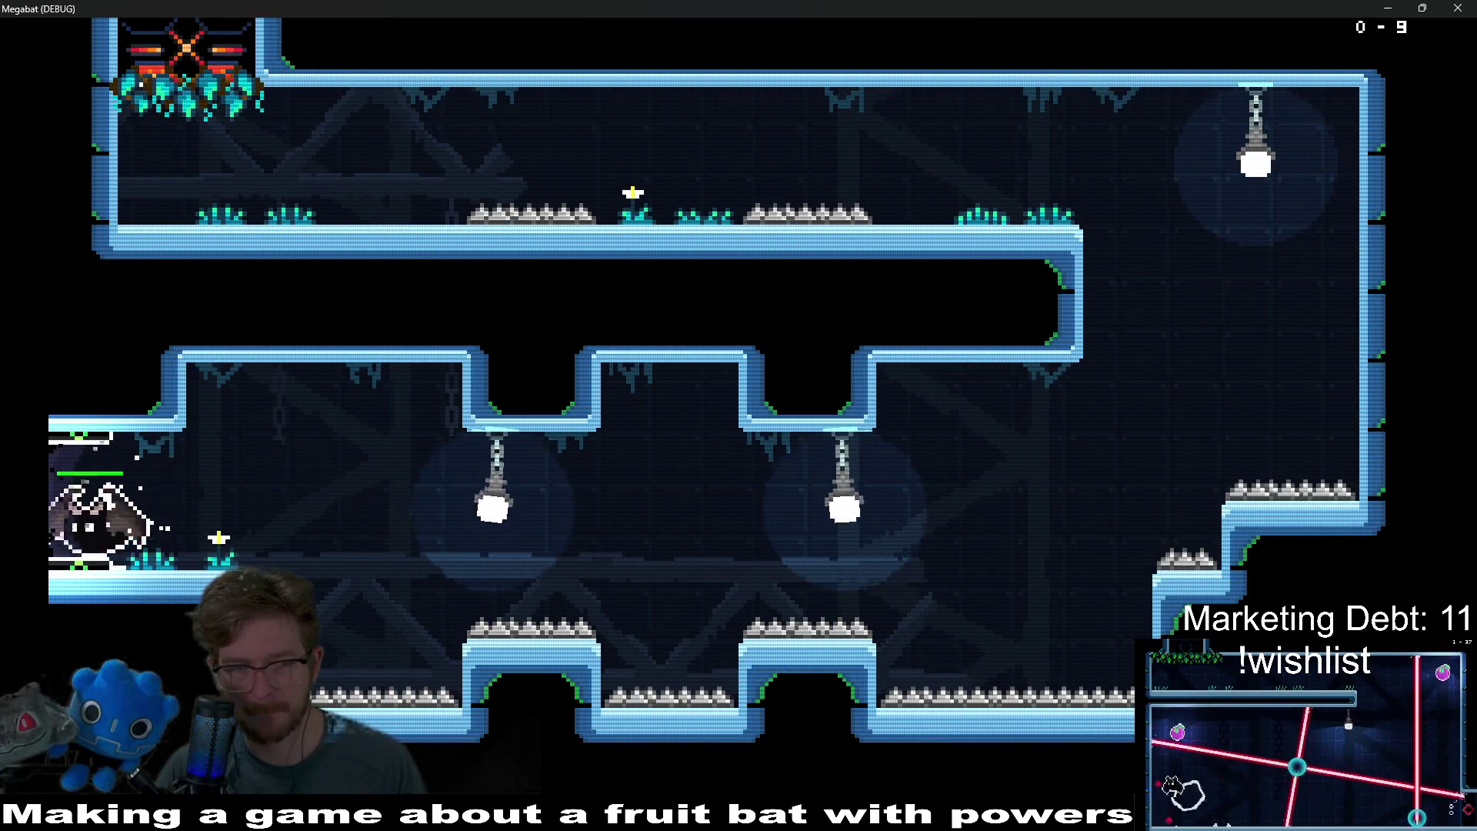
- Cross the U-shaped room, climb the vines, and rise up the right shaft
key(s)
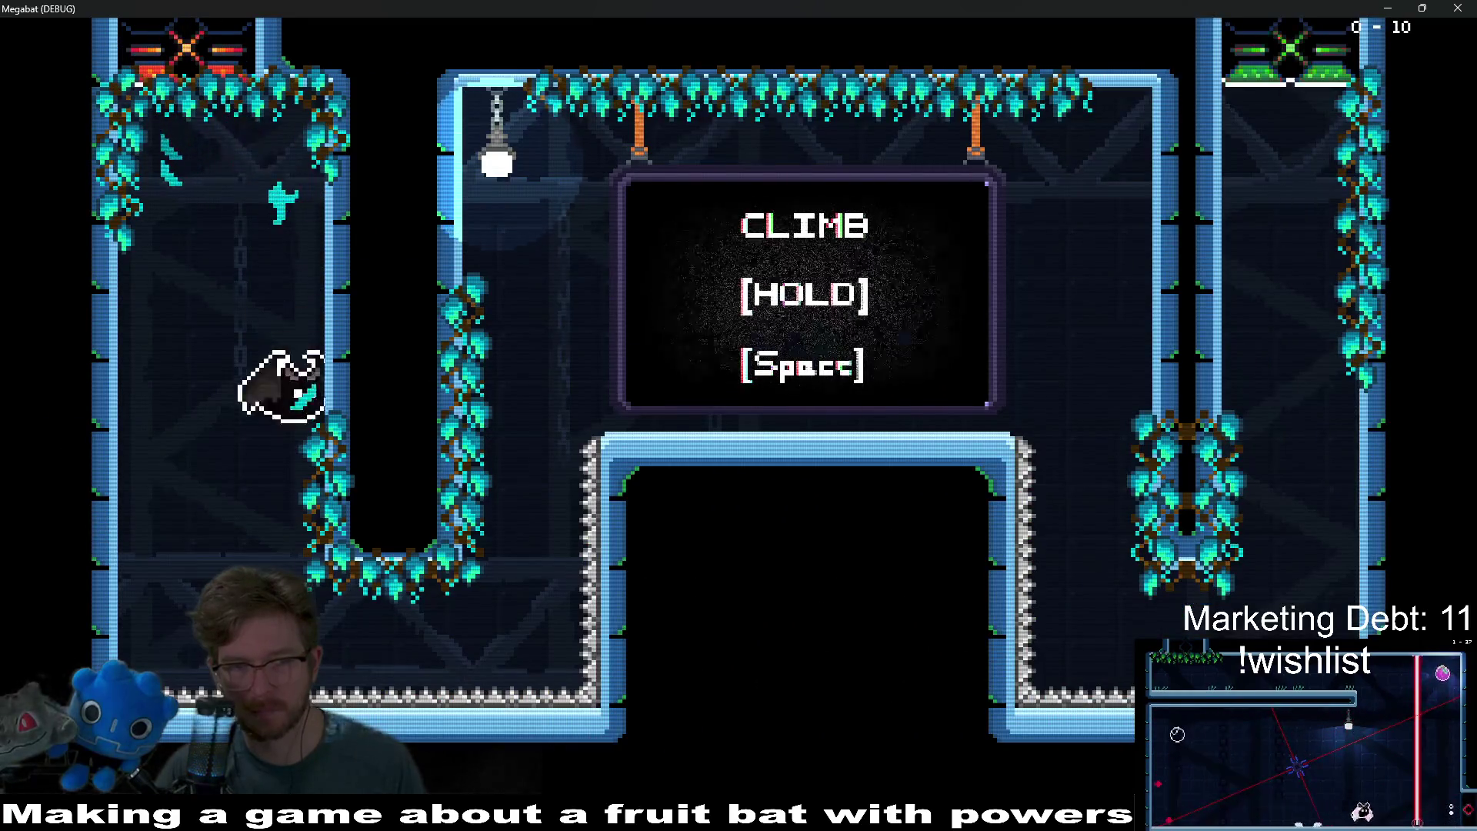
key(d)
key(space)
key(d)
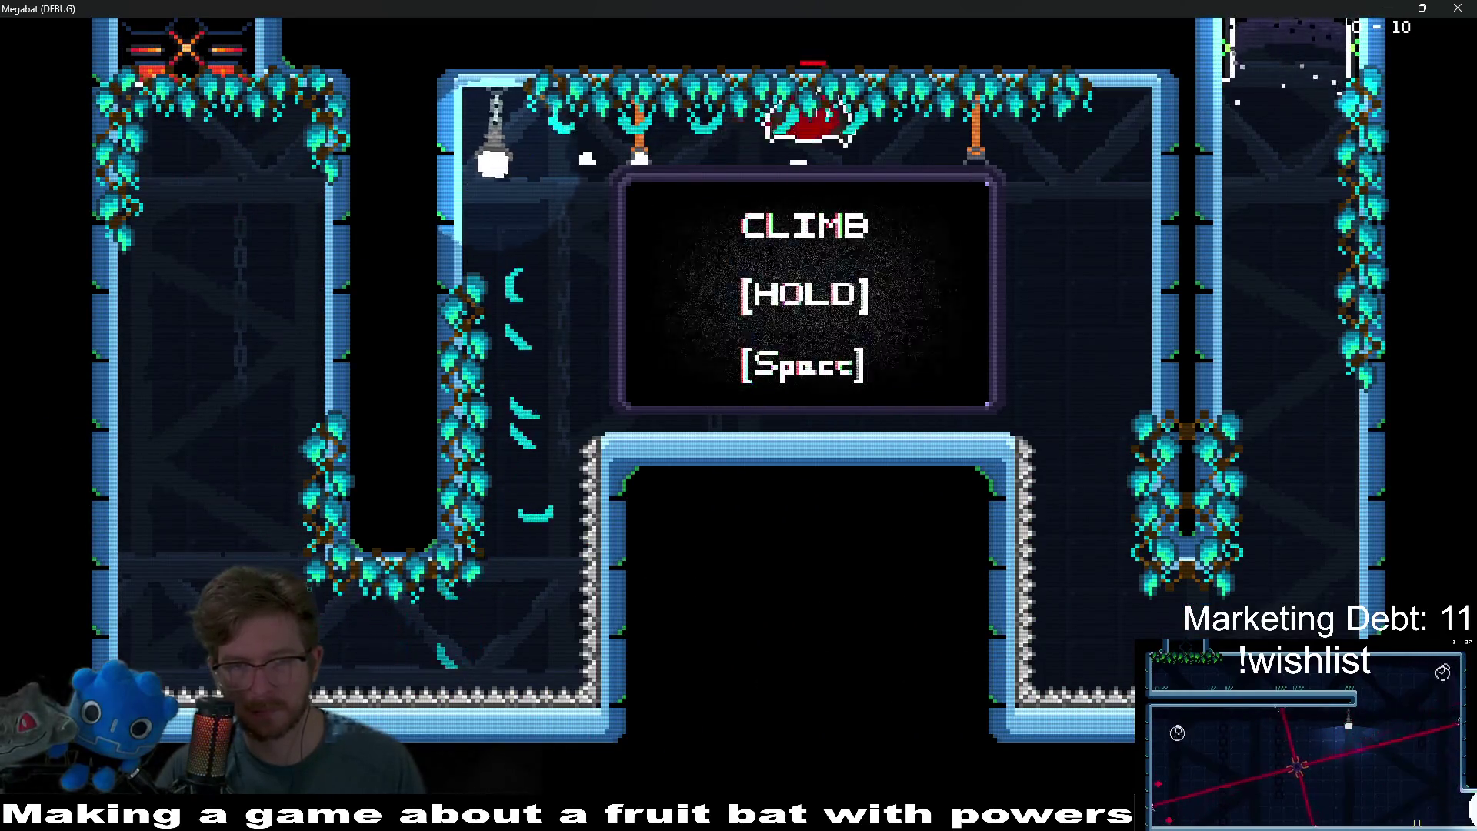
key(s)
key(w)
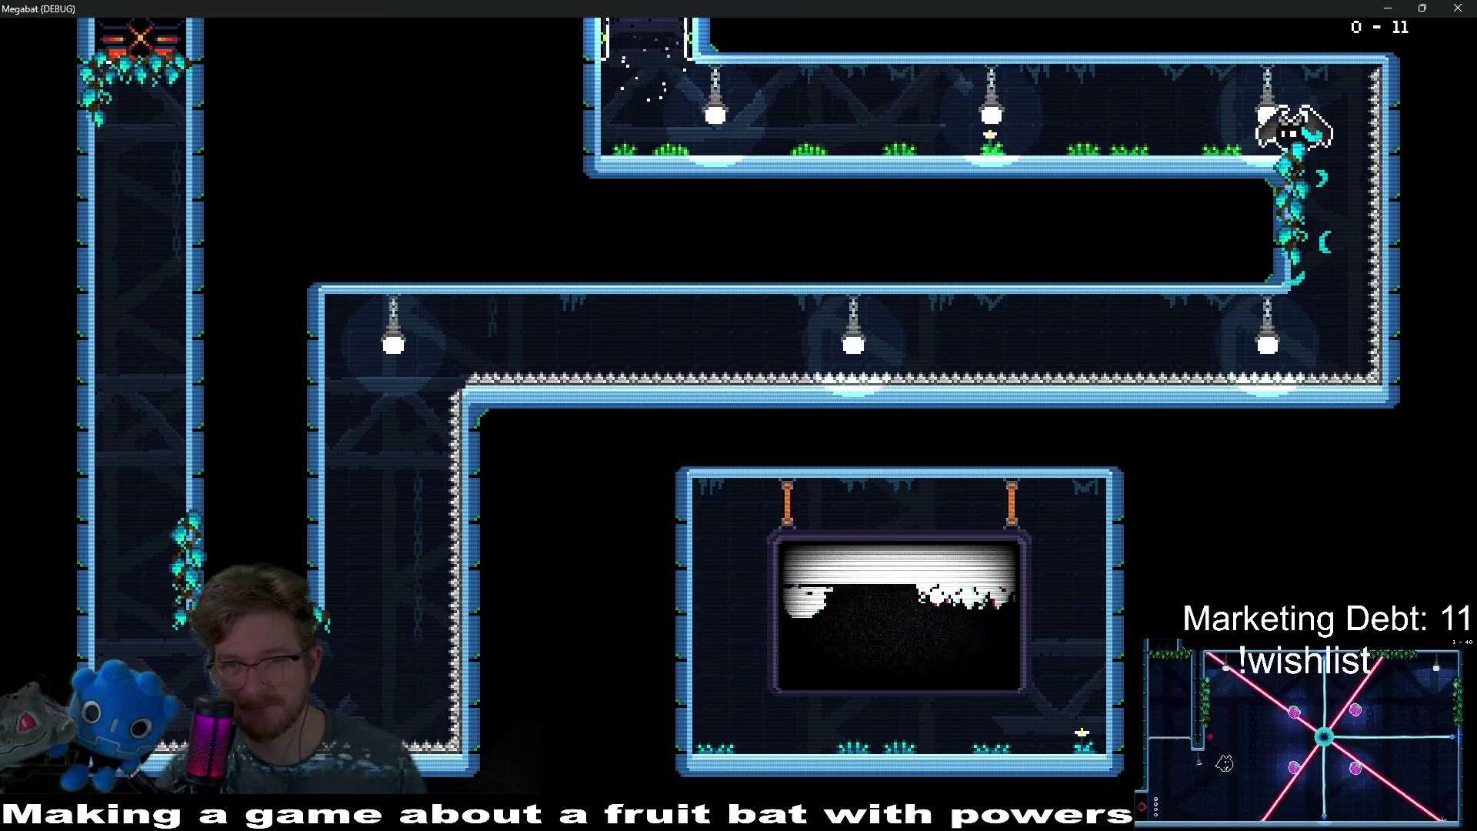
- Drop from the hanging lamp into the next rooms, then quit the debug game with F8
key(Left)
key(Up)
key(Left)
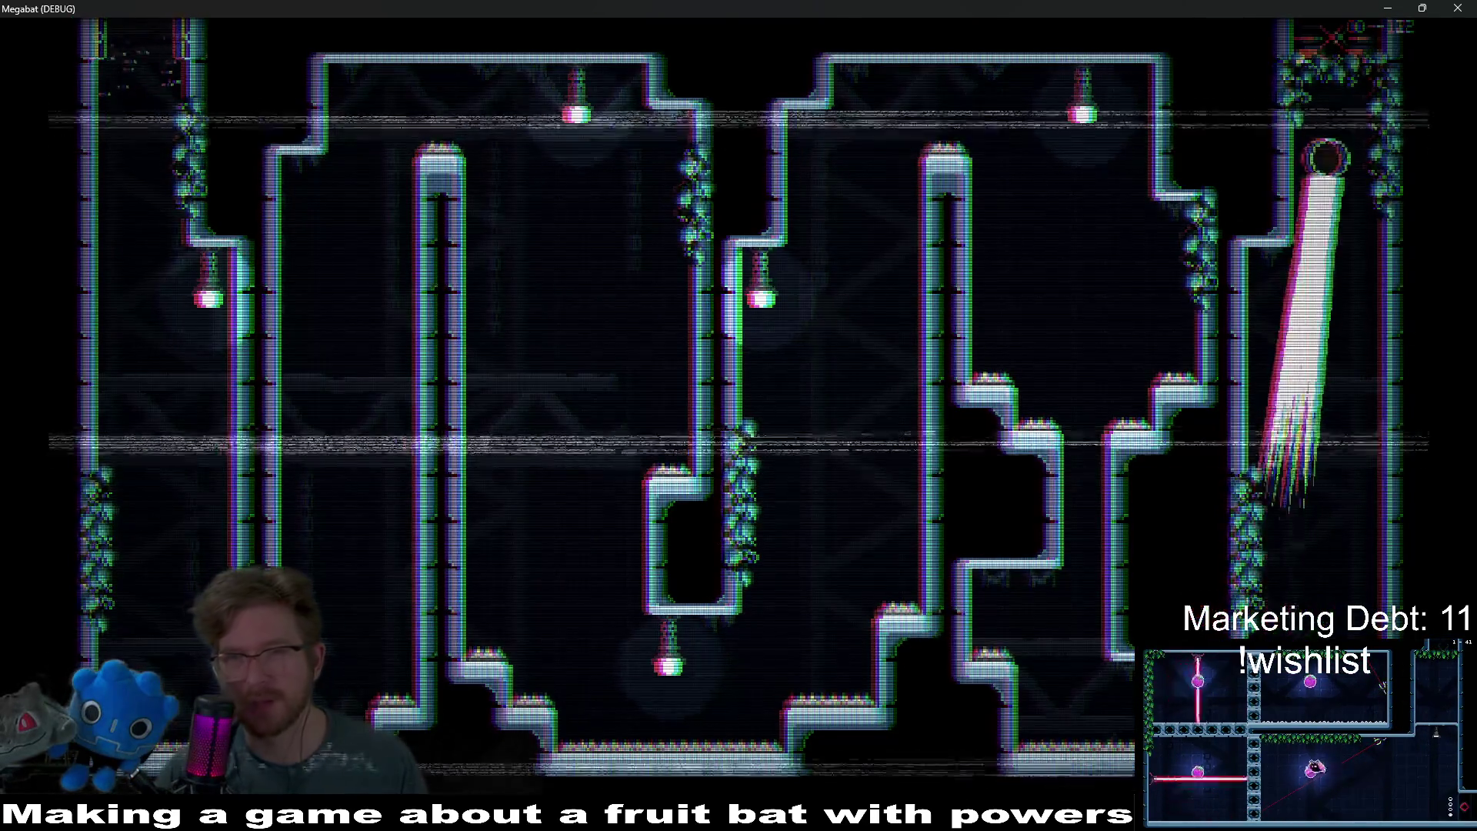
key(F8)
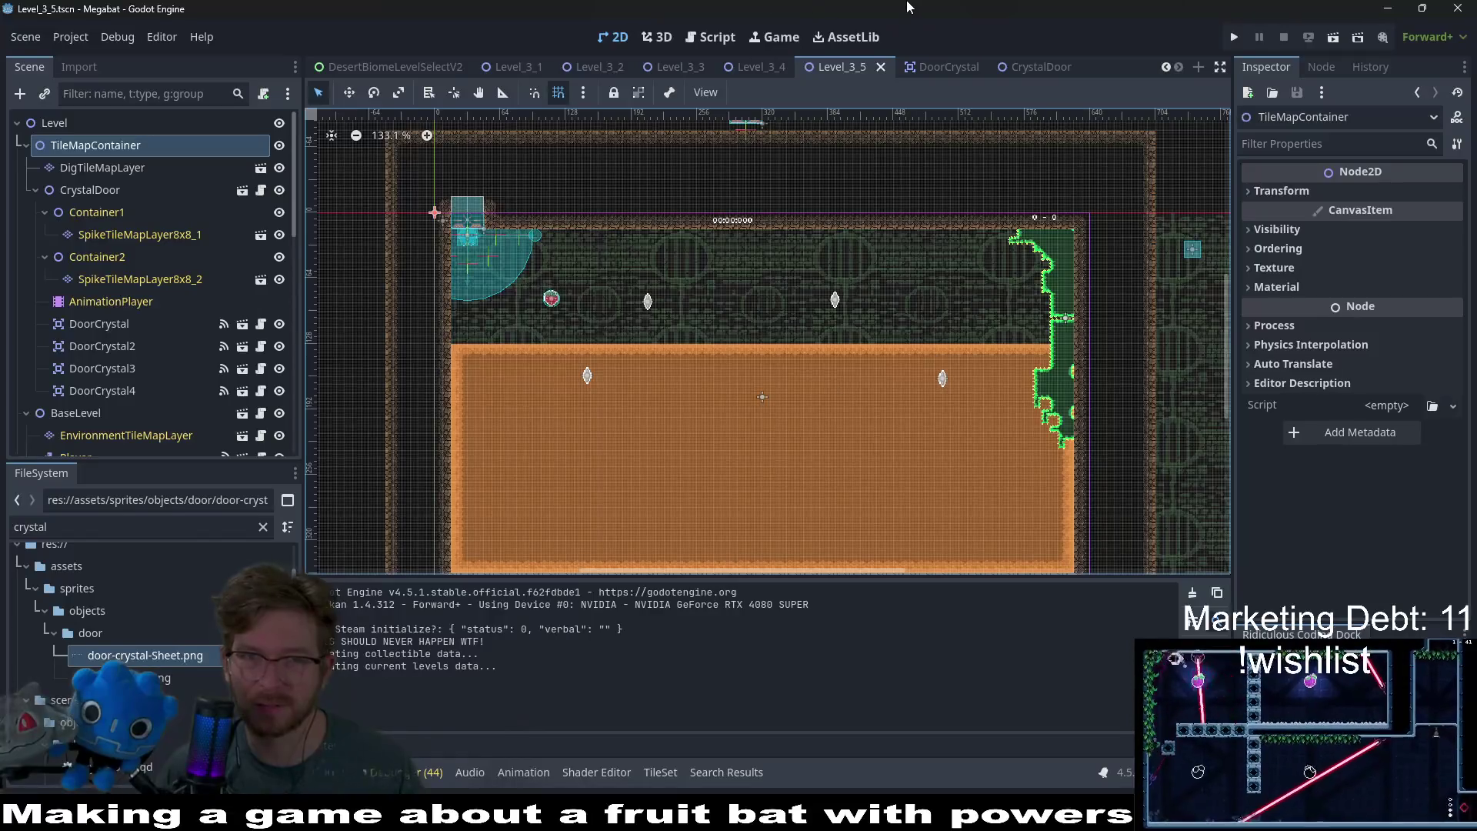
- Open the Tutorial_Climb_1 scene through Quick Open
key(alt+shift+o)
text(level)
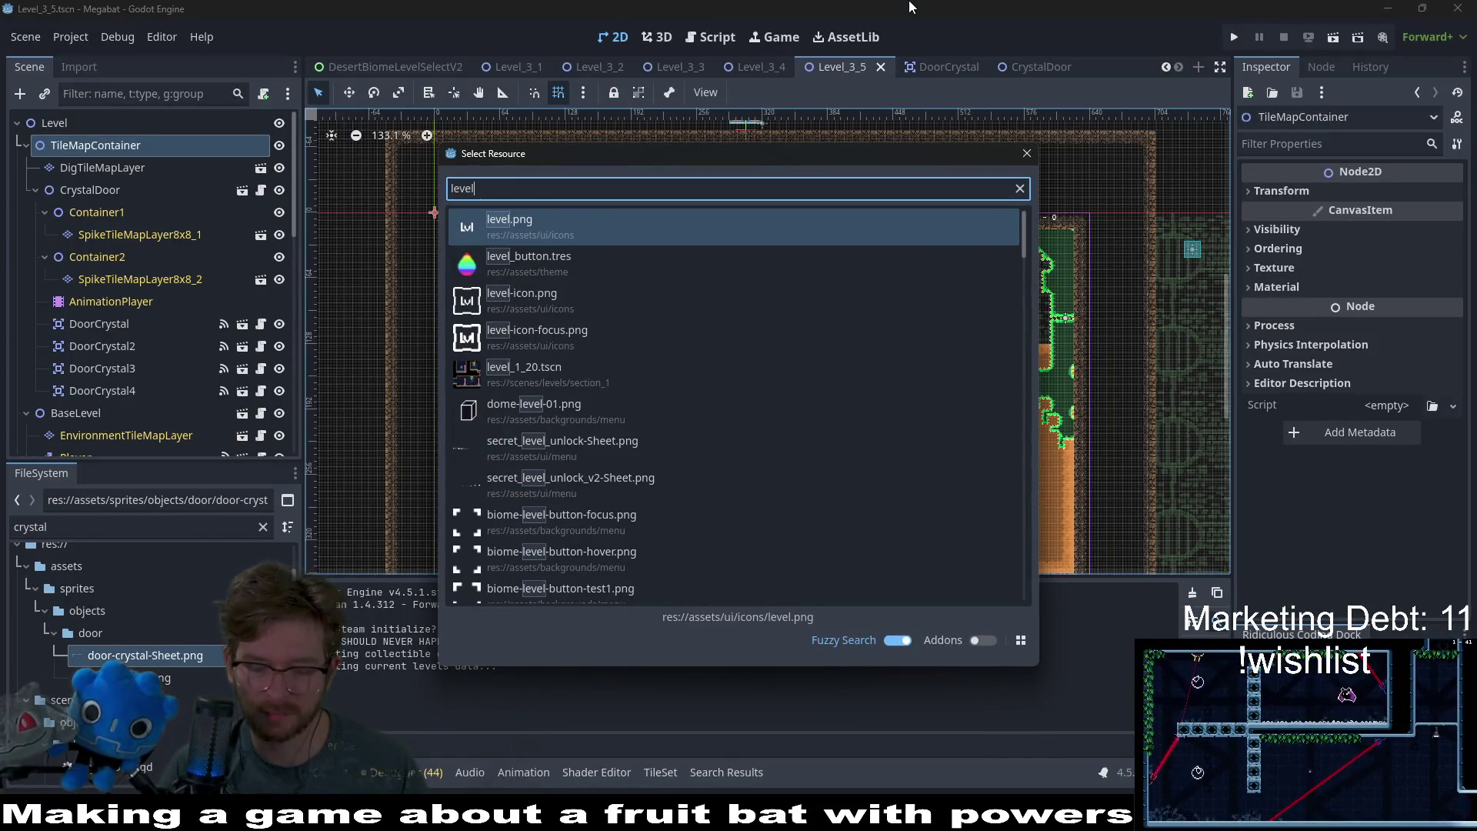
key(BackSpace)
key(BackSpace)
key(BackSpace)
text(tutoria)
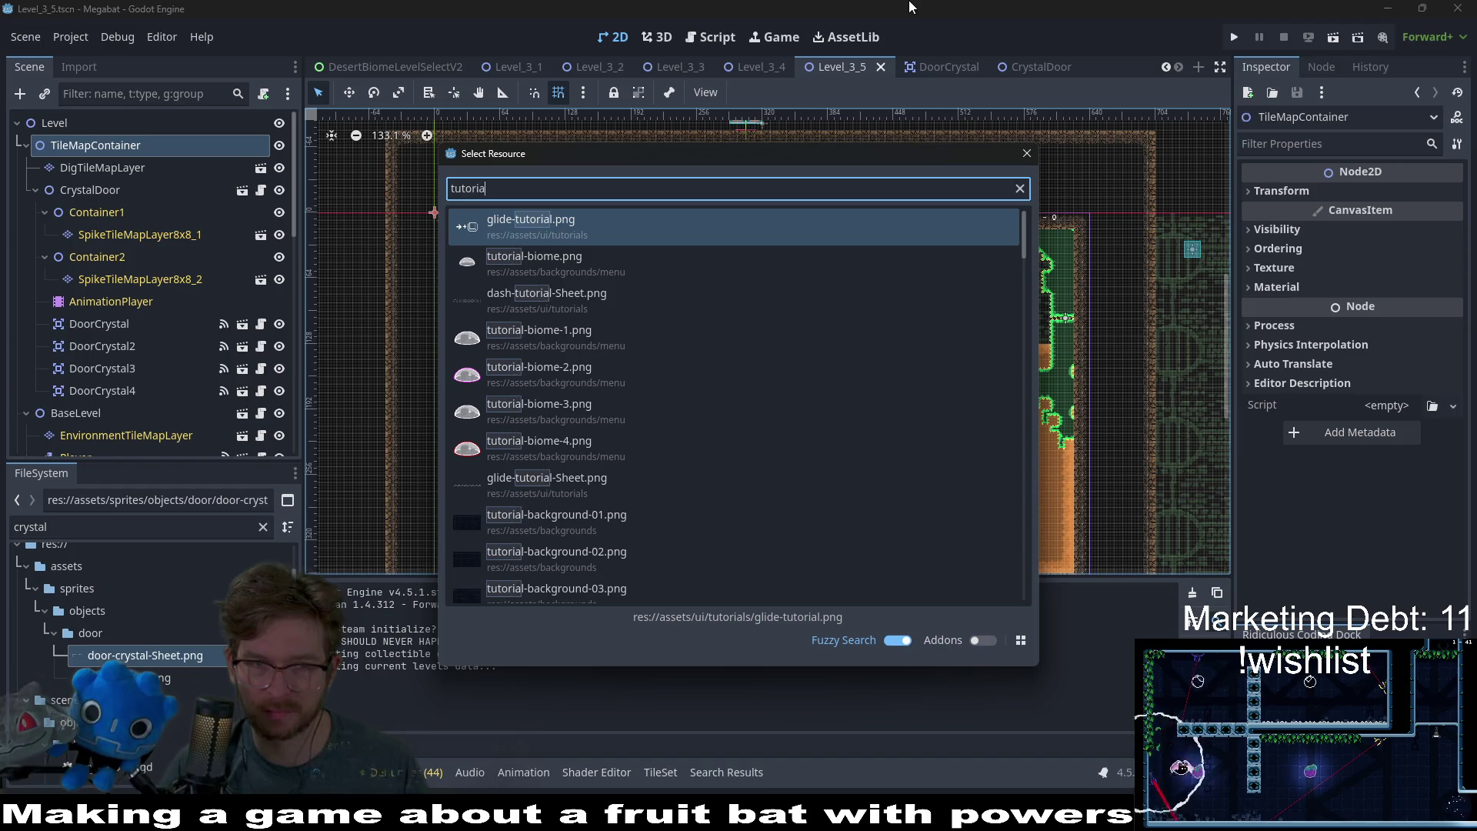
text(l_climb_)
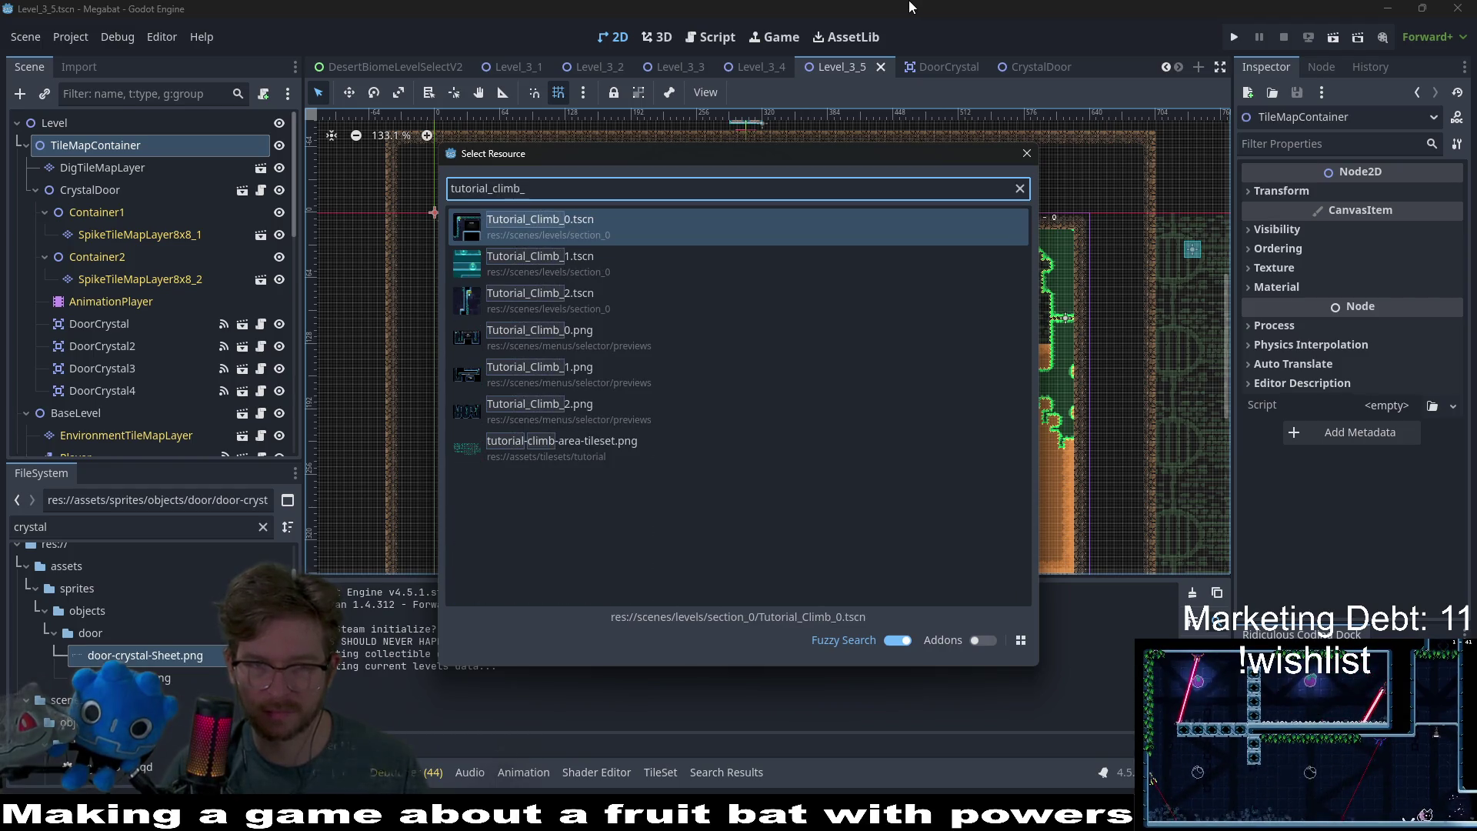
text(1)
key(Return)
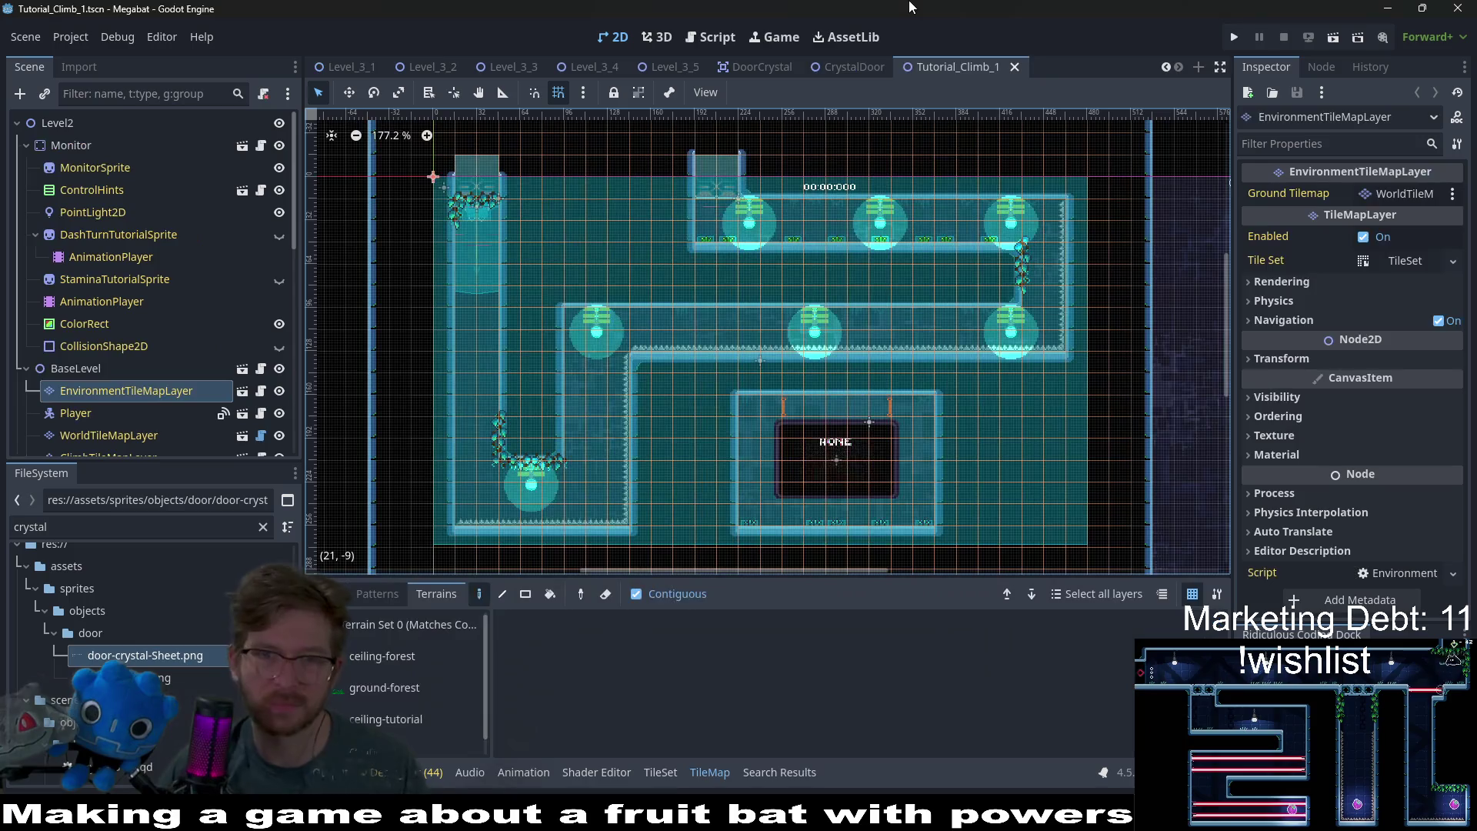
- Paint a TutorialOvergrowth tile from the Overgrowth source into the upper corridor
scroll(154, 335, down, 3)
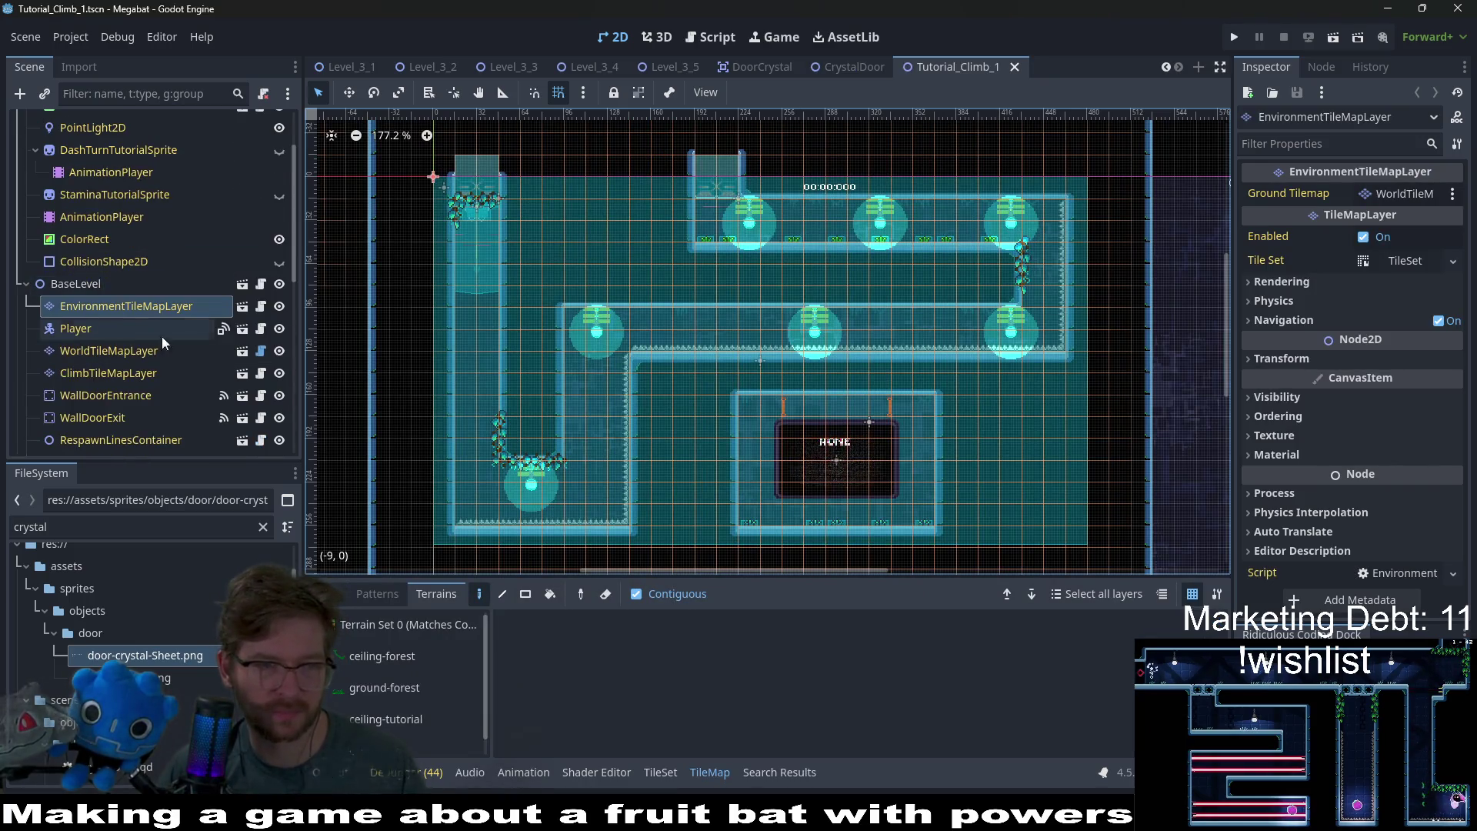
click(331, 593)
click(410, 685)
click(679, 652)
scroll(959, 210, up, 10)
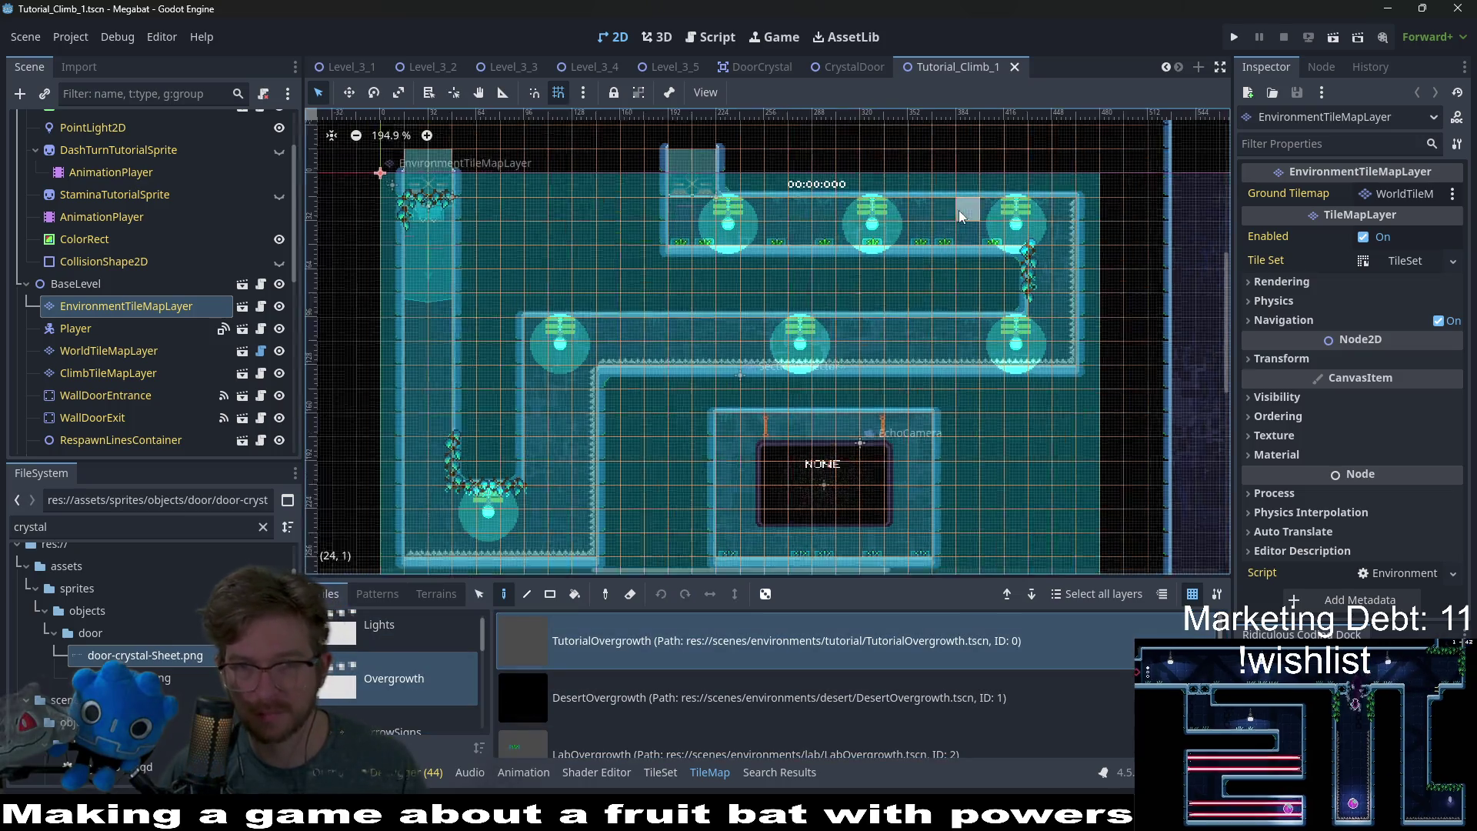
click(1060, 274)
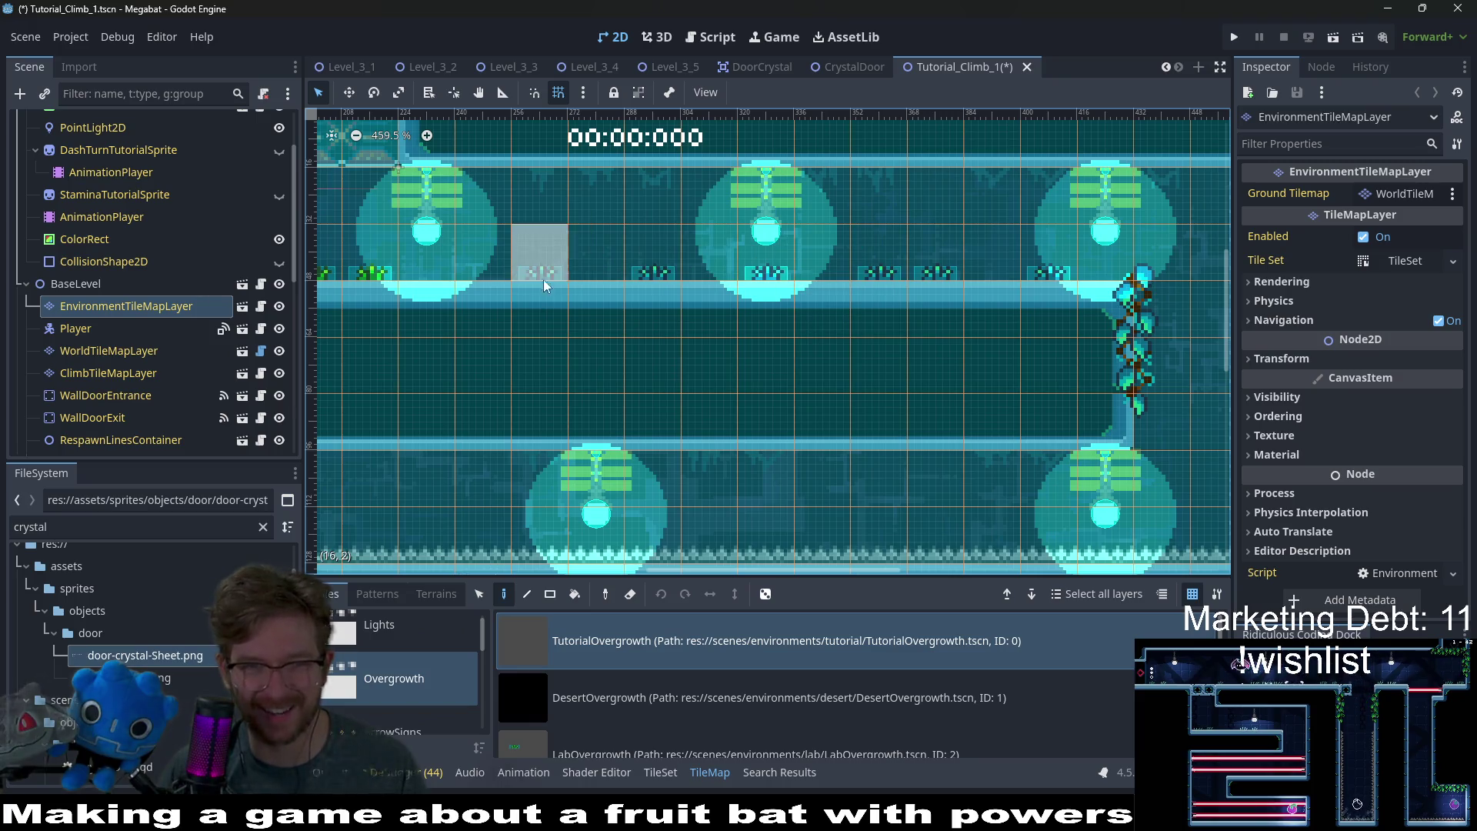
- Save Tutorial_Climb_1 with Ctrl+S, check the whole level, and close its tab
drag(543, 271, 872, 256)
key(ctrl+s)
scroll(842, 376, down, 10)
scroll(842, 432, up, 1)
drag(842, 432, 834, 273)
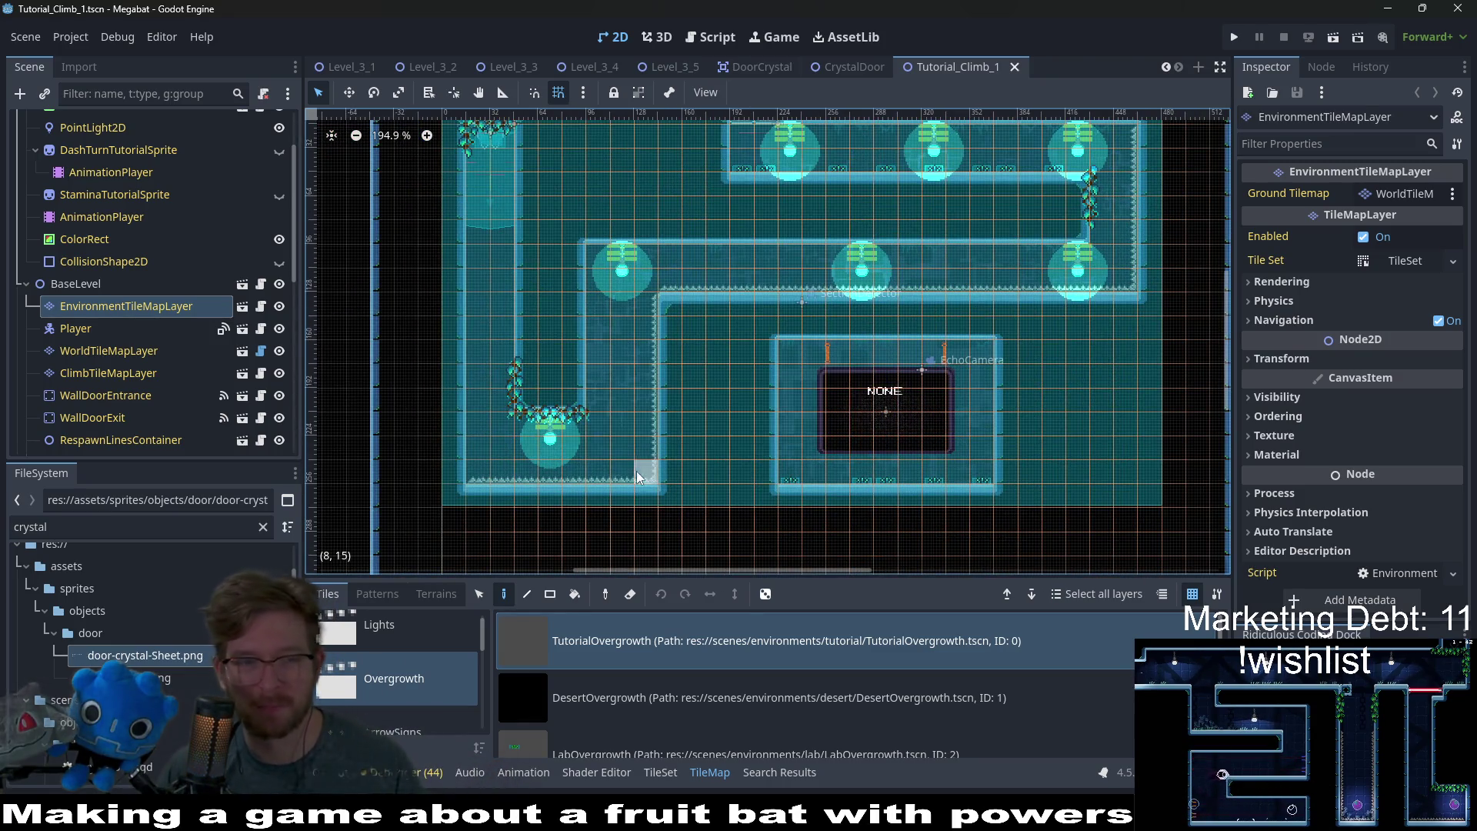
middle_click(925, 62)
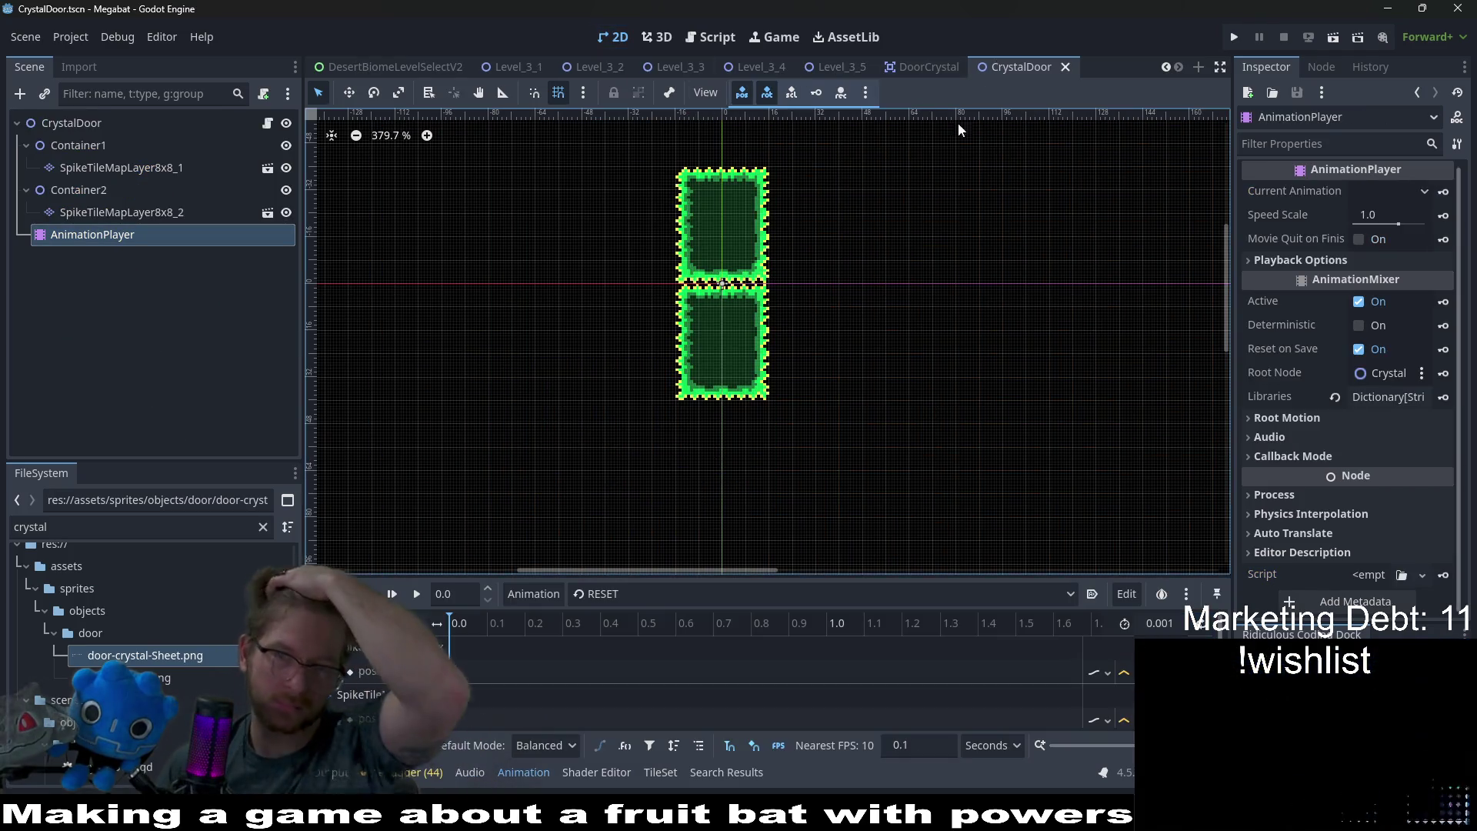
- Switch to the Level_3_5 tab, zoom in and back out over the level, and run with F5
click(916, 67)
click(848, 67)
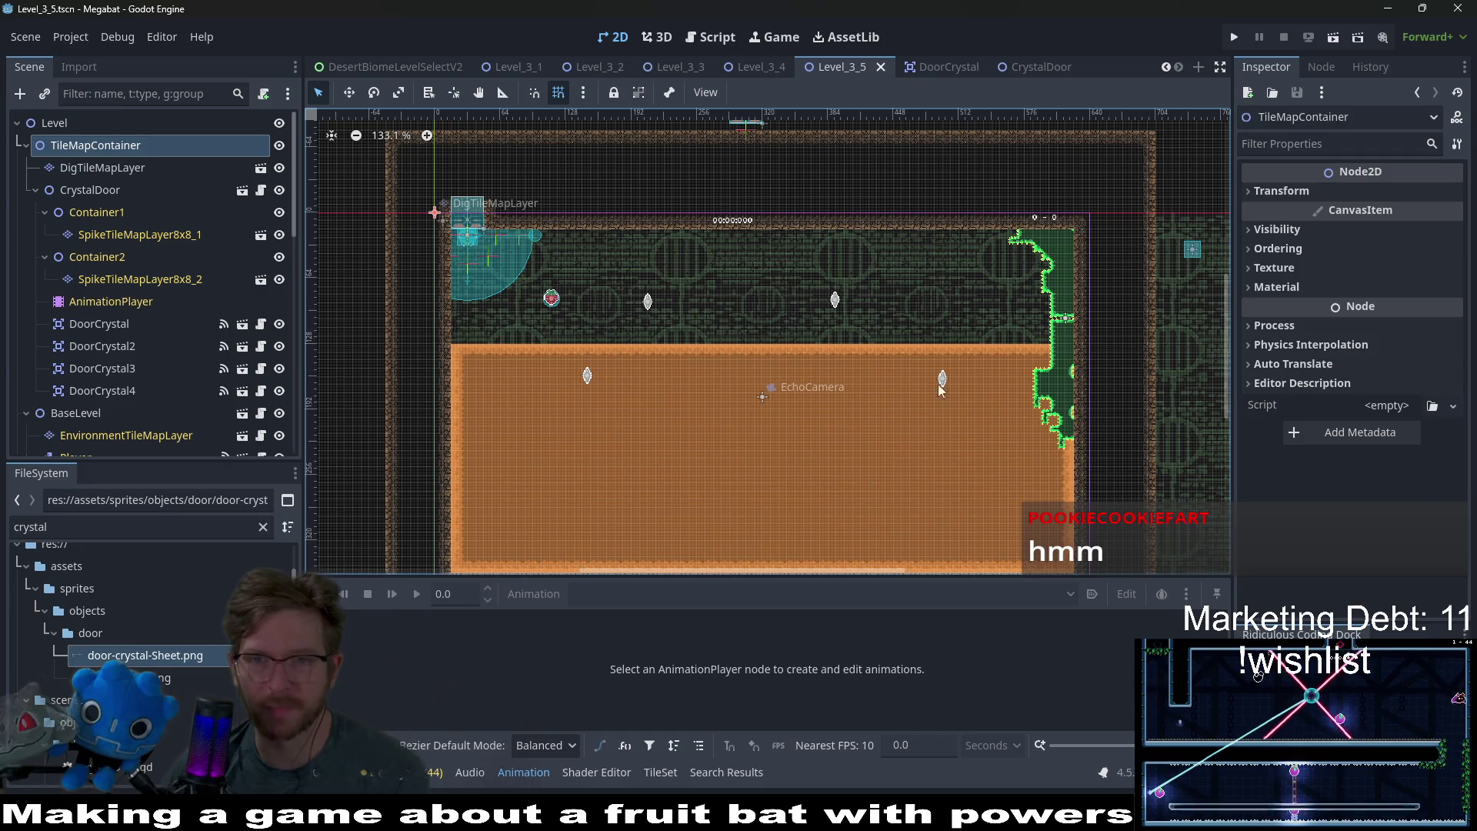
scroll(1025, 297, up, 5)
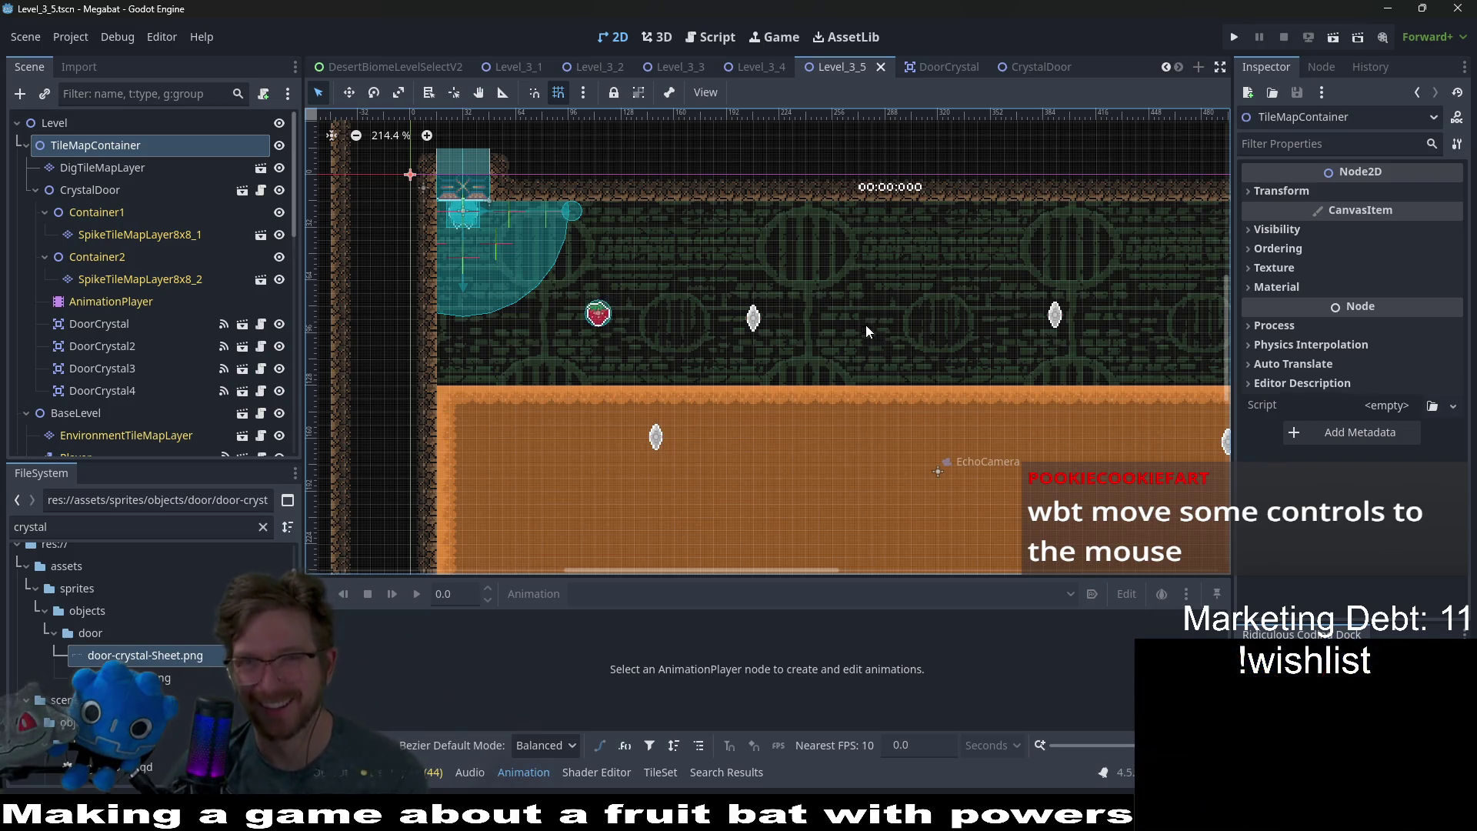
scroll(862, 319, down, 7)
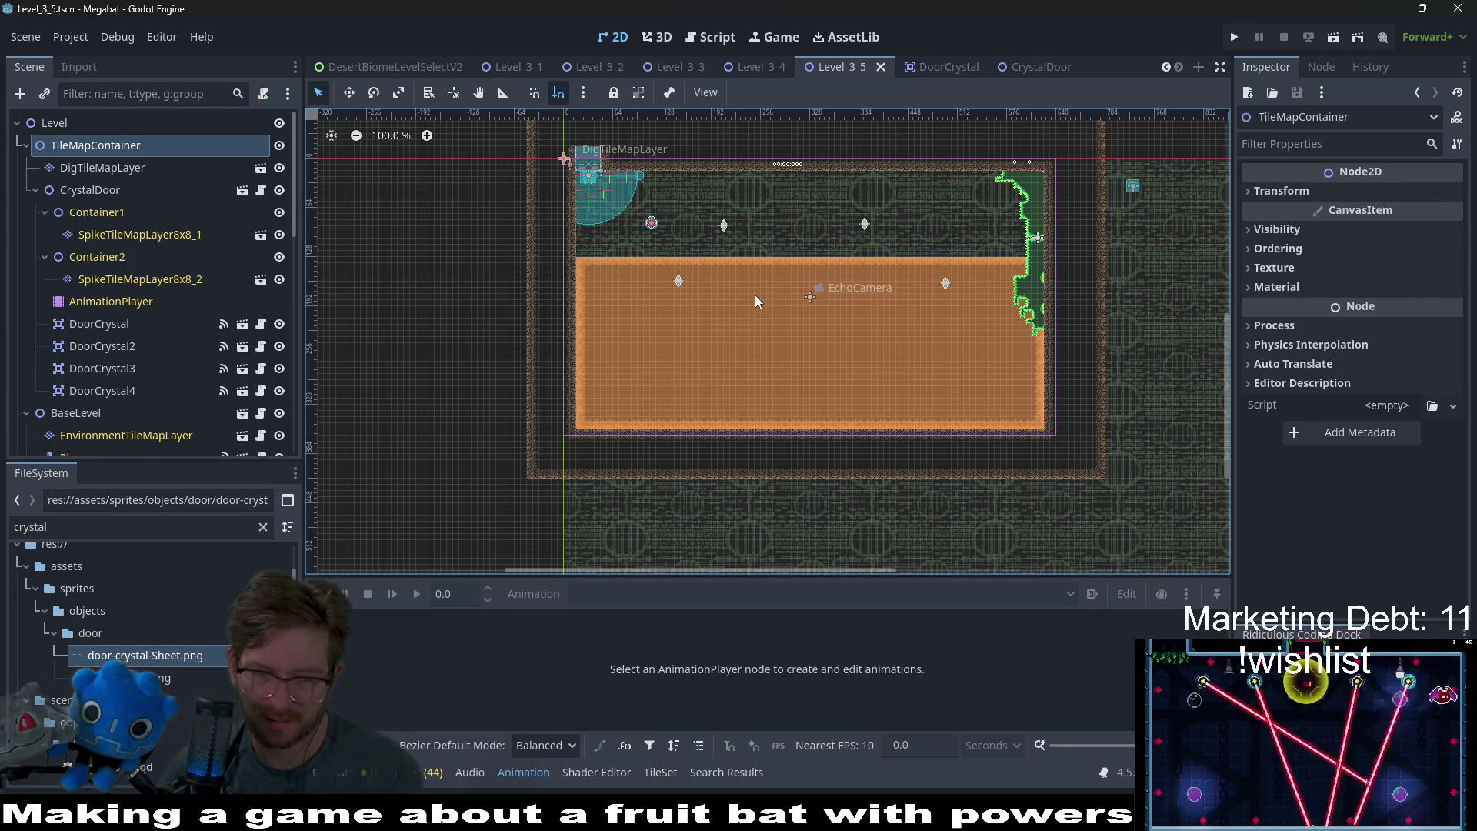
key(F5)
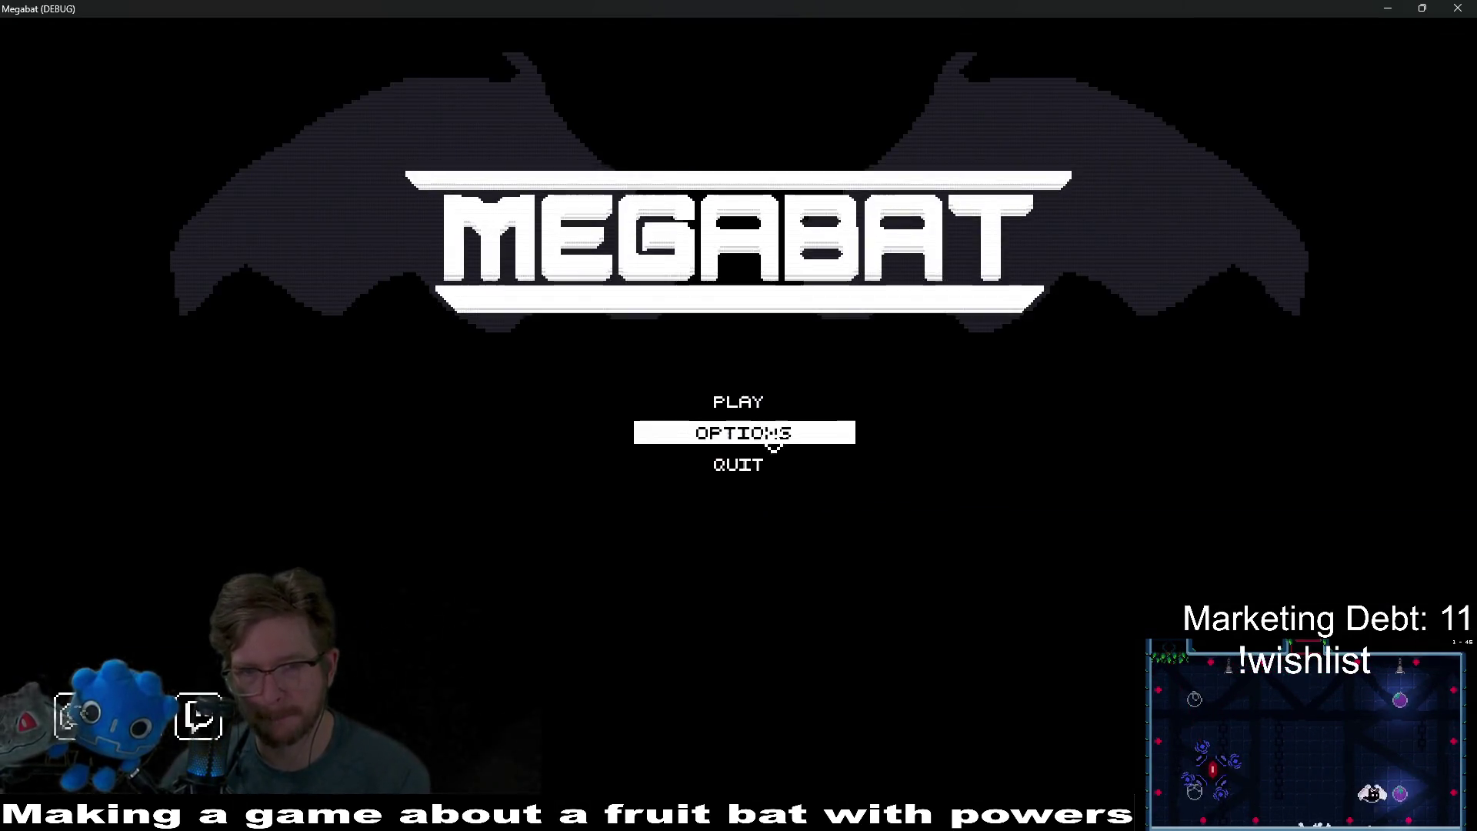
- In Options > Controls, add mouse-button bindings to FLY, ABILITY and SCREECH, then back out to the title menu
click(771, 445)
click(801, 178)
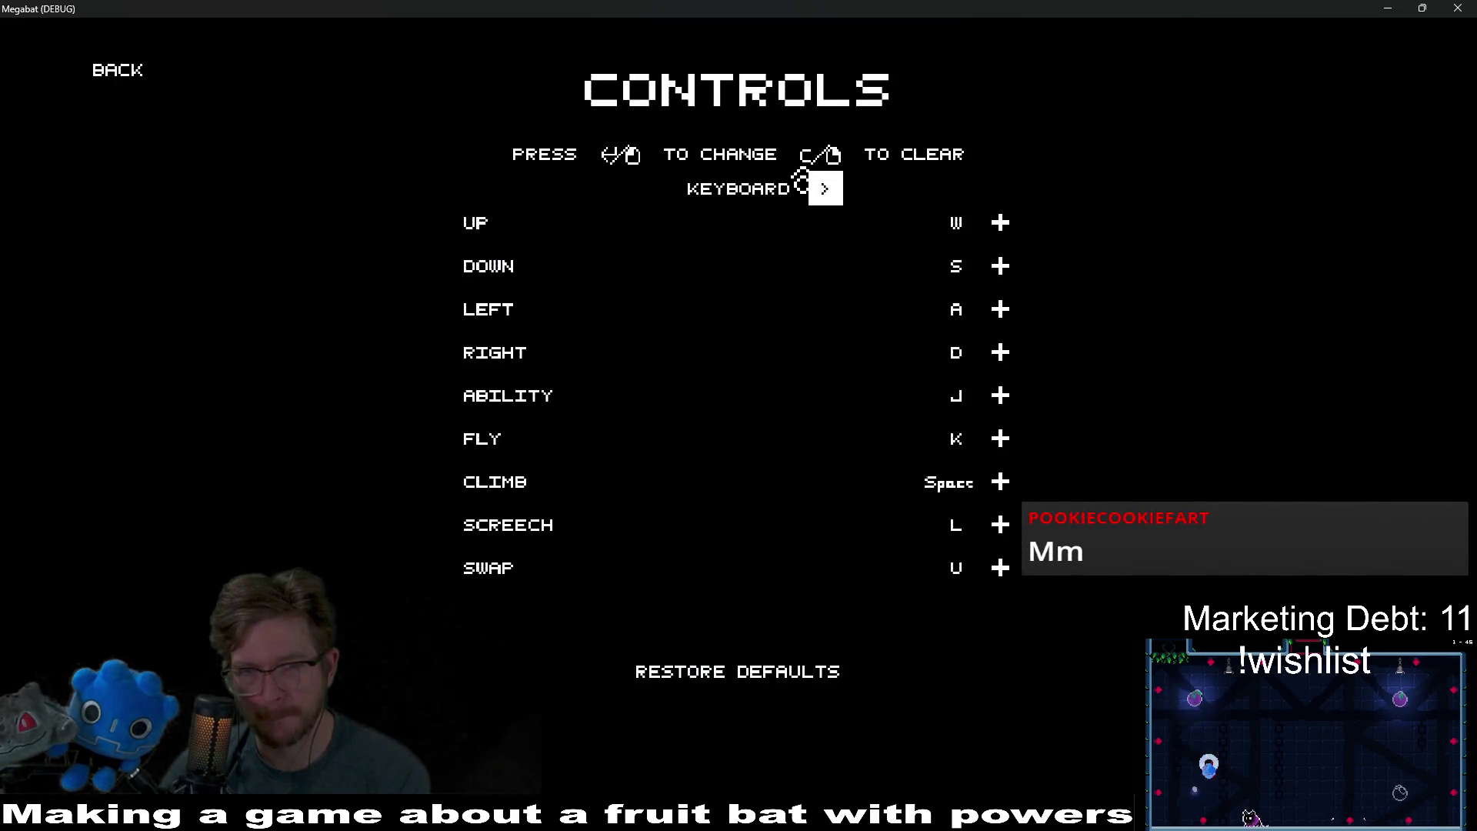
click(1017, 225)
click(1016, 226)
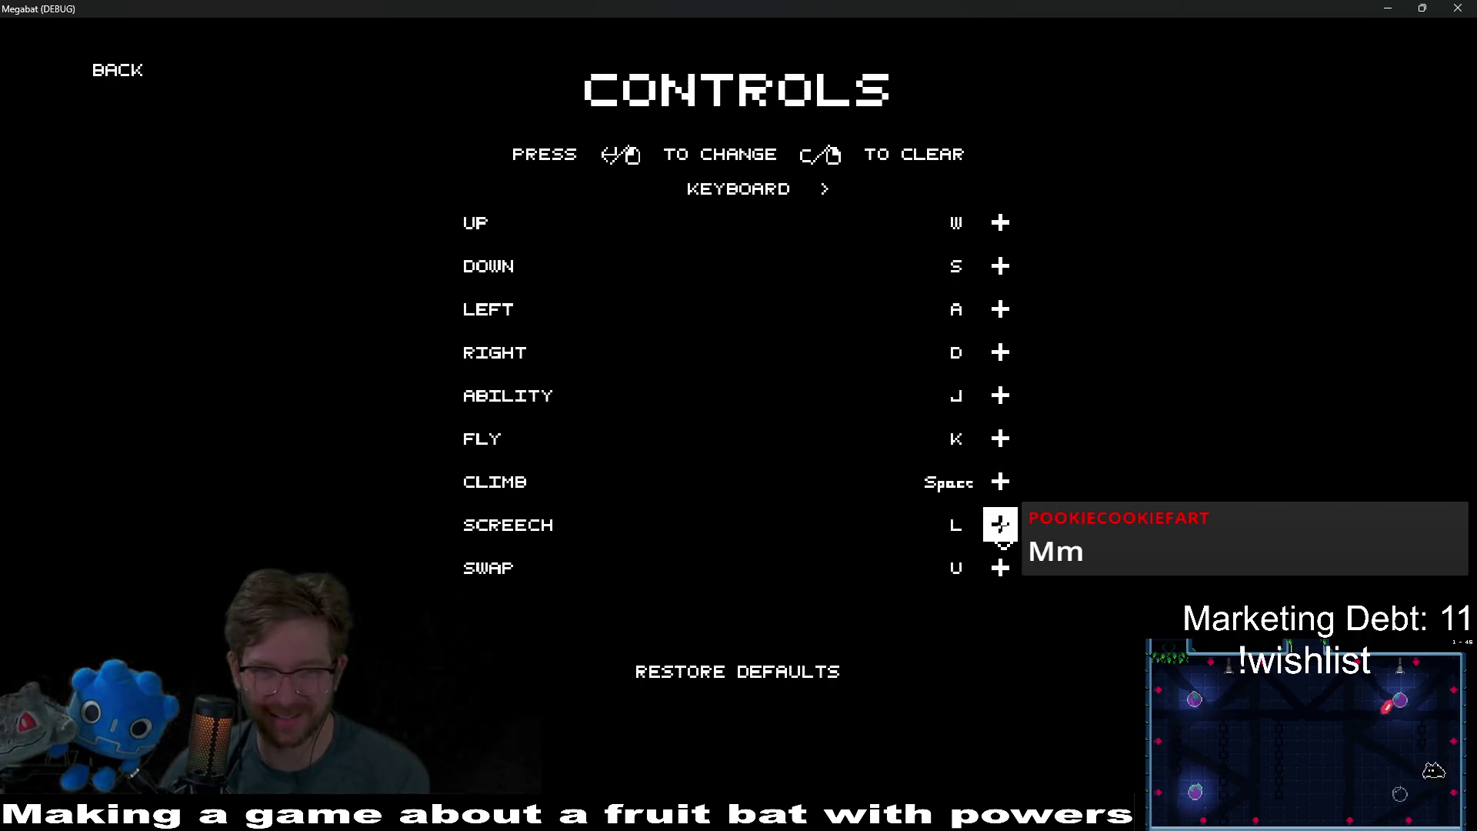
click(1008, 452)
click(1008, 453)
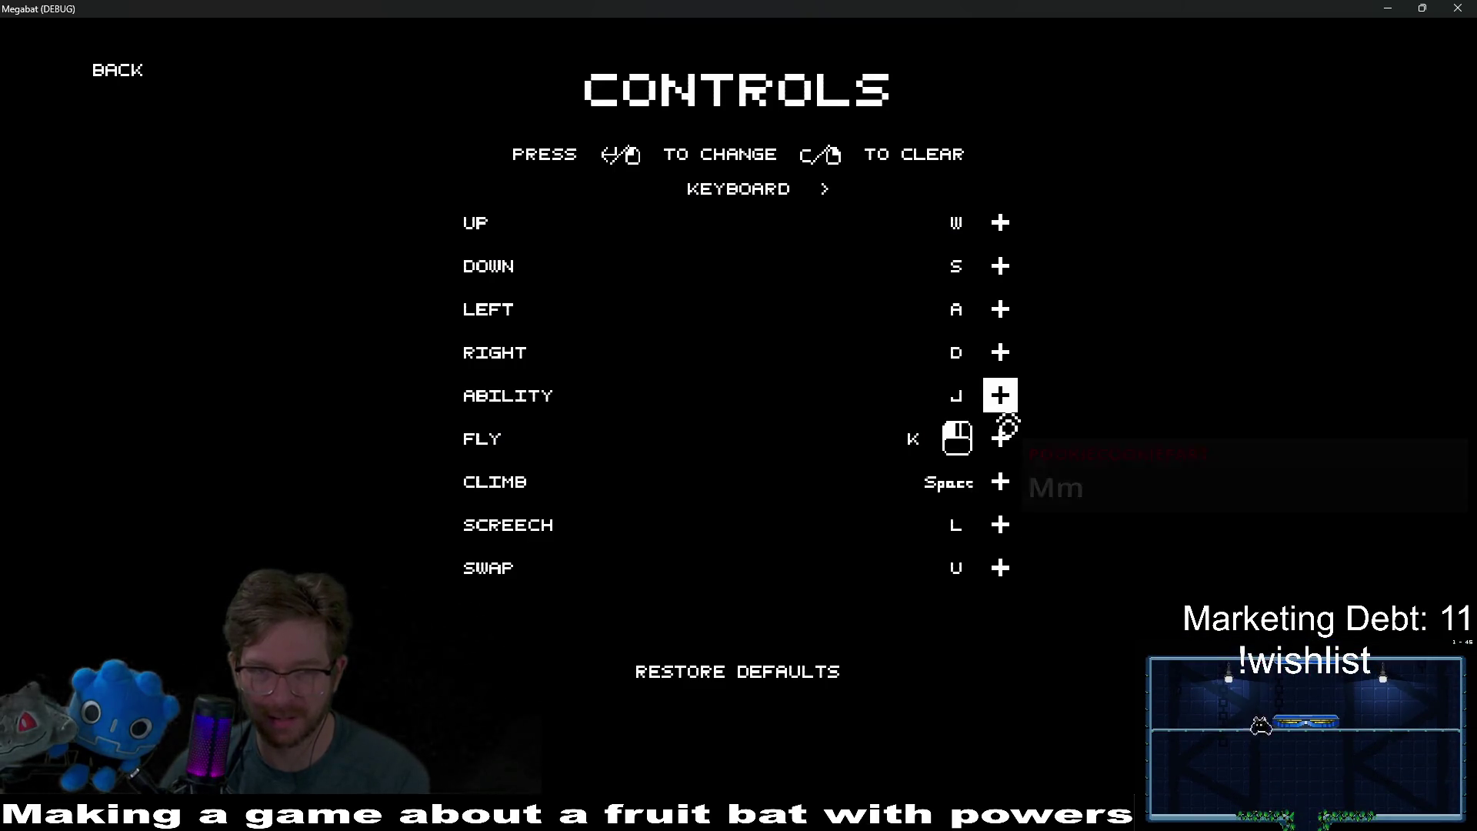
click(1001, 423)
click(1001, 427)
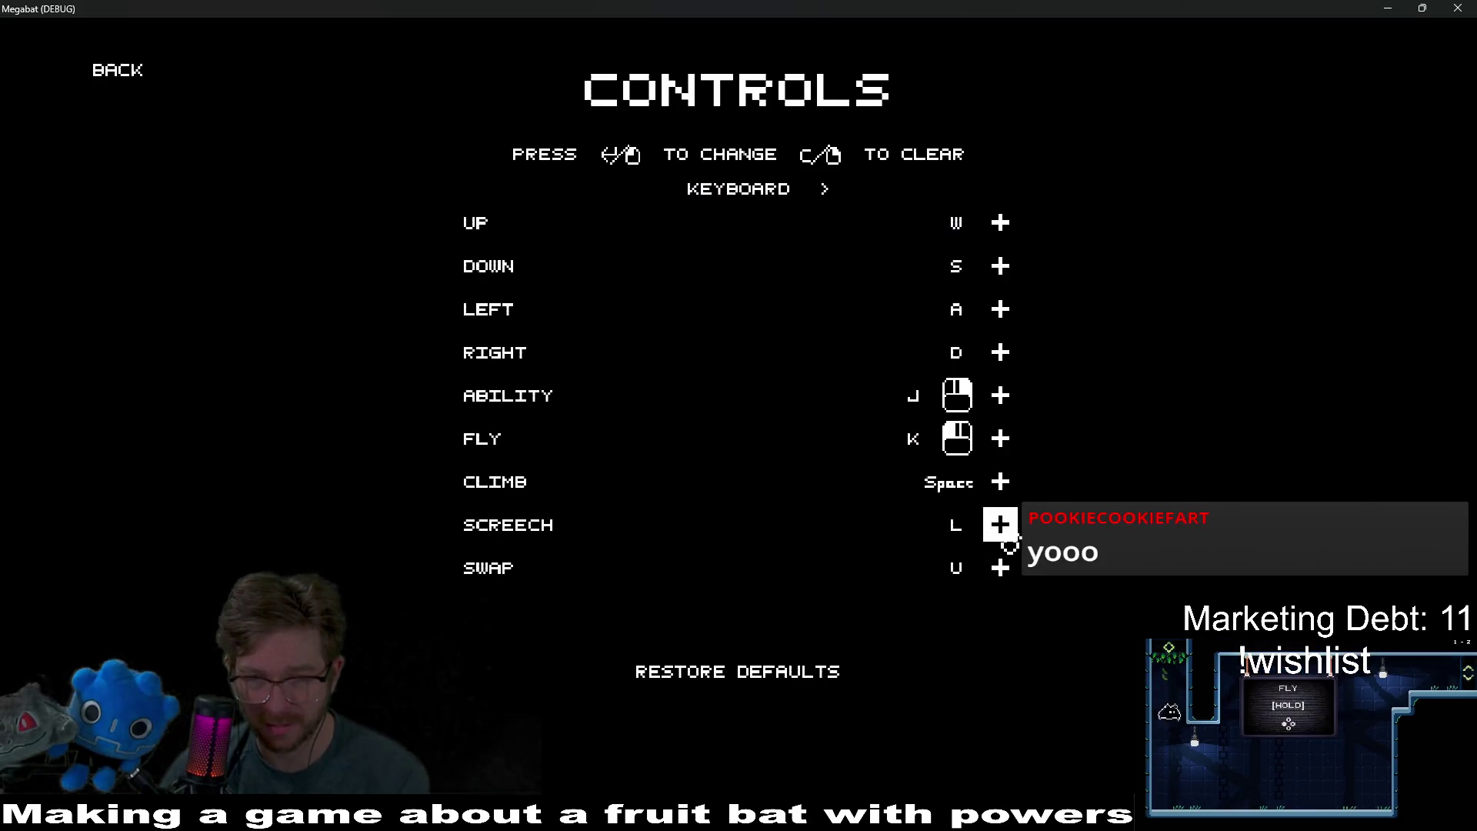
click(1001, 525)
click(1004, 539)
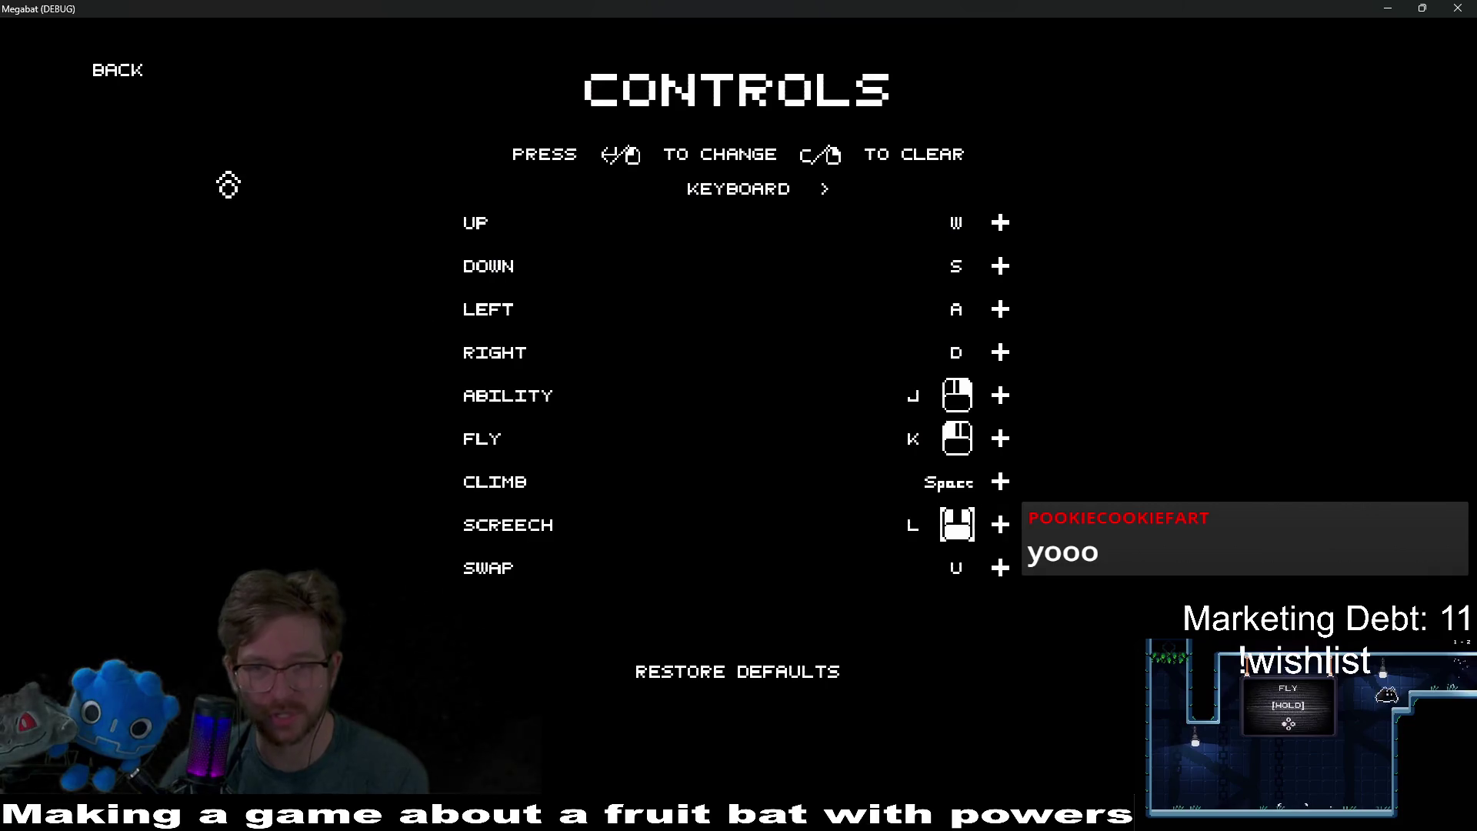
click(104, 87)
click(104, 88)
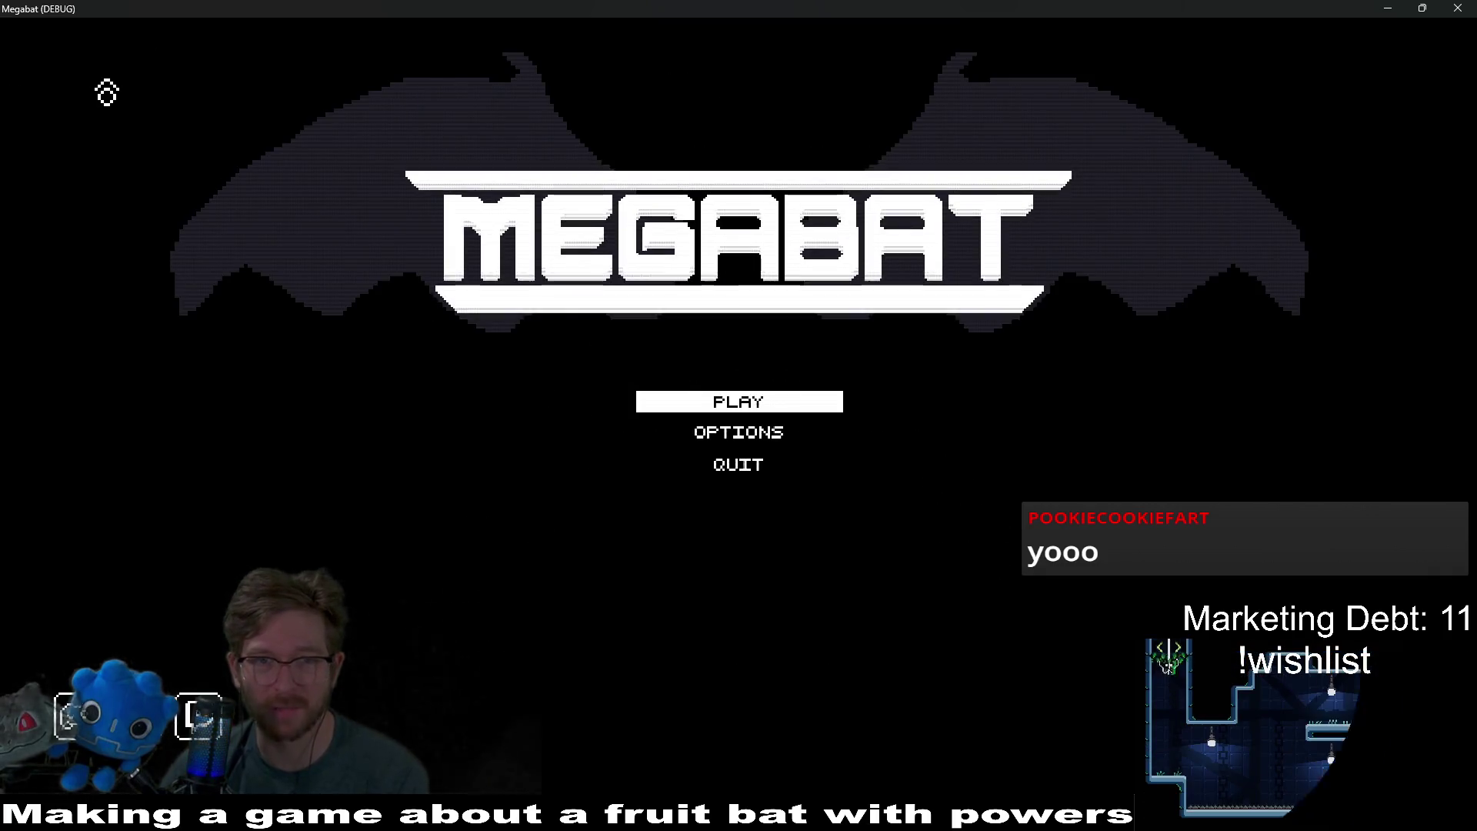
- Start level 01 of the dome from the saved profile
click(739, 401)
click(689, 349)
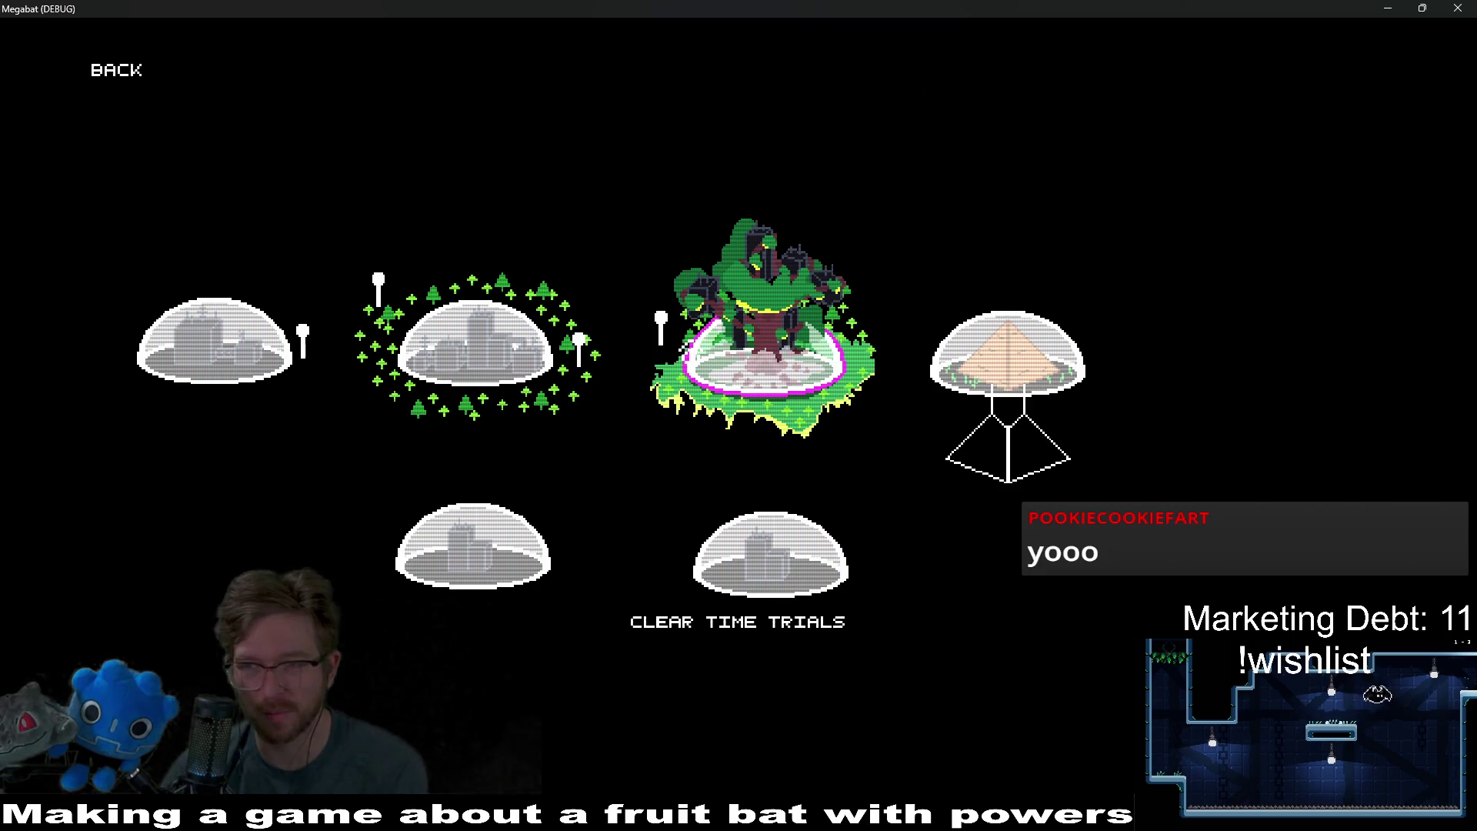
click(215, 343)
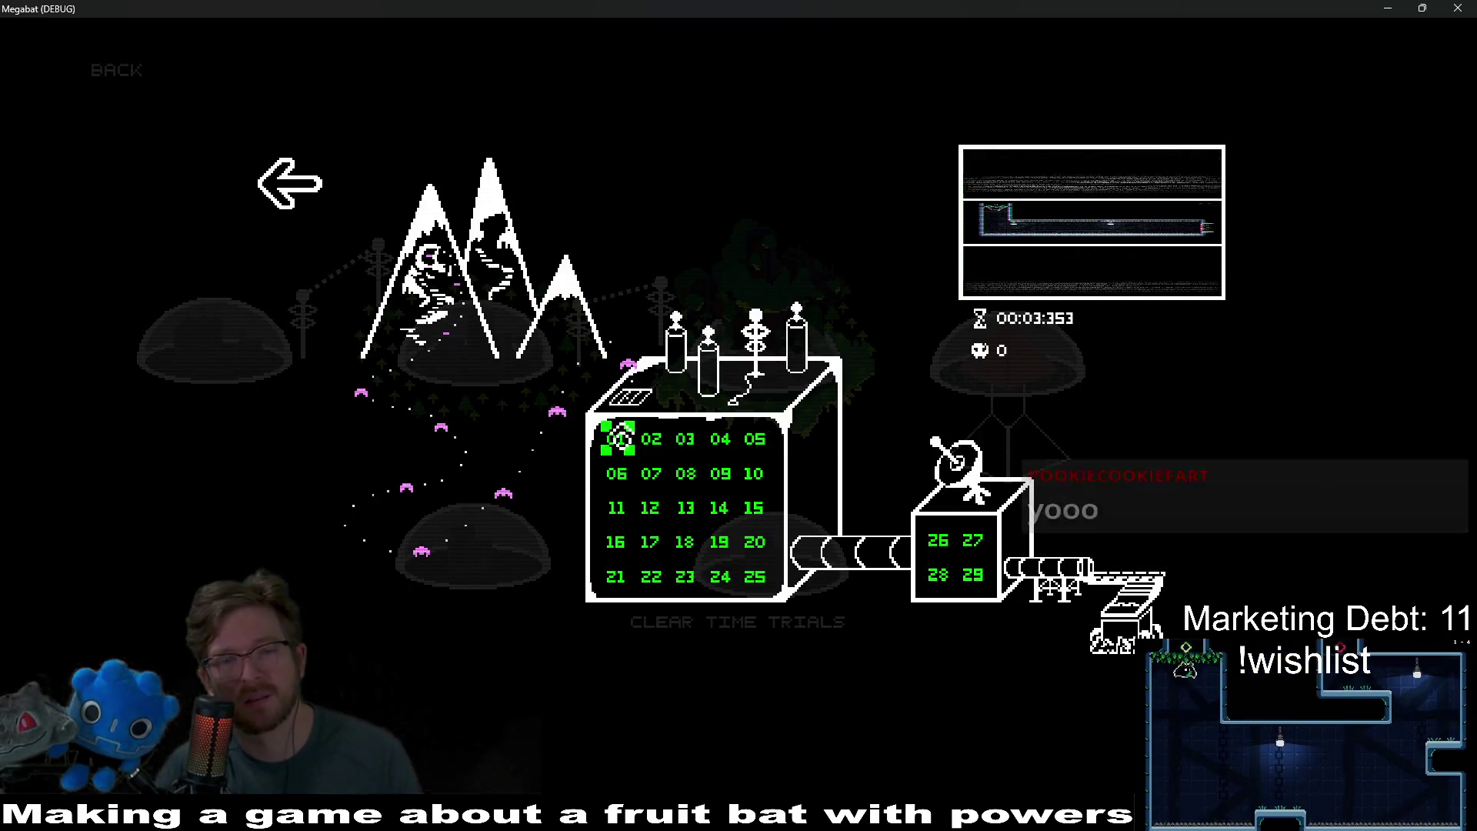
click(614, 437)
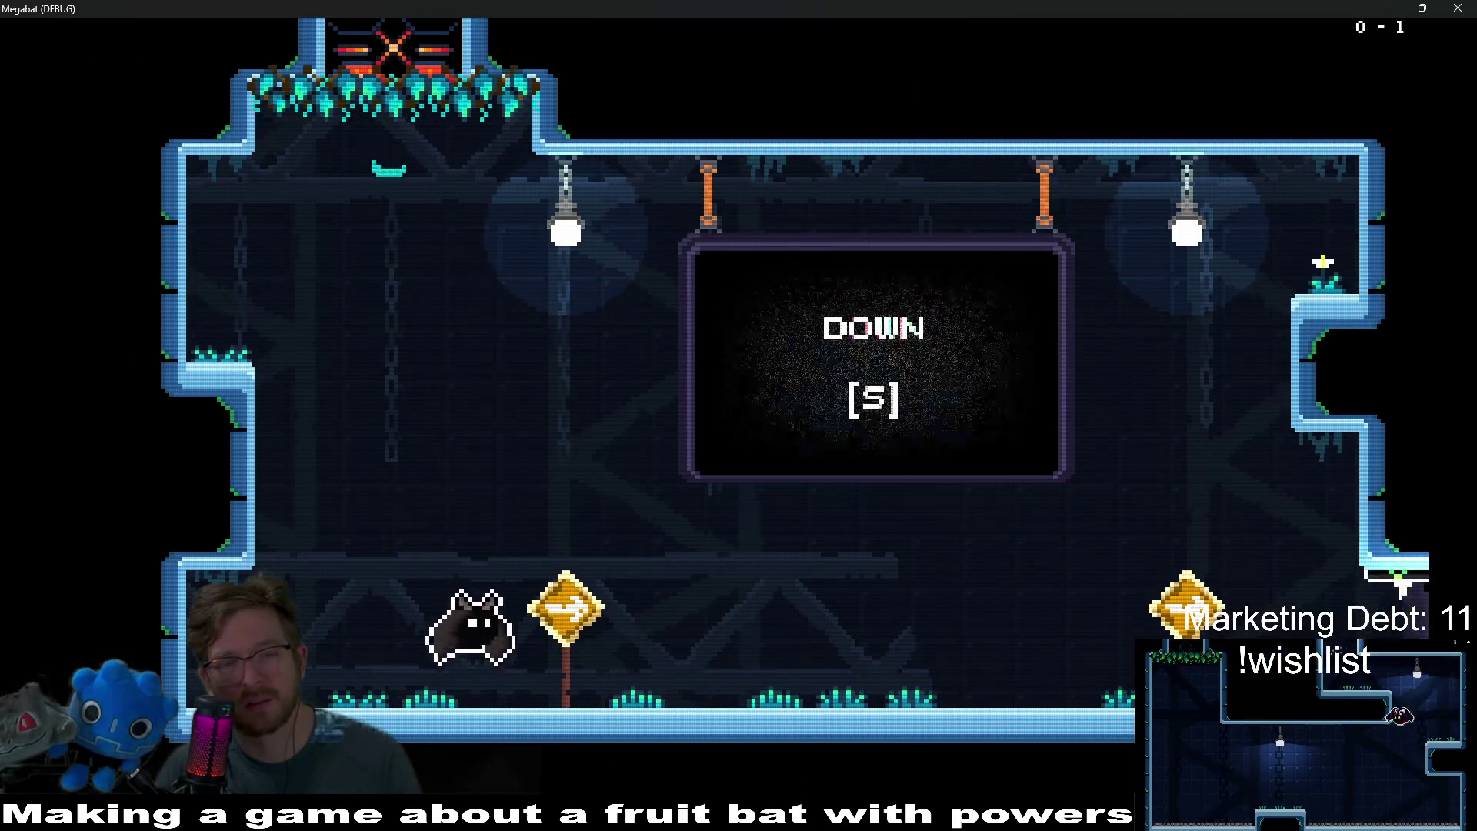
- Fly the bat right through the opening rooms and across the FLY tutorial room
key(space)
key(d)
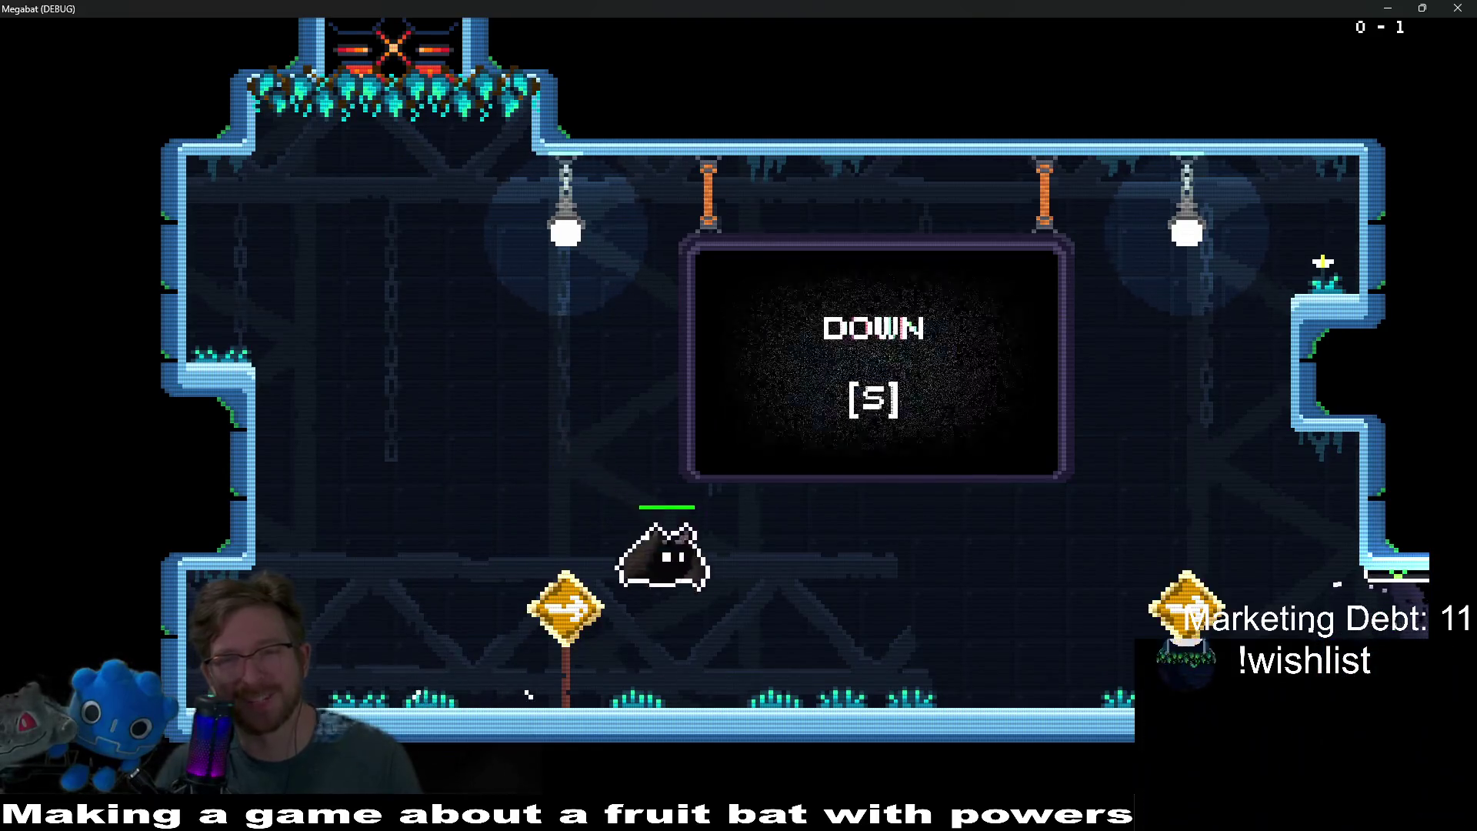
key(d)
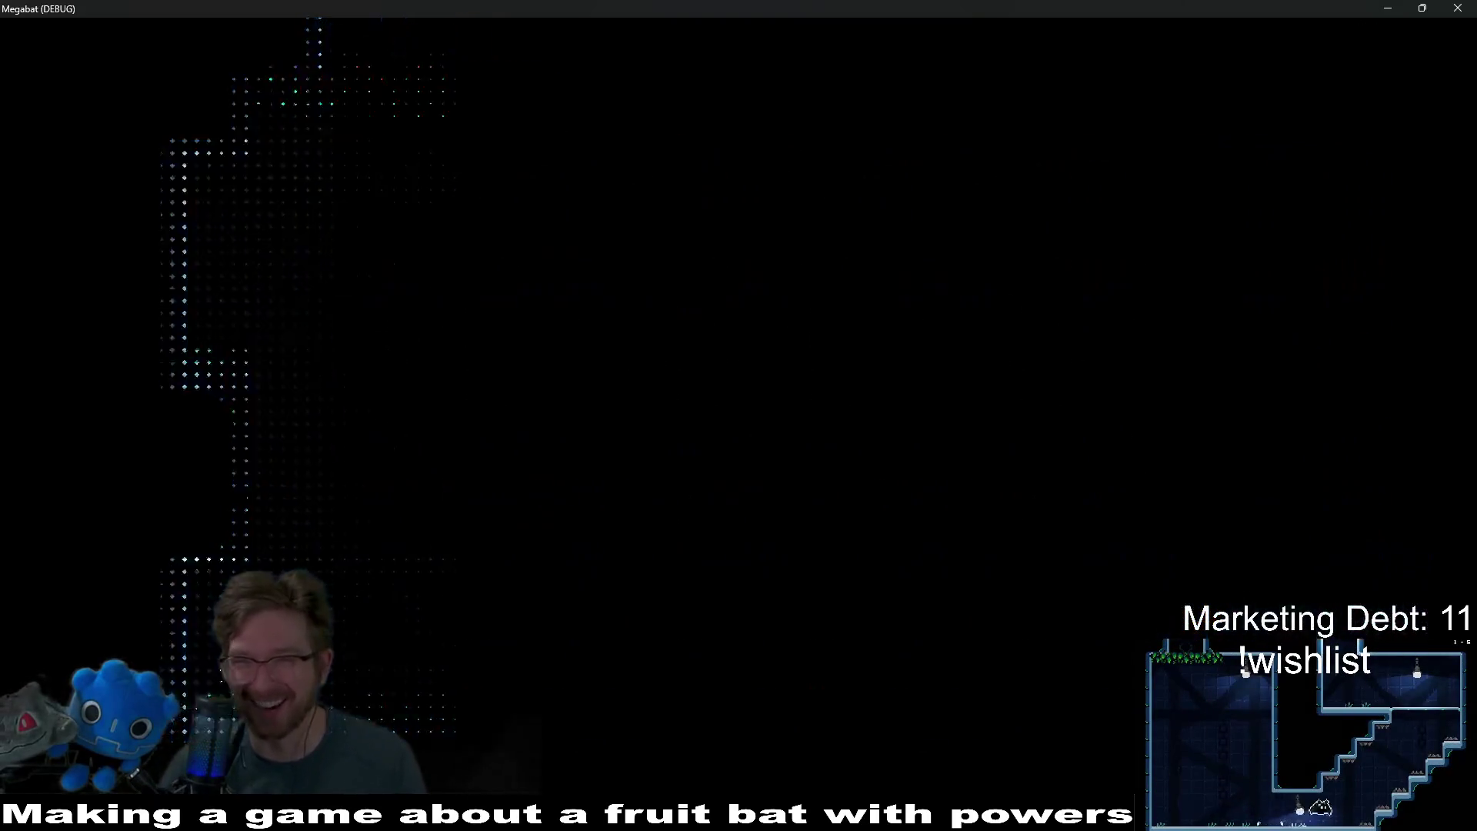
key(d)
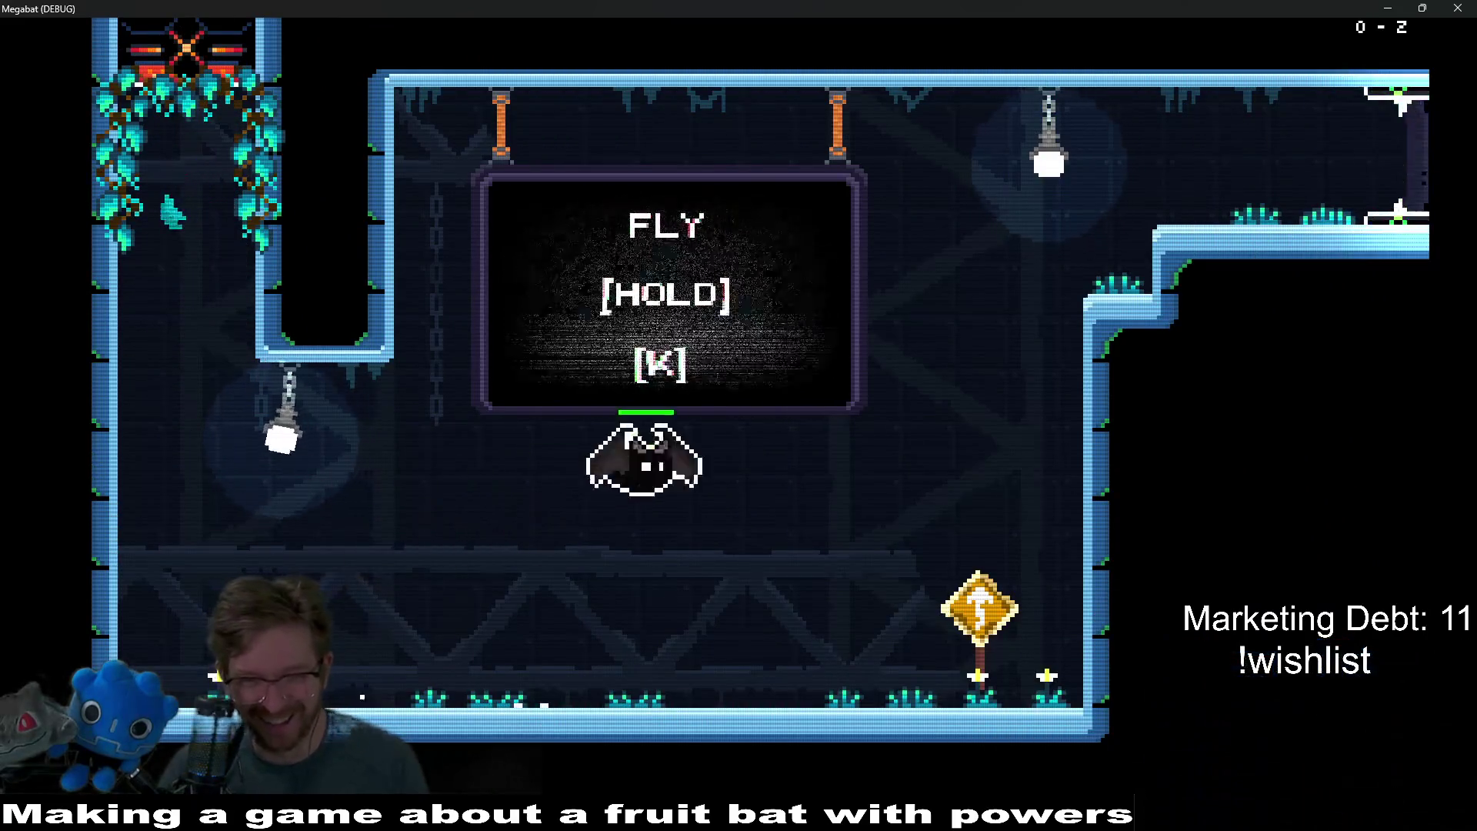
key(k)
key(d)
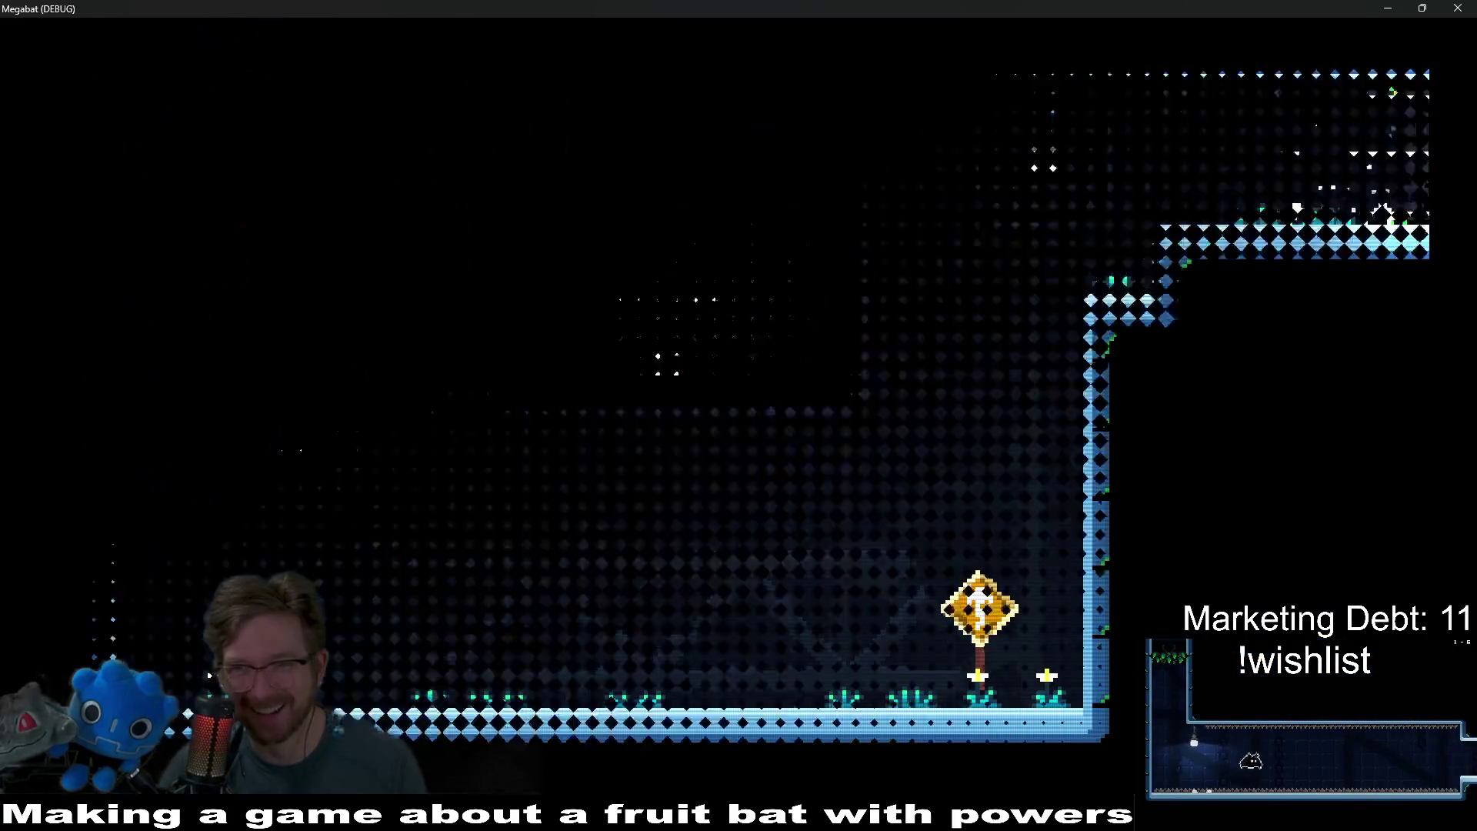
key(d)
key(k)
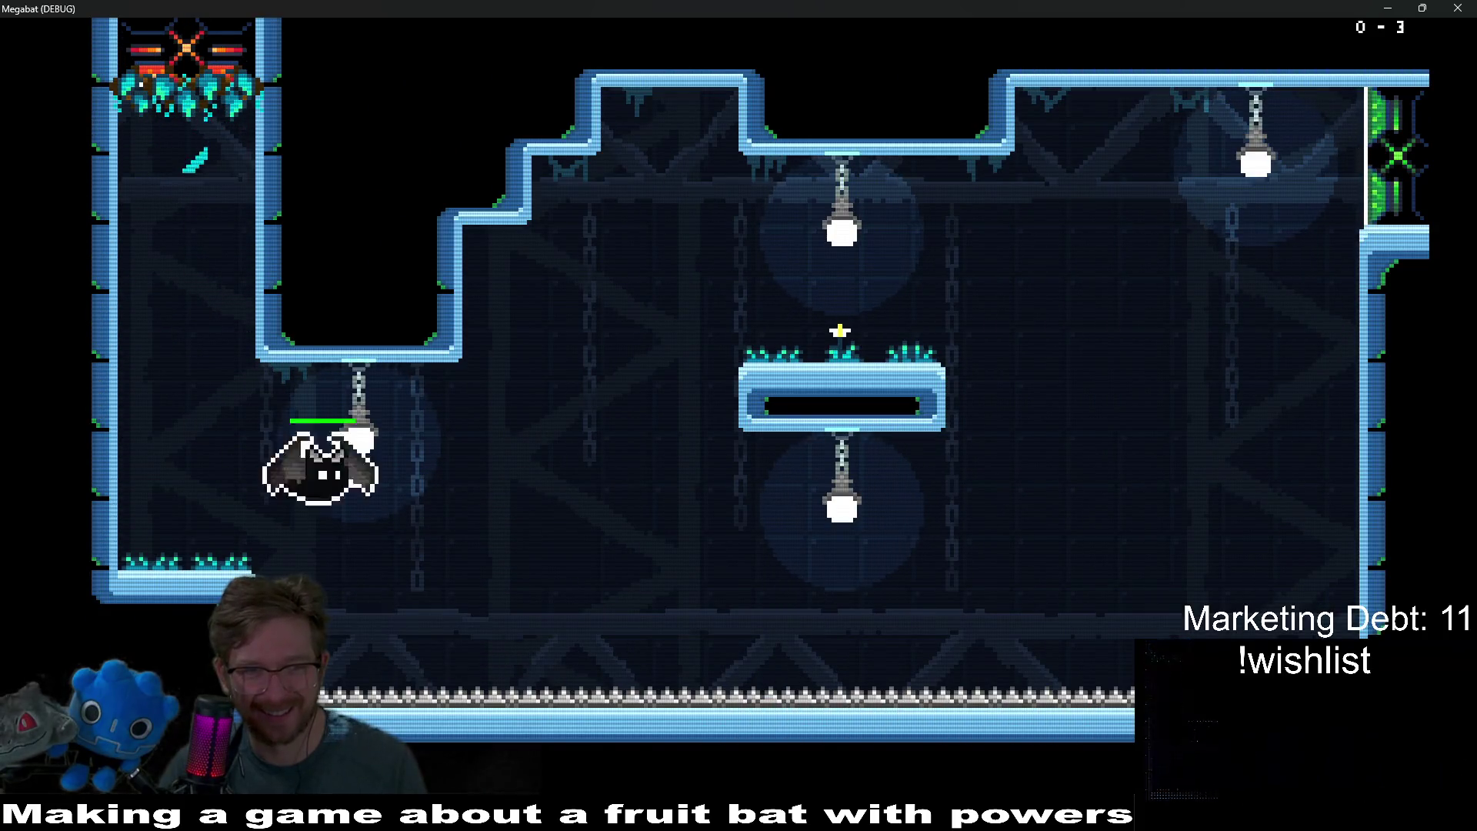
key(k)
key(d)
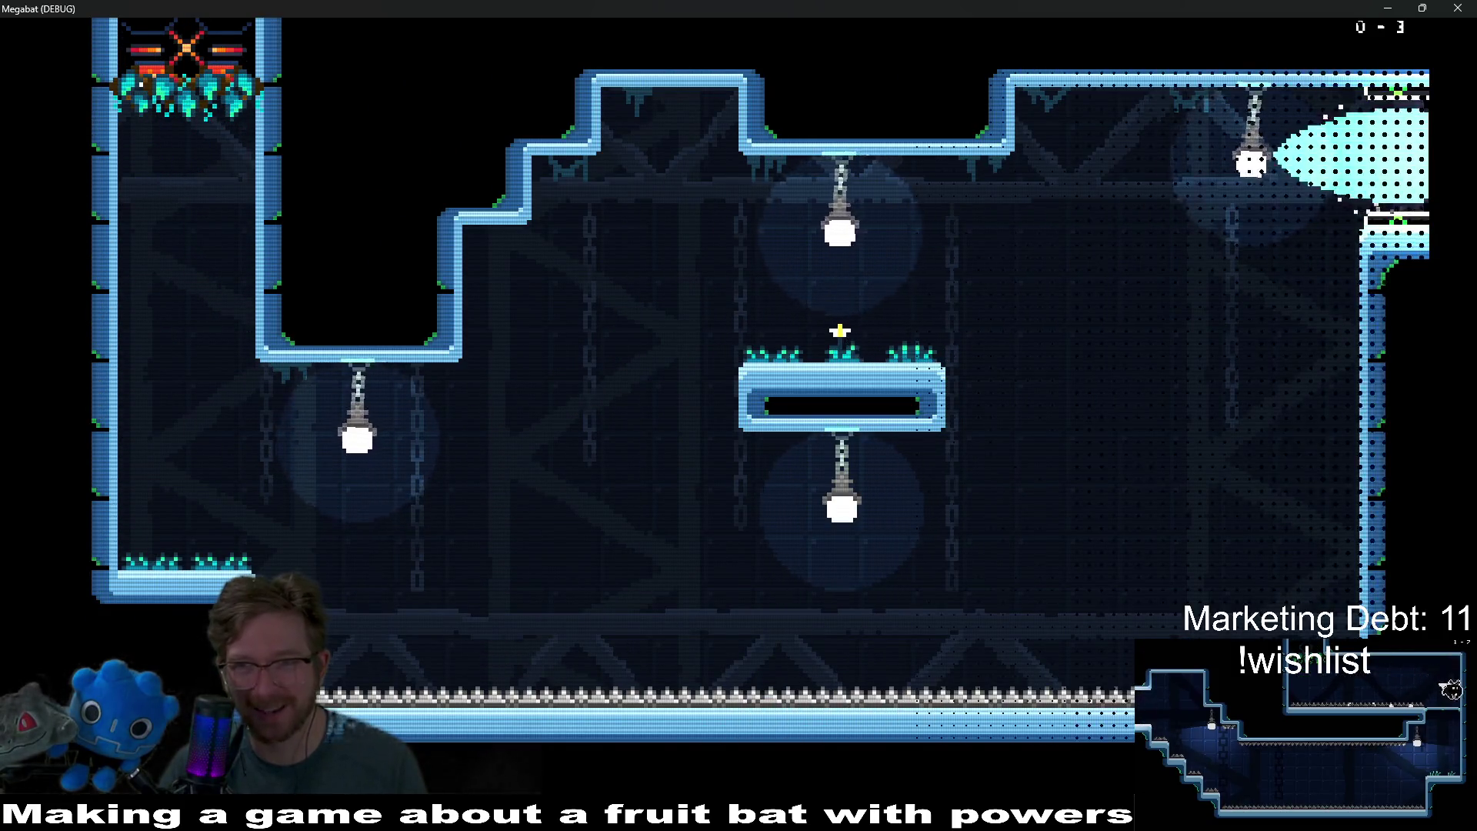
- Climb through the following rooms up the shaft to room 0-5, then pause the game
key(d)
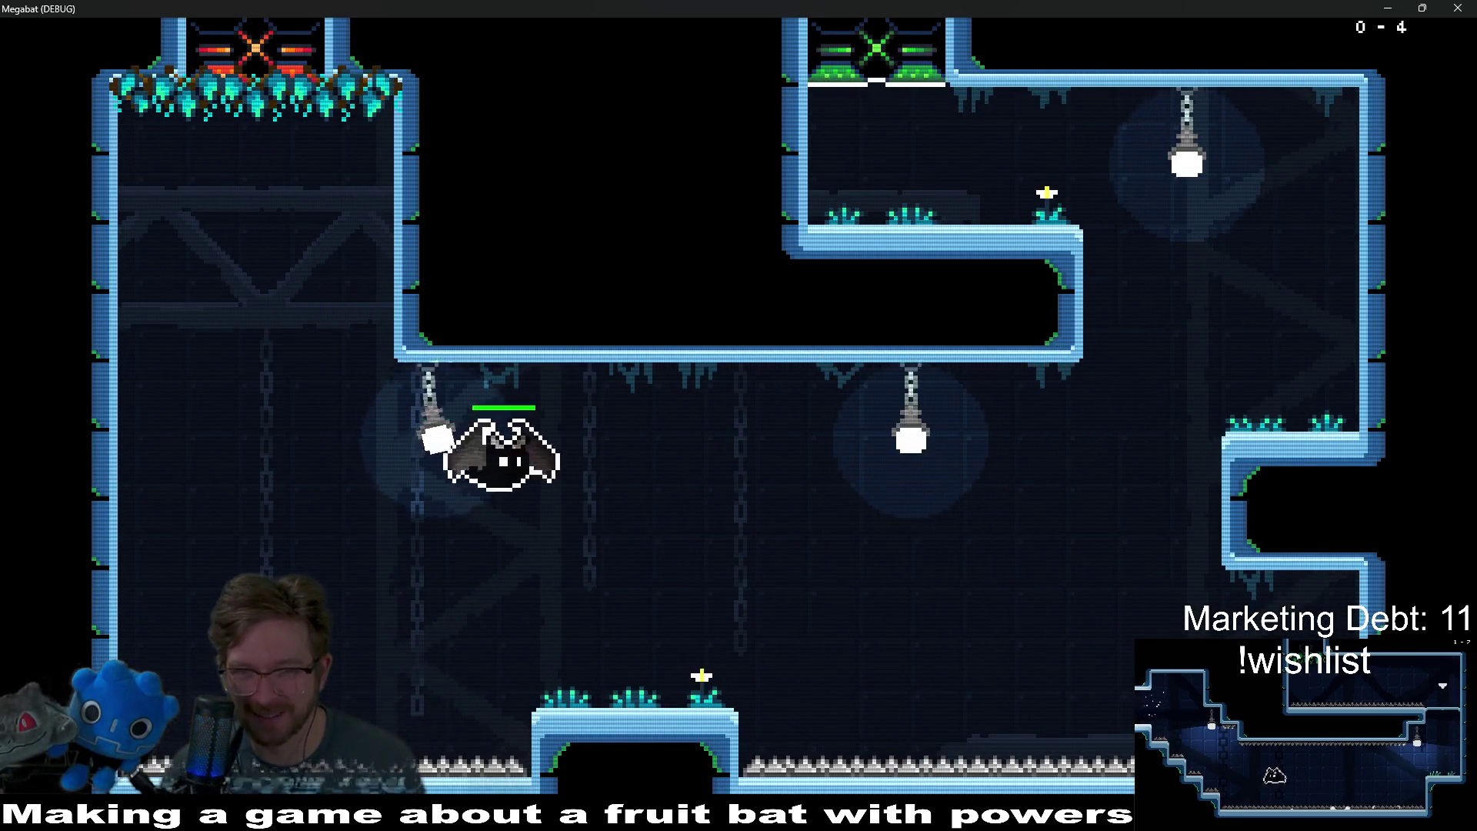
key(k)
key(d)
key(k)
key(a)
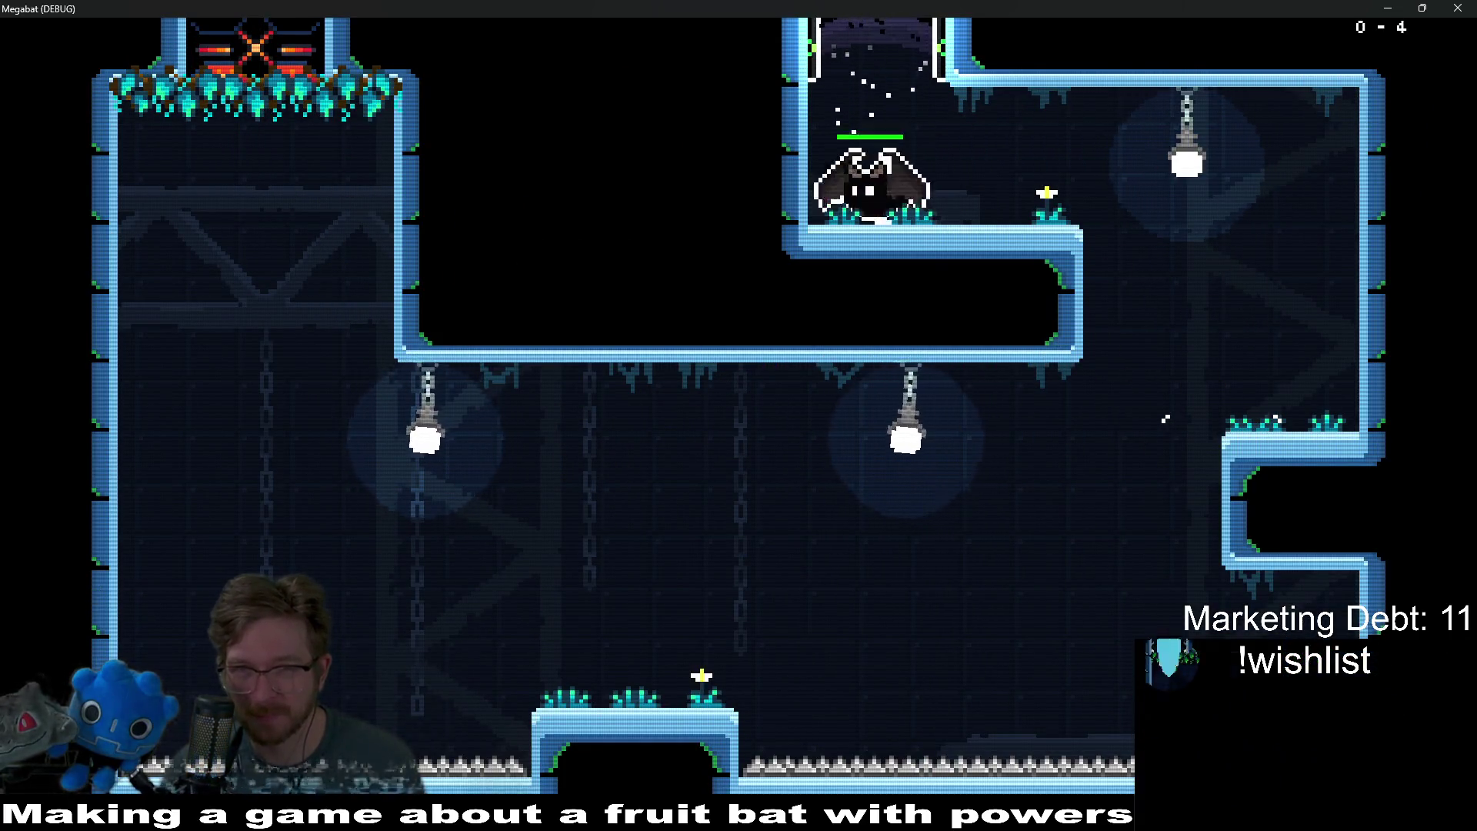
key(k)
key(d)
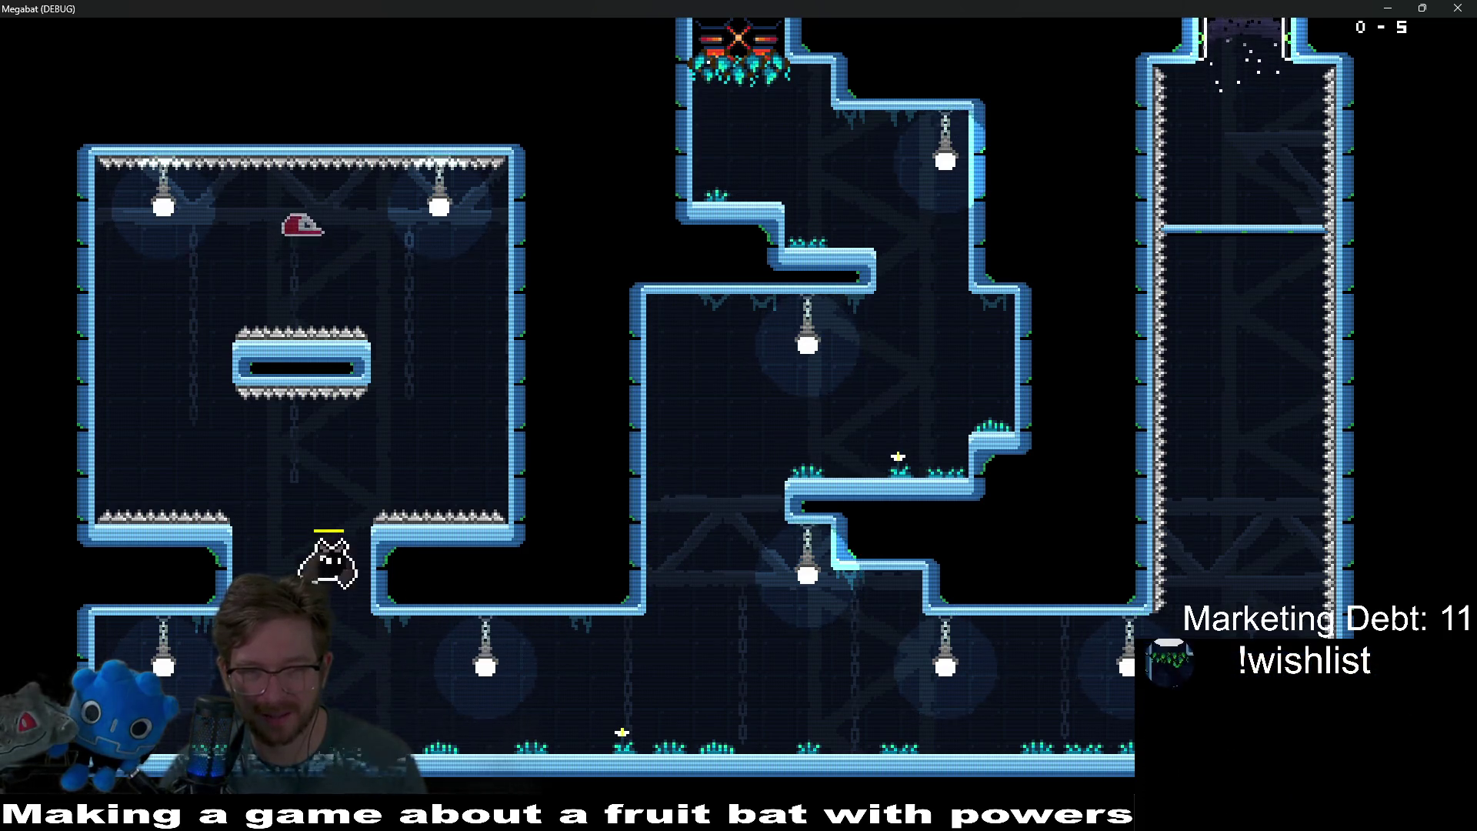
key(k)
key(d)
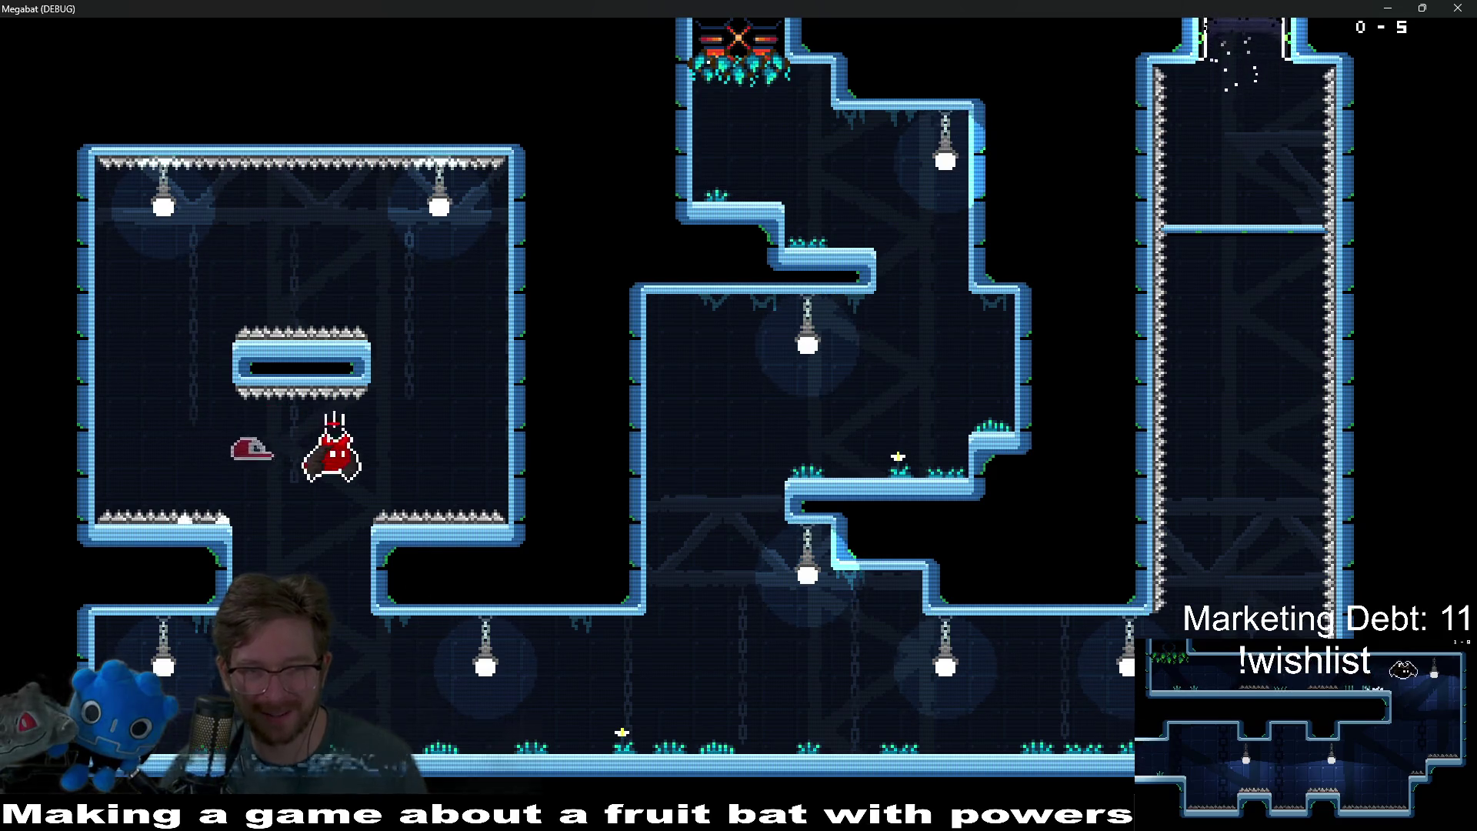
key(d)
key(d)
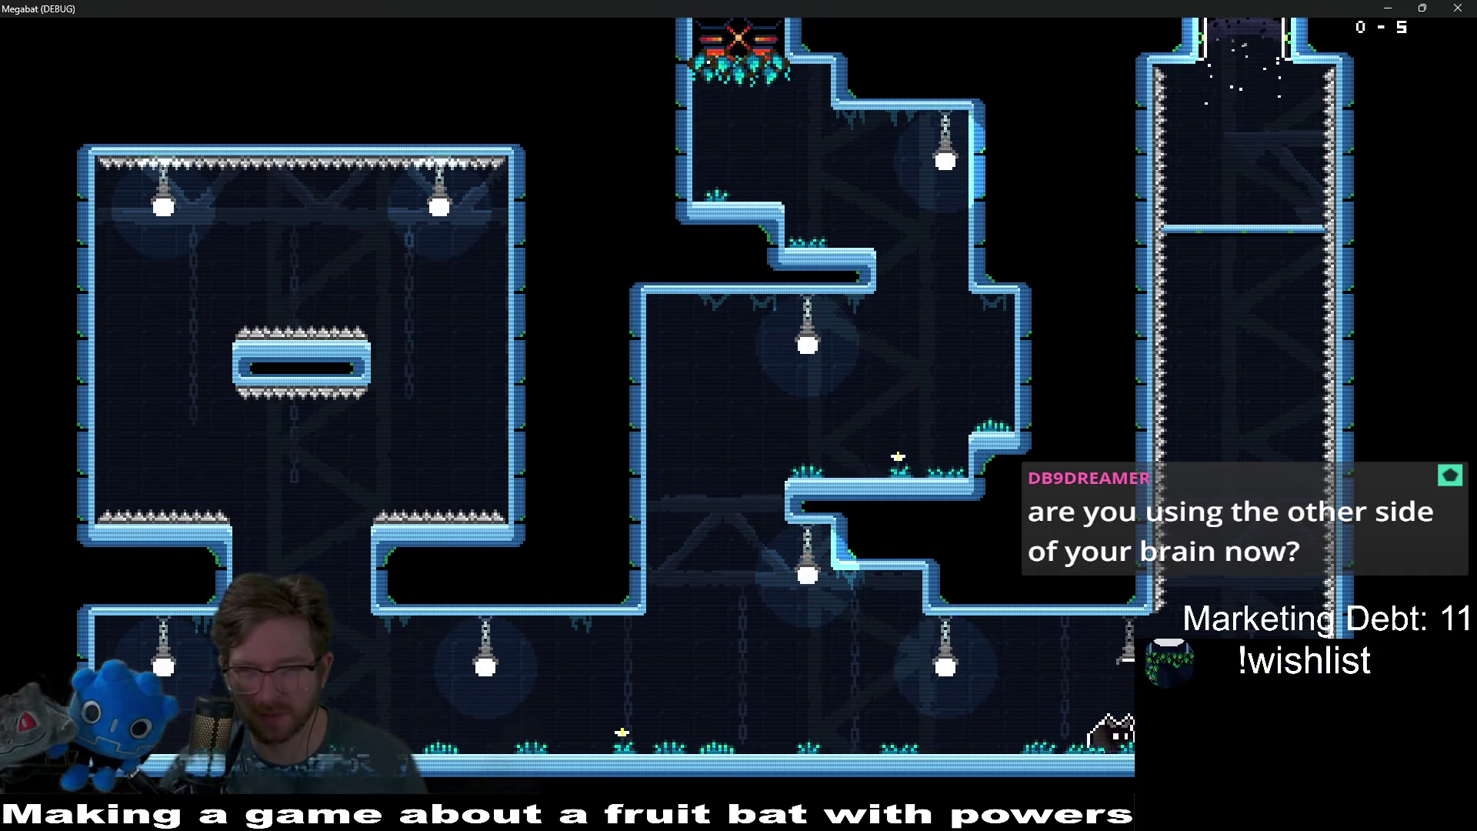
key(d)
key(Escape)
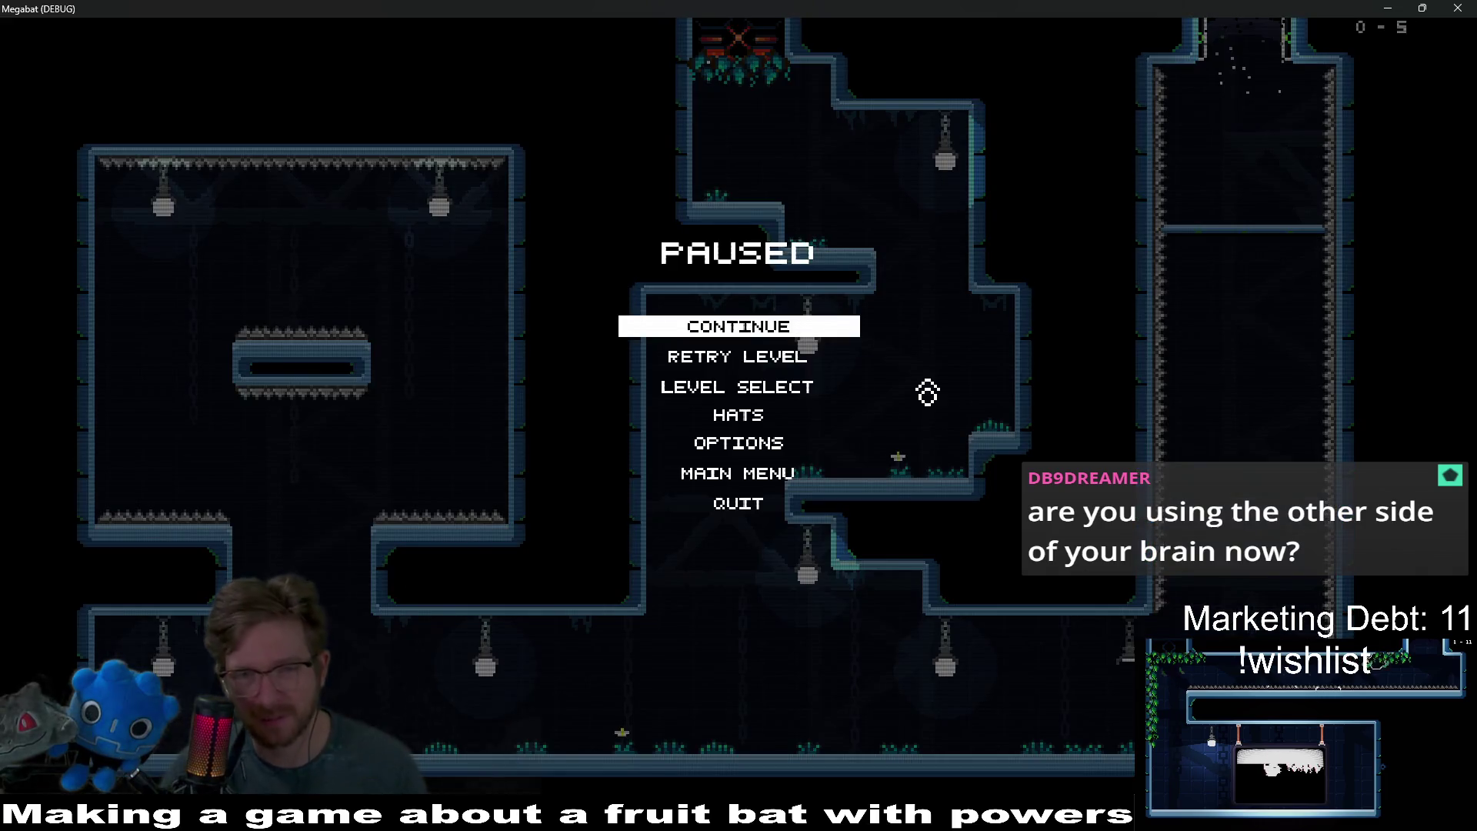
- Reopen Options > Controls from the pause menu to confirm the mouse bindings, then back out
click(741, 441)
click(739, 182)
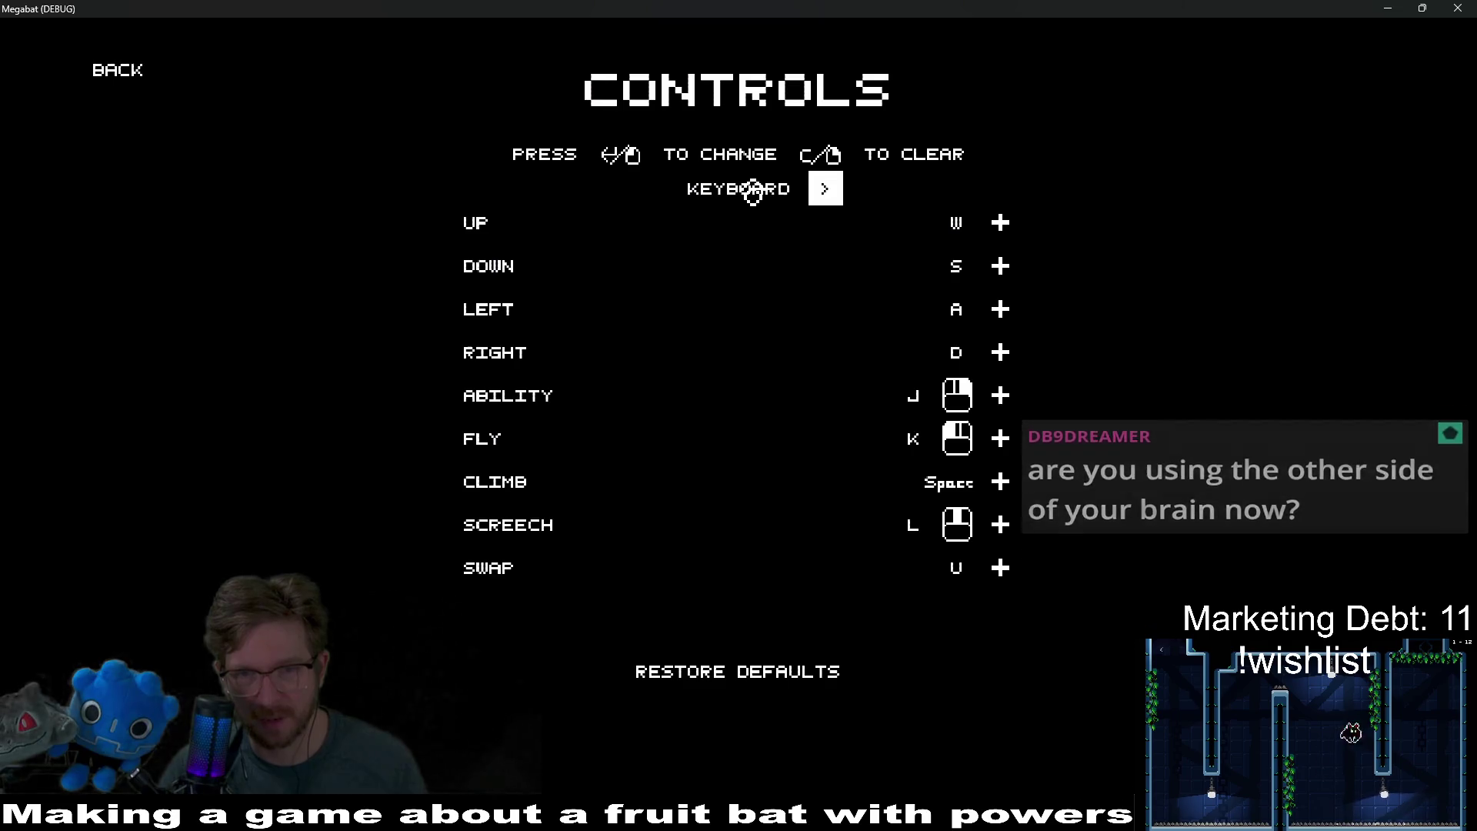
key(Escape)
key(Escape)
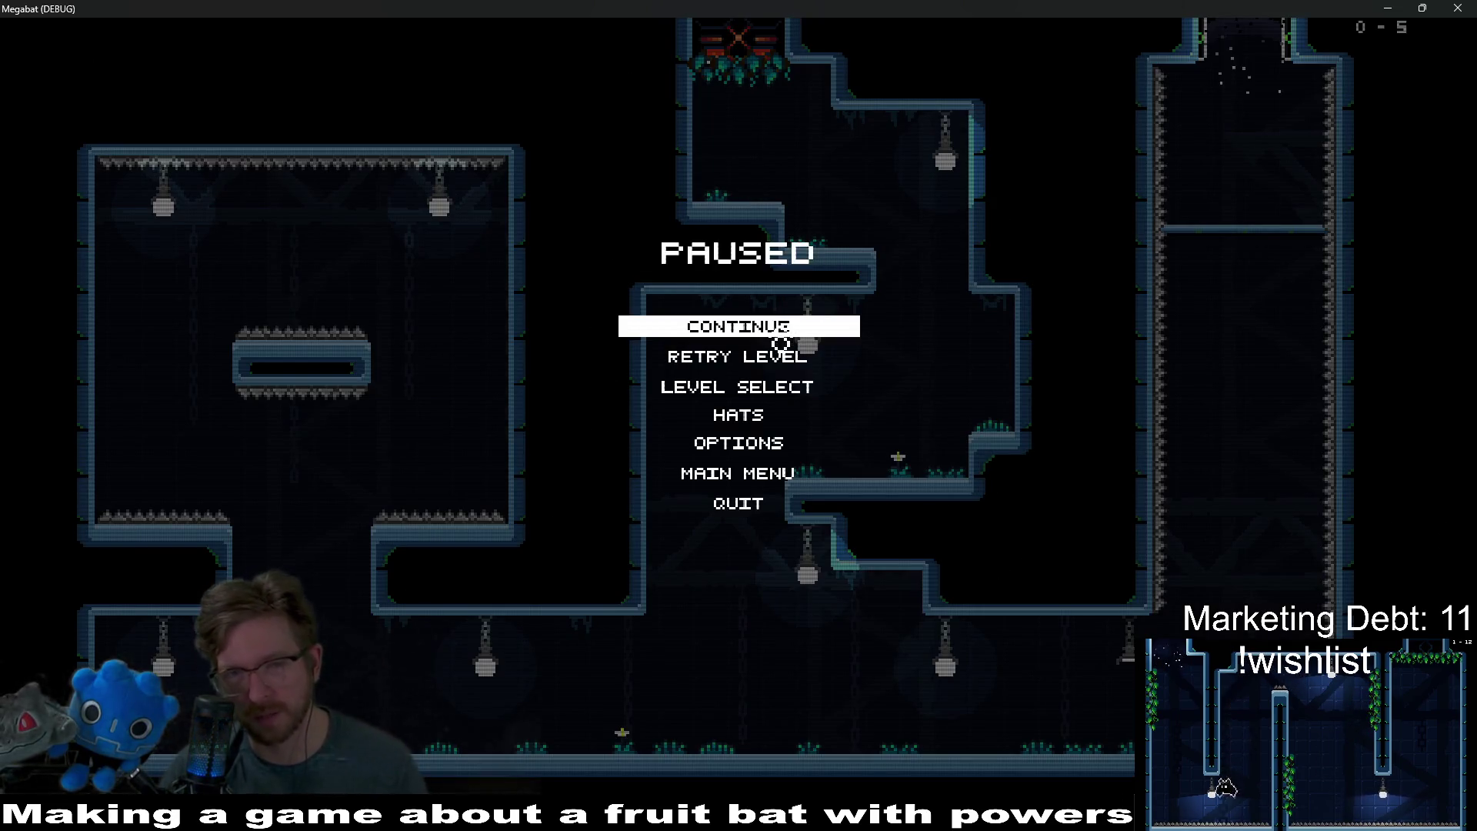
key(Escape)
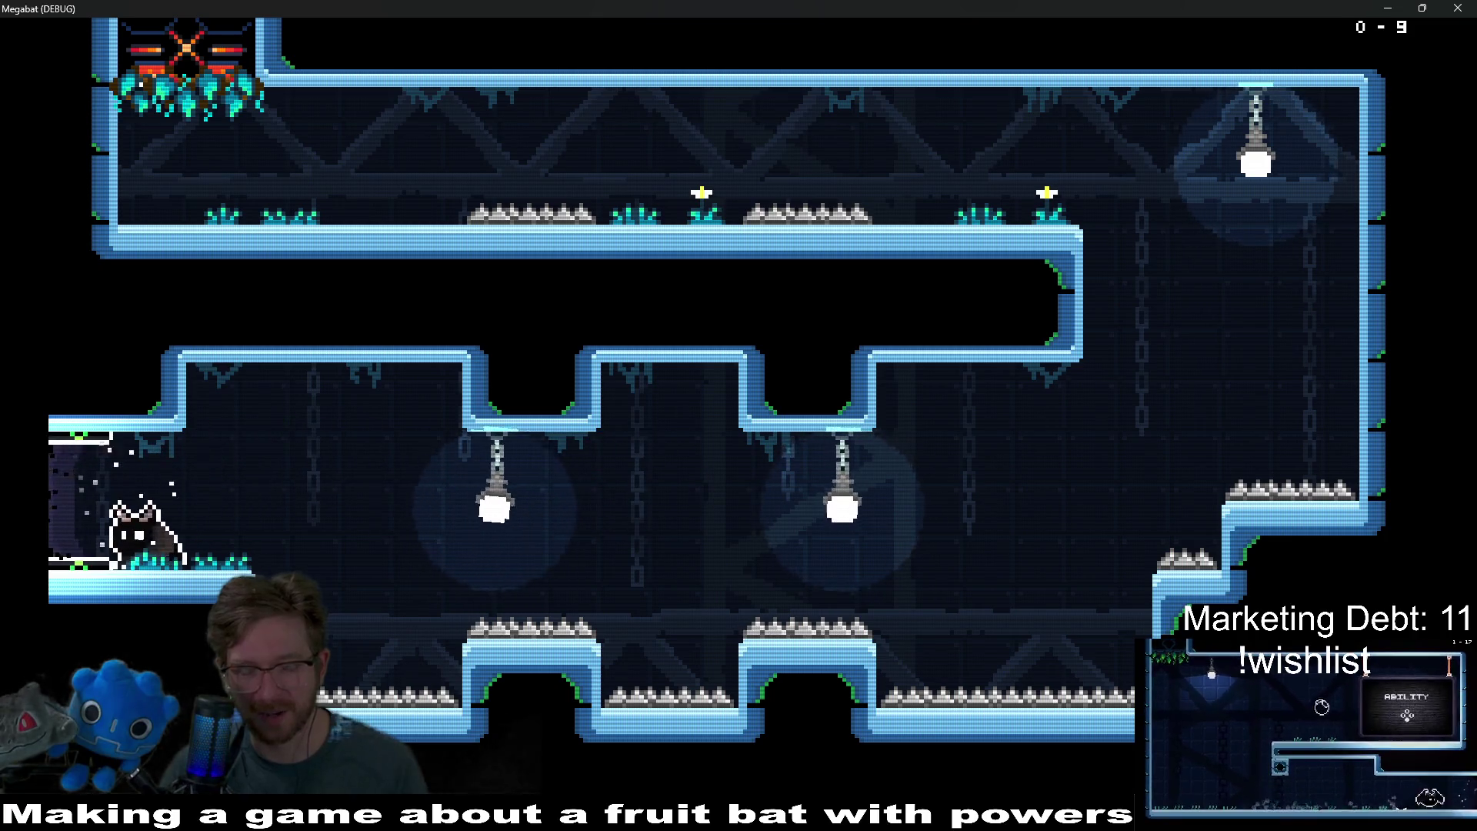
- Go to Level Select from the pause menu, choose the second dome and start its level 01
key(Escape)
key(Down)
key(Down)
key(Return)
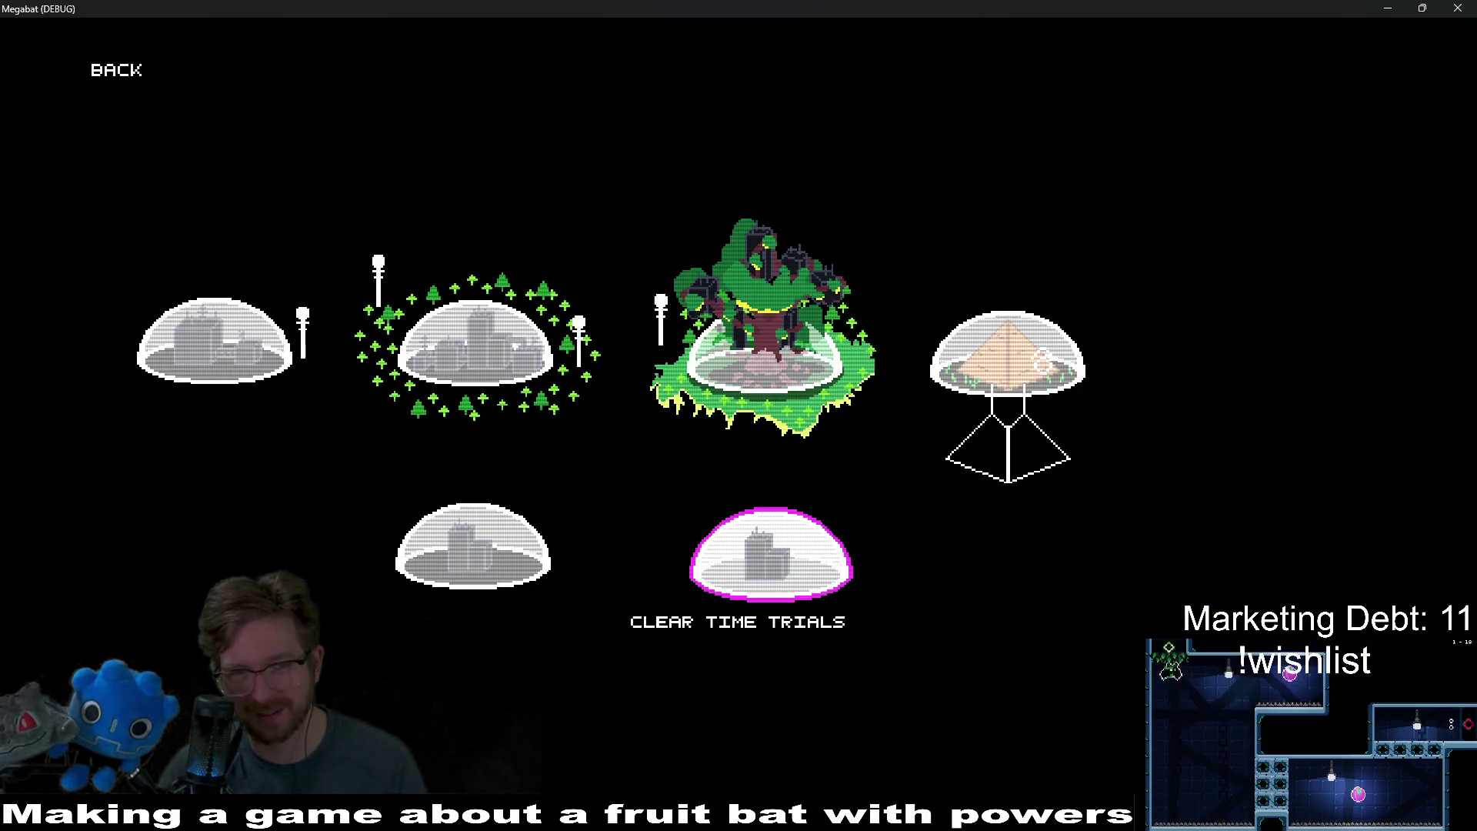
key(Down)
key(Left)
key(Up)
key(Up)
key(Down)
key(Right)
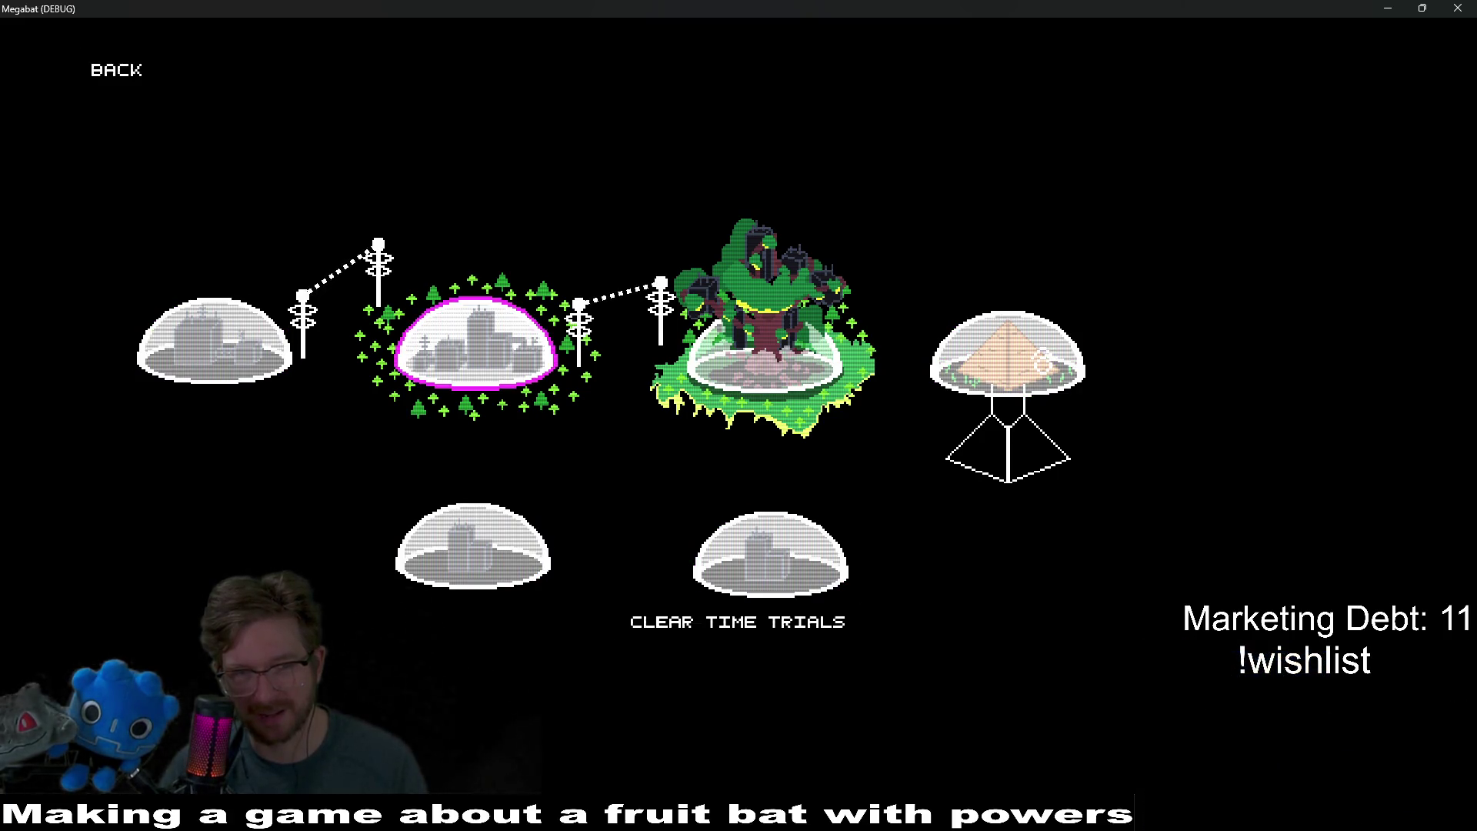
click(518, 363)
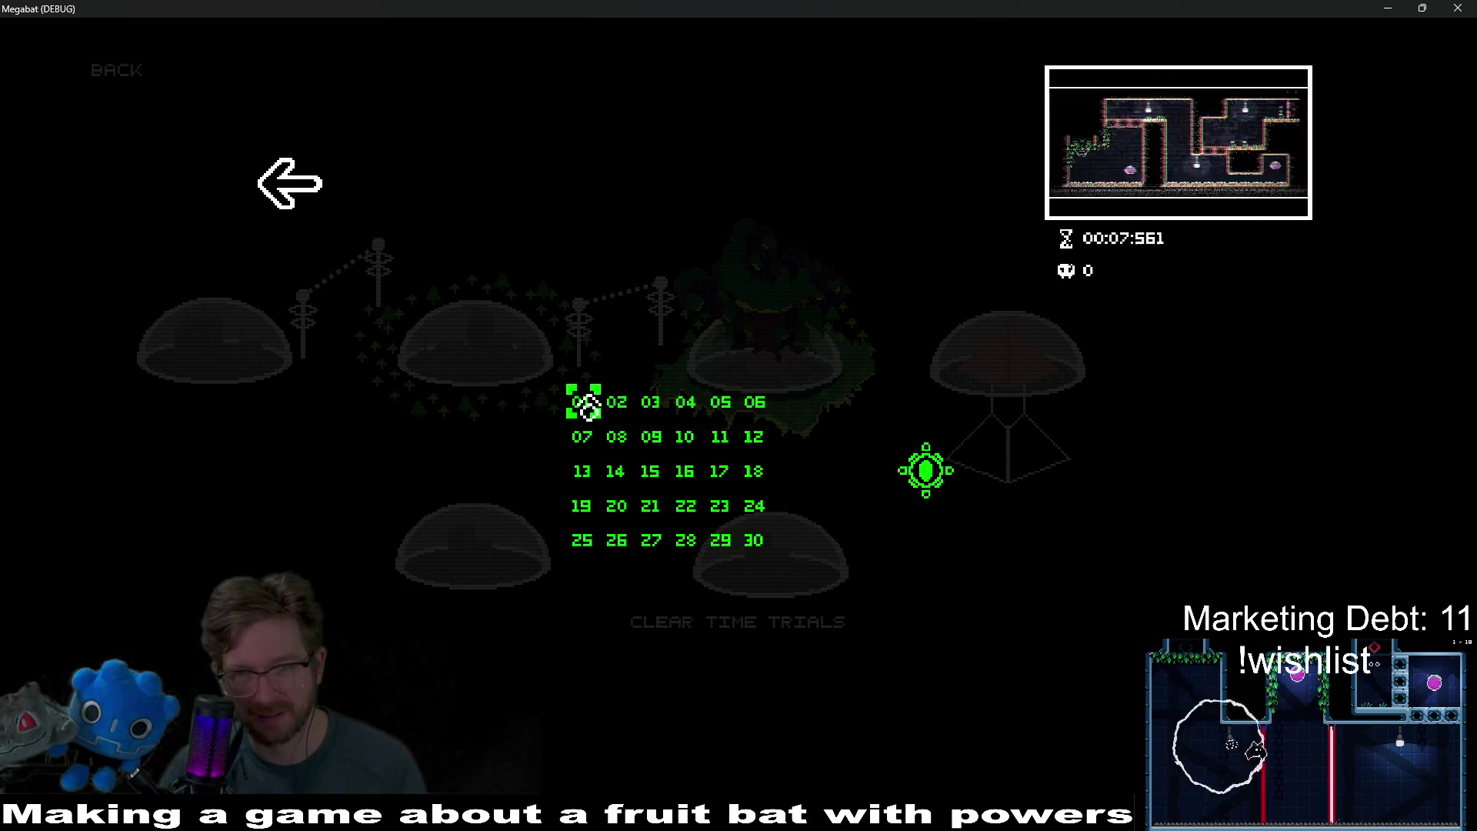
click(585, 404)
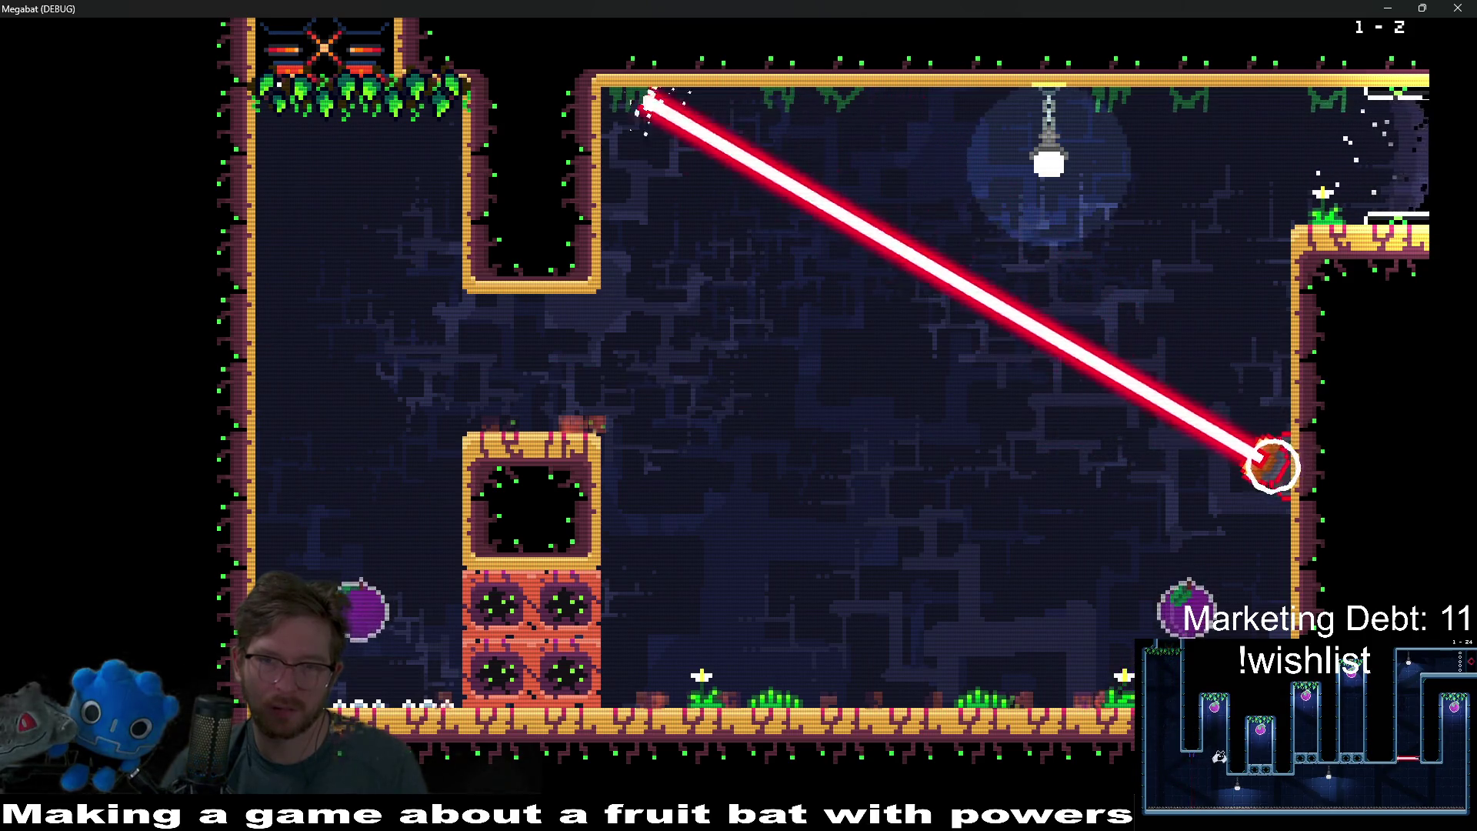
- Enable Show Direction Pointer in the pause options, resume play, then stop the game with F8
key(Escape)
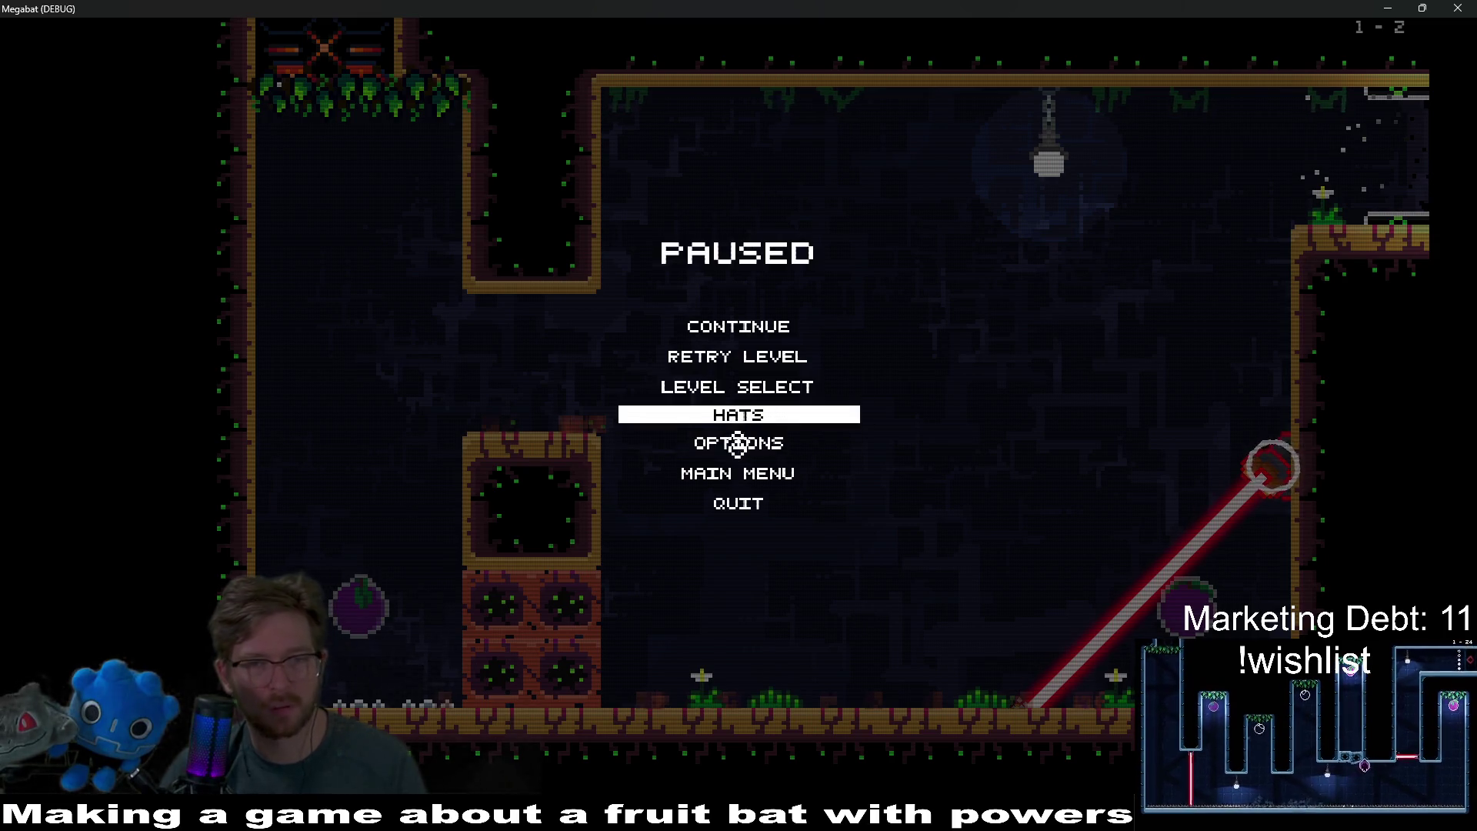
click(739, 442)
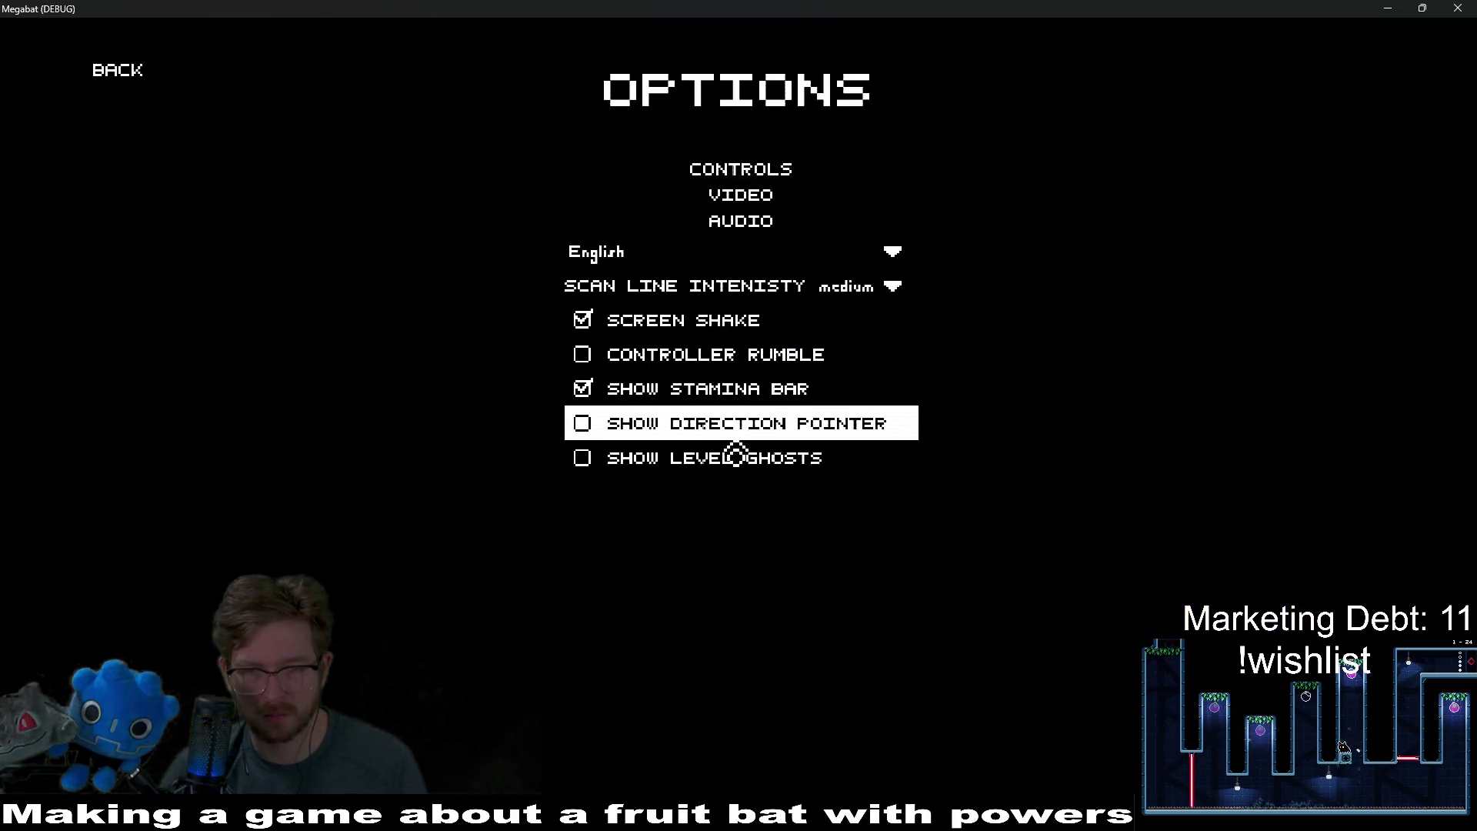
click(616, 424)
click(115, 75)
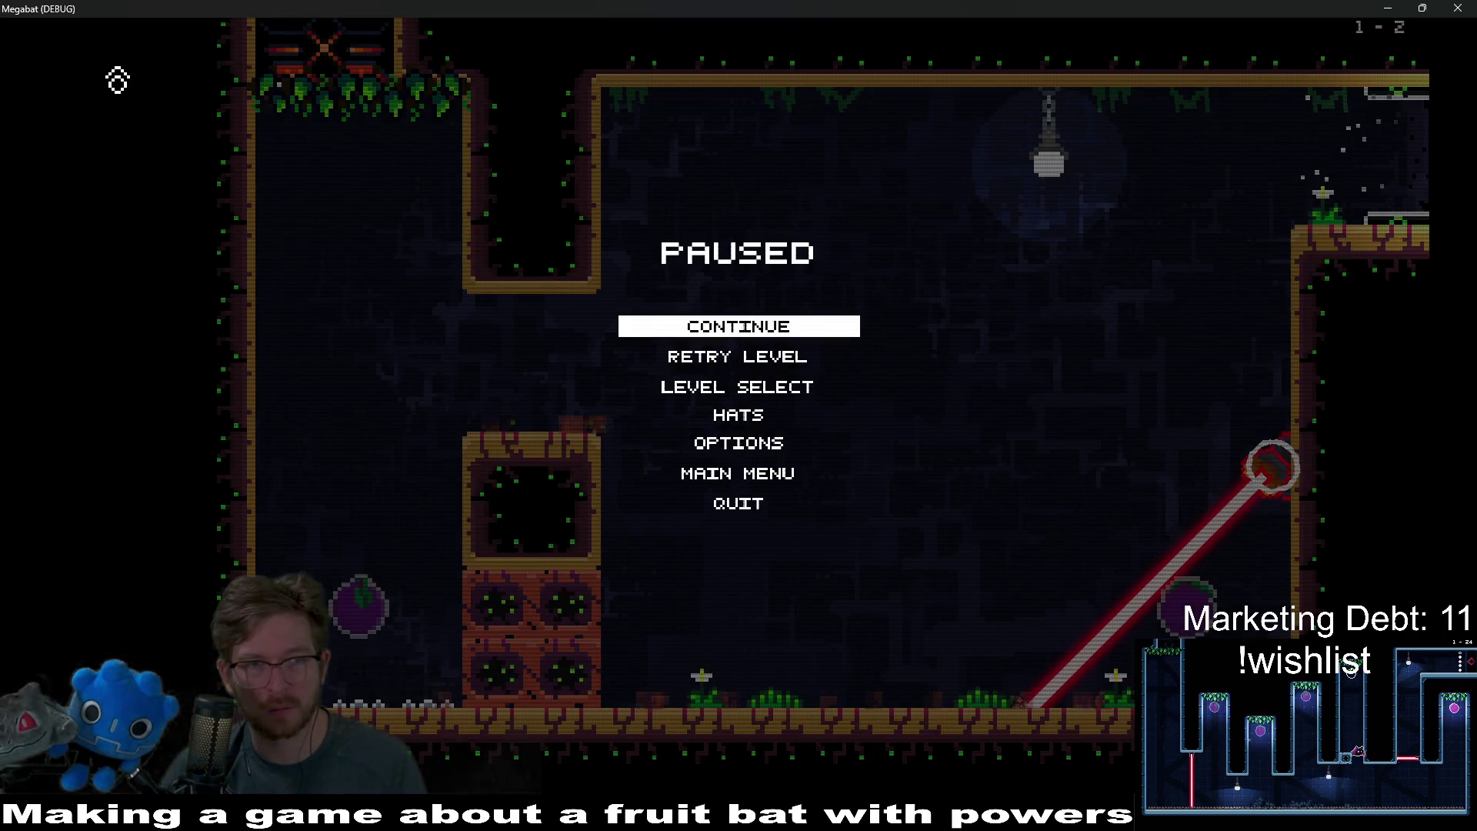
click(808, 339)
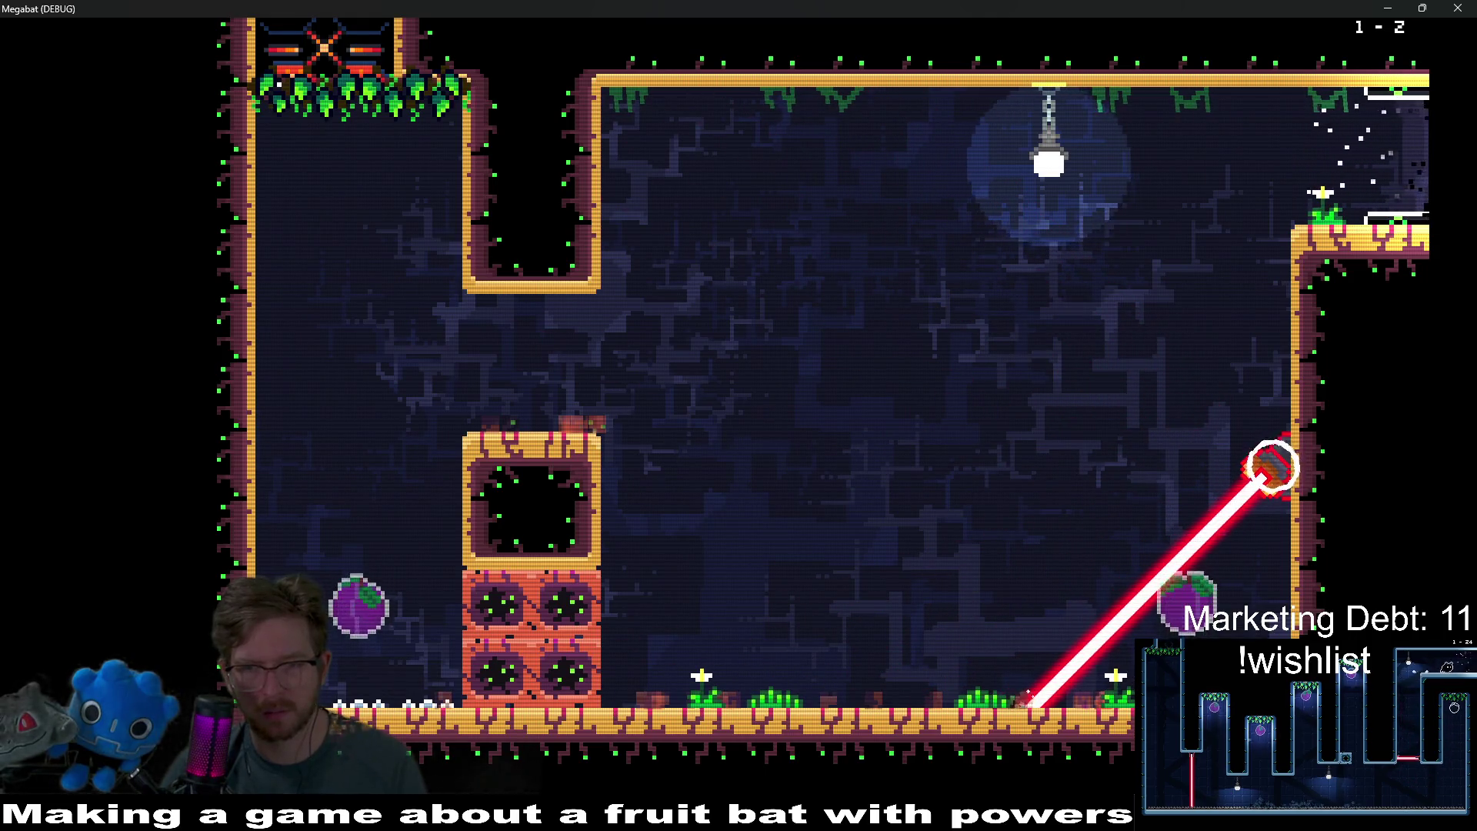
key(F8)
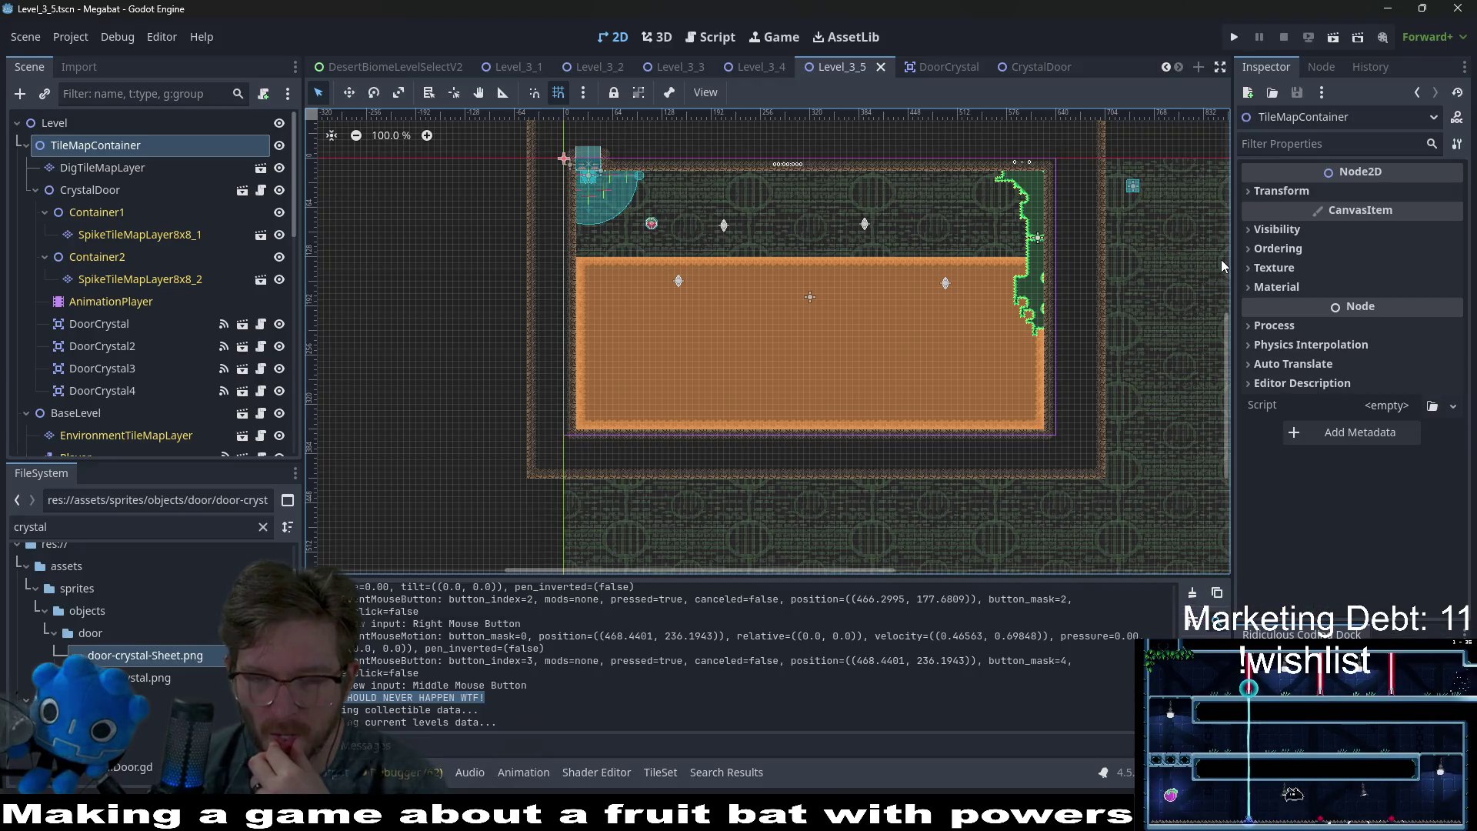
- Open The Board in Obsidian and tick the tutorial item on the vine swaying card
key(alt+Tab)
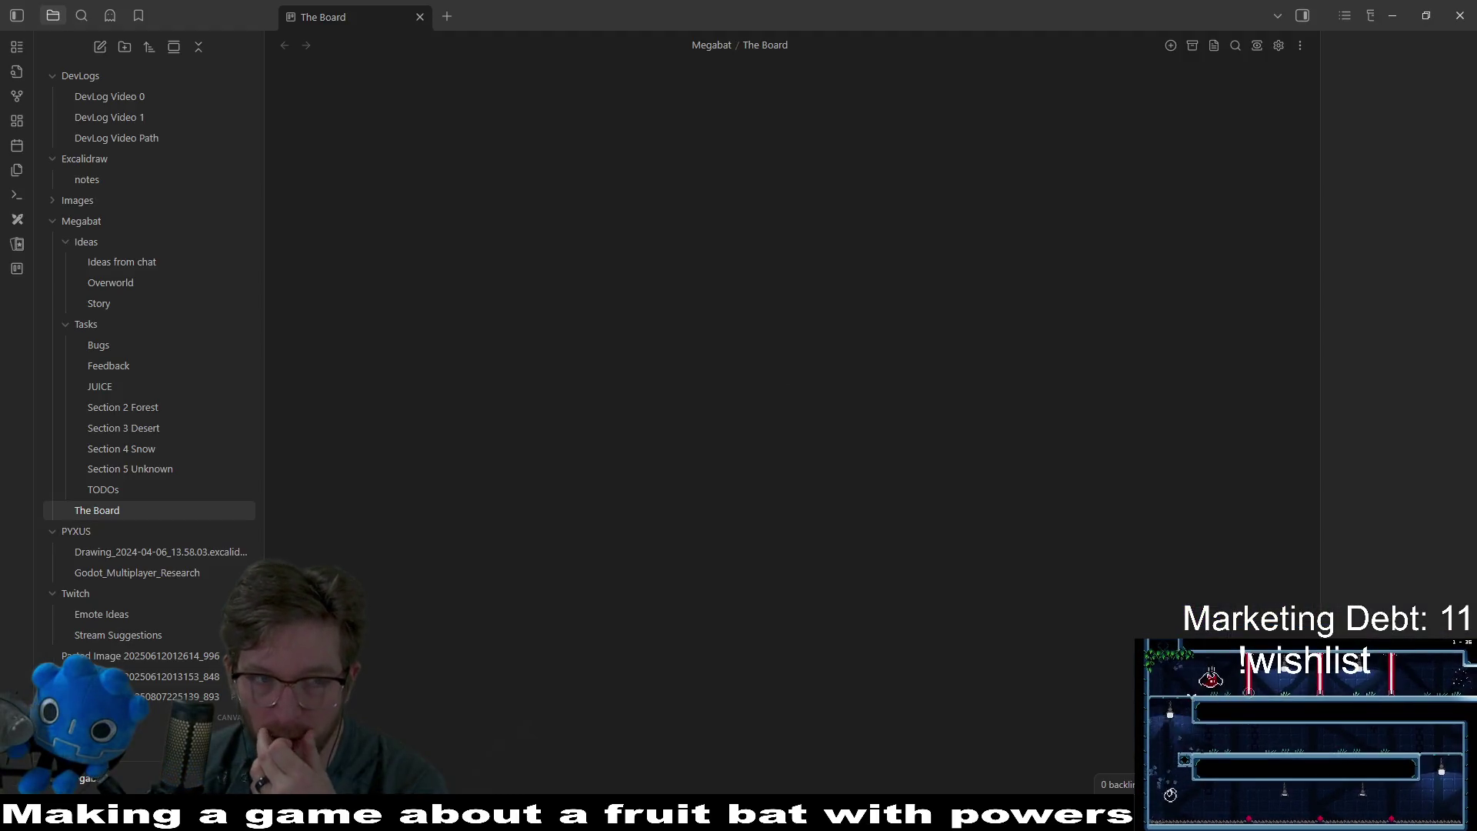
click(116, 510)
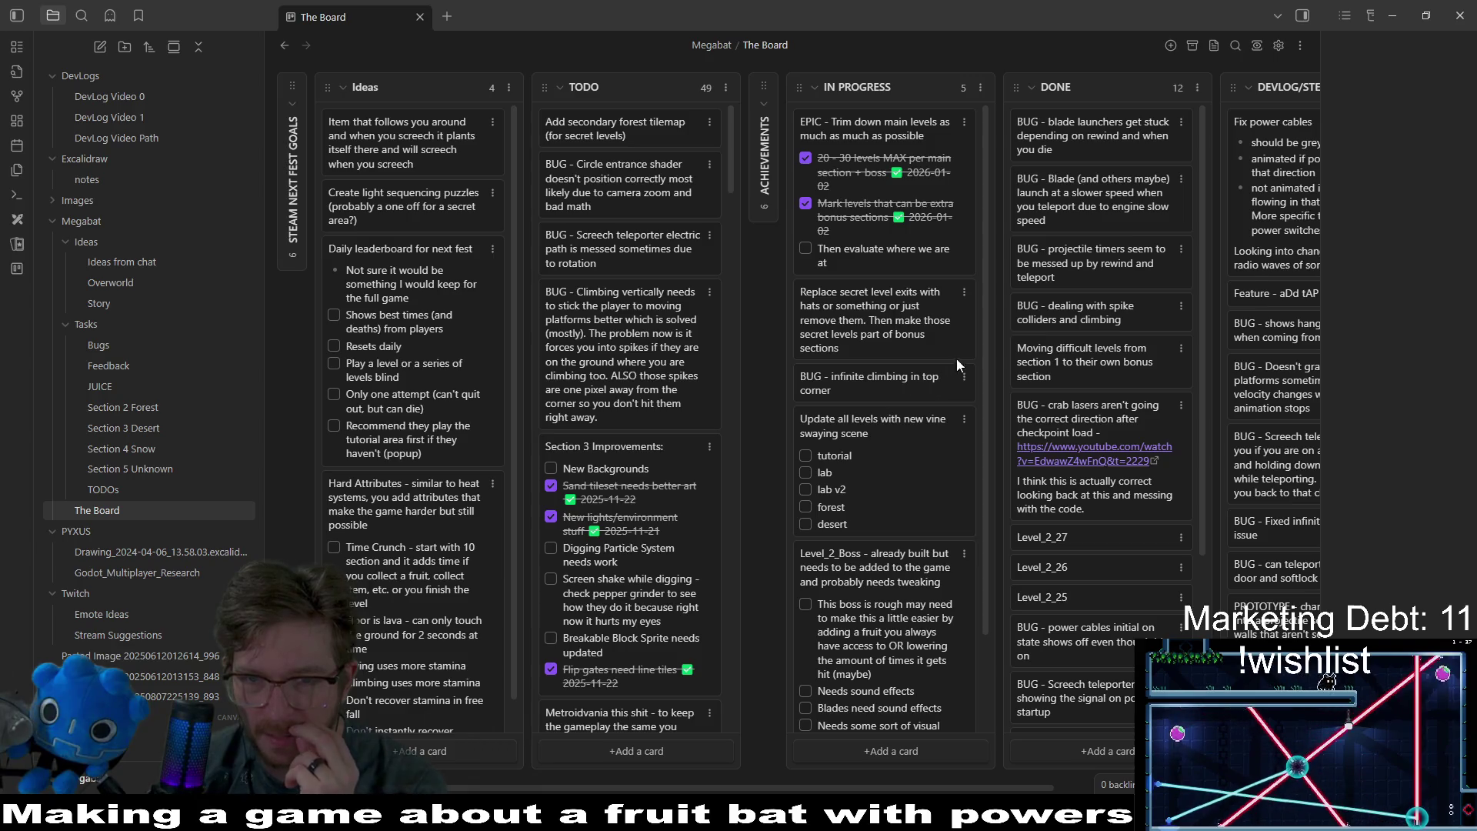
mouse_move(981, 349)
mouse_down()
mouse_move(968, 449)
mouse_move(986, 303)
mouse_up()
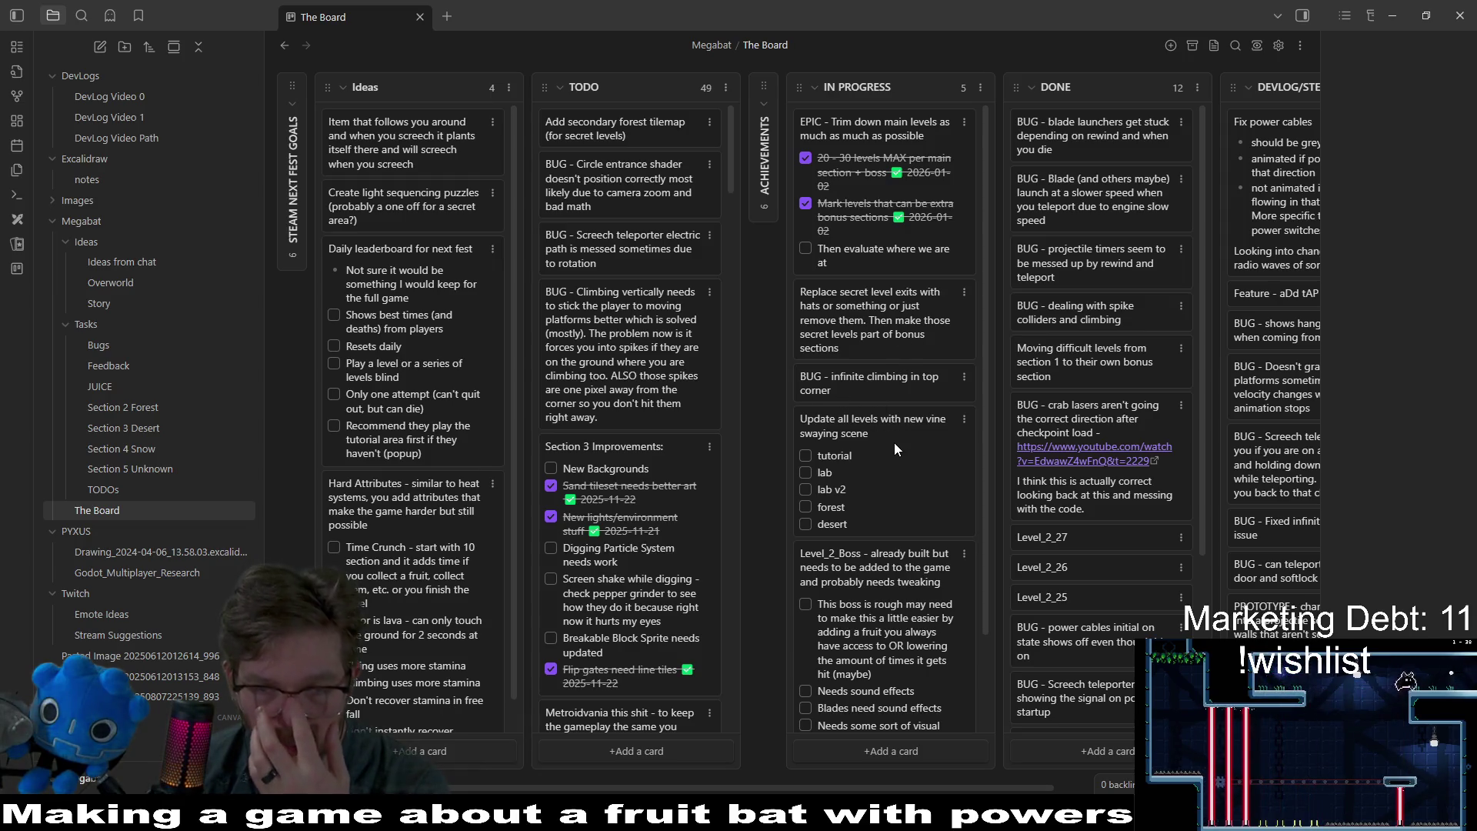
click(806, 456)
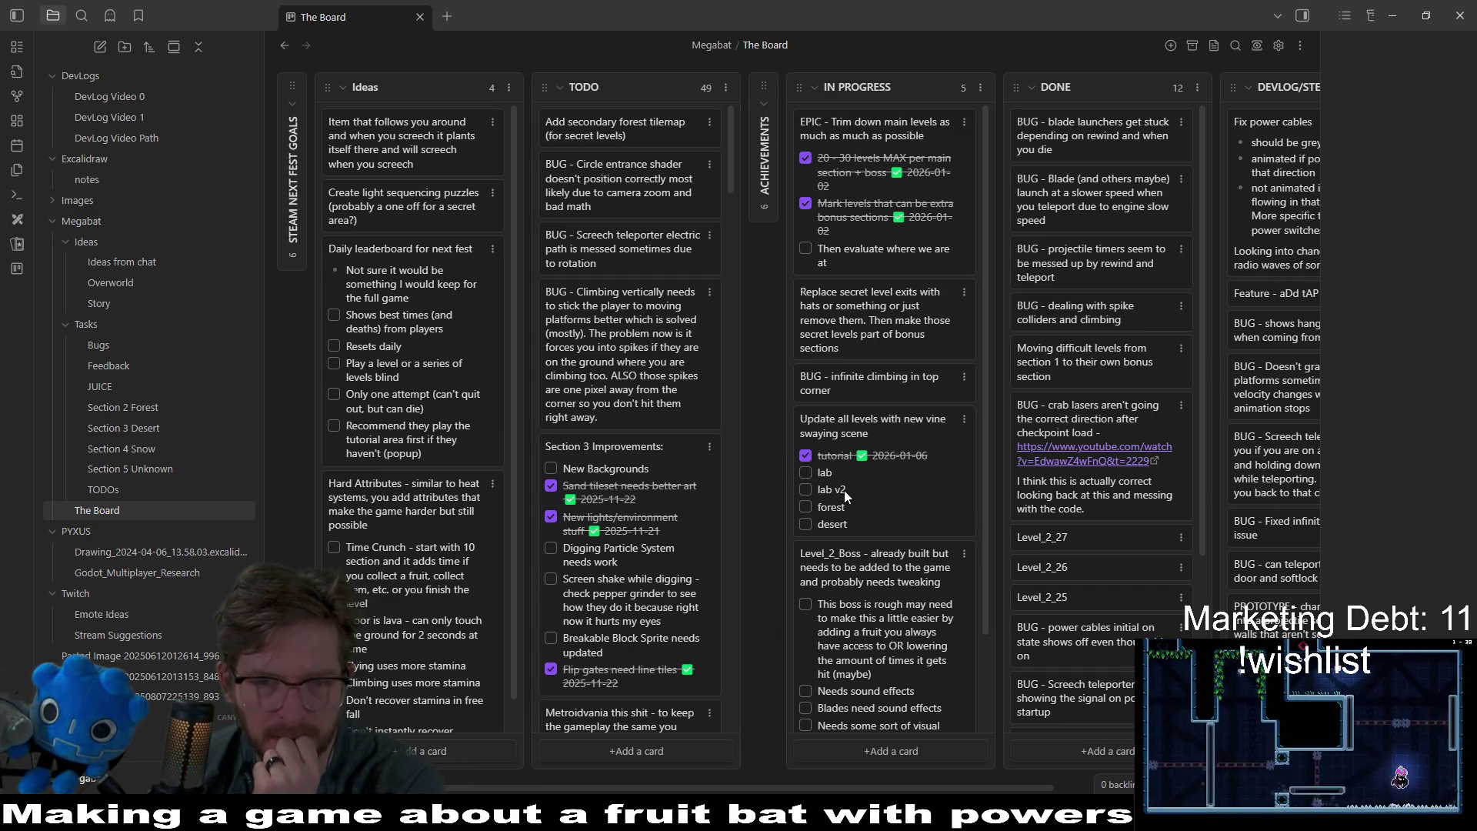
drag(983, 535, 980, 674)
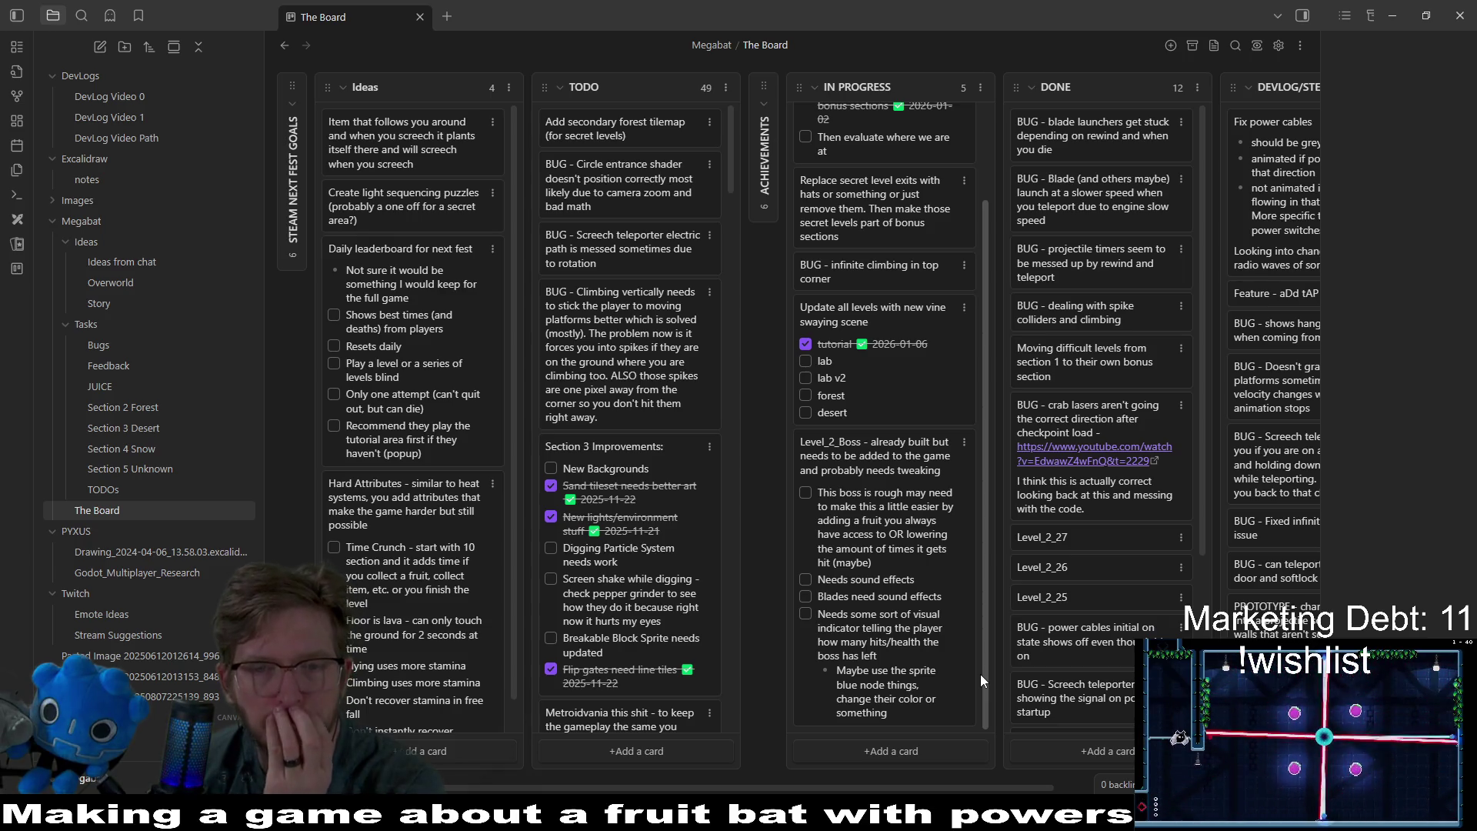
drag(981, 674, 967, 430)
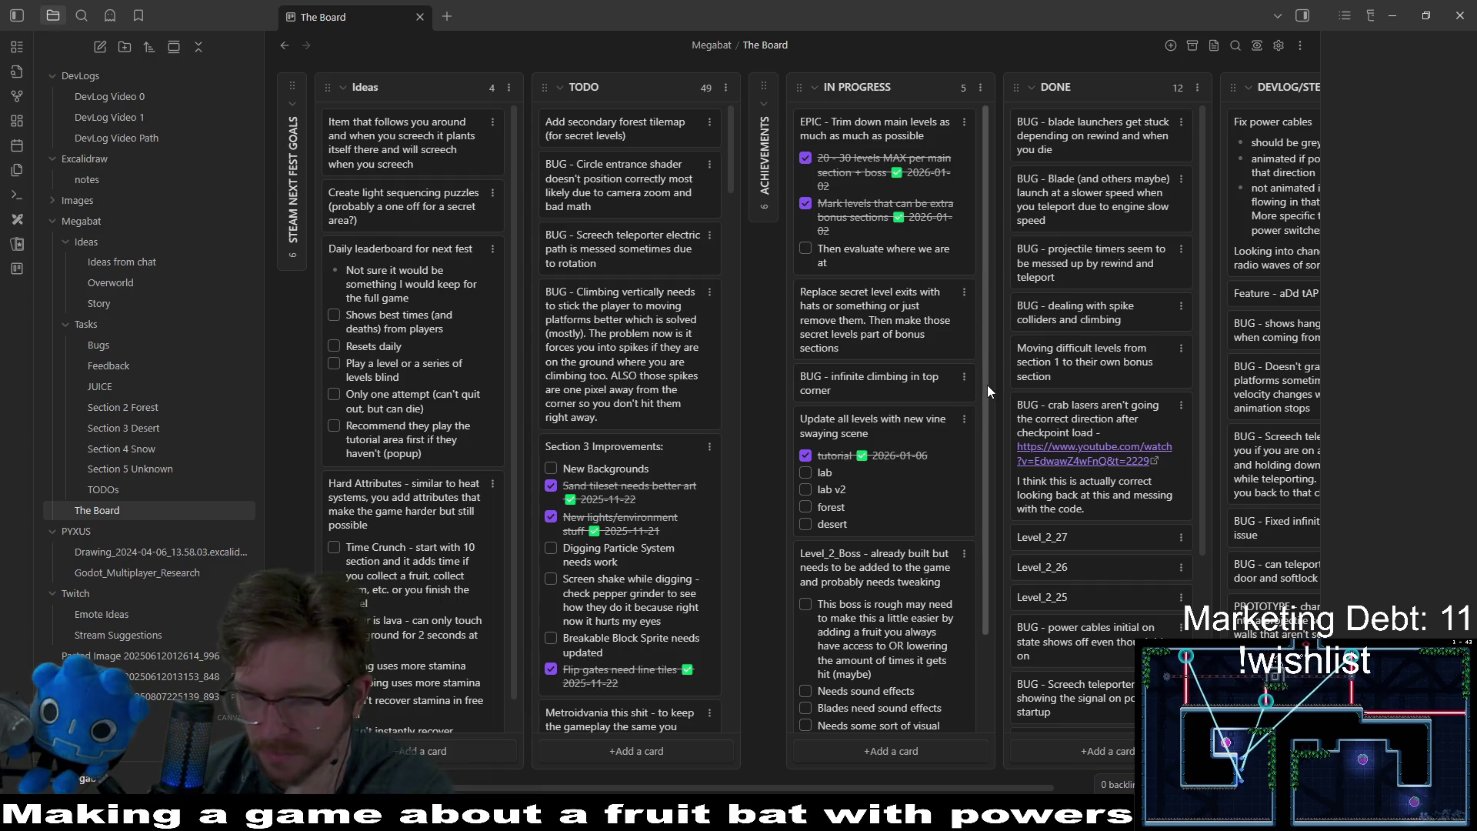
scroll(982, 385, down, 2)
scroll(979, 446, up, 2)
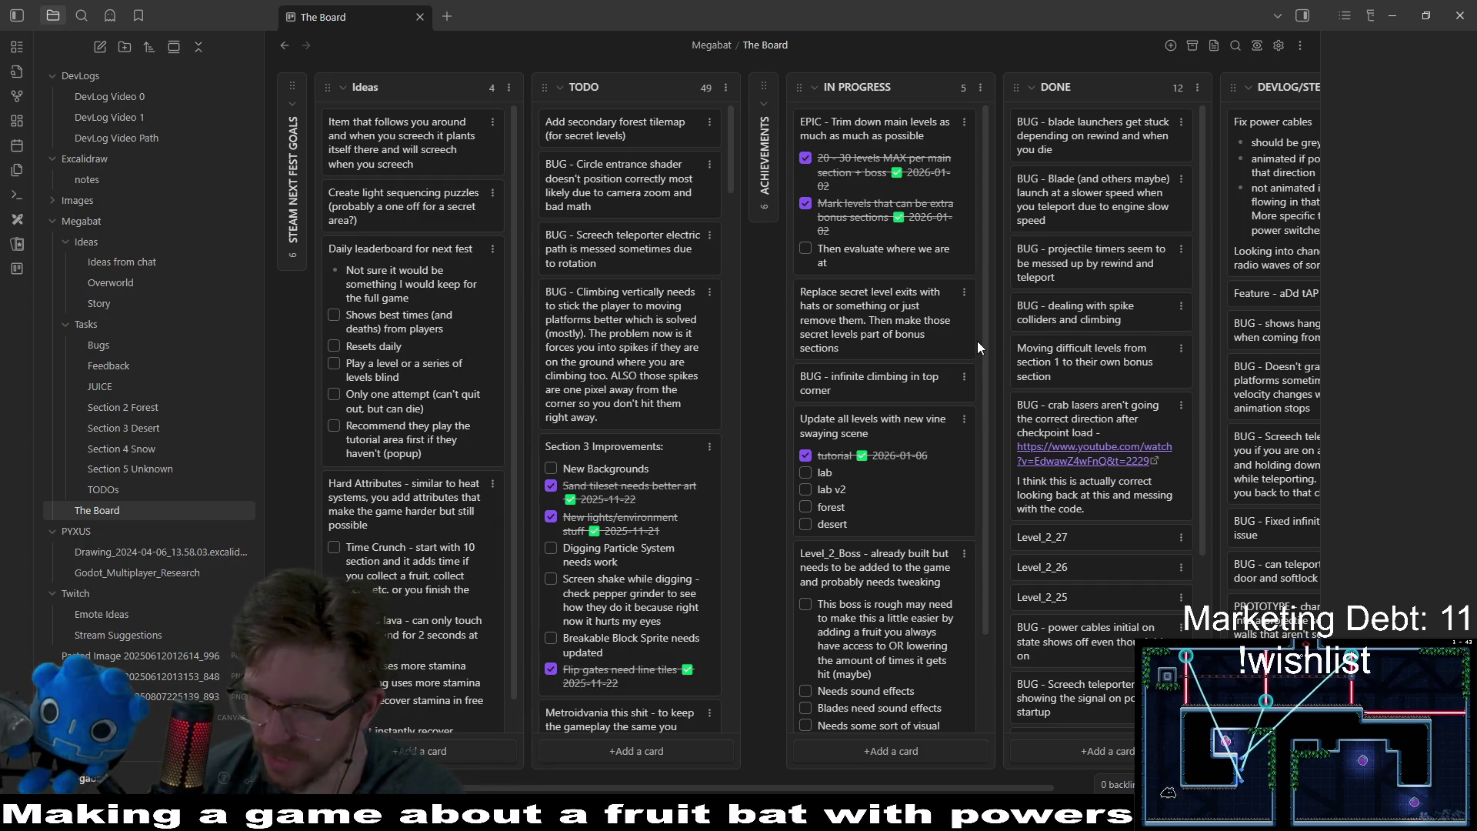
scroll(983, 358, down, 1)
scroll(988, 324, up, 1)
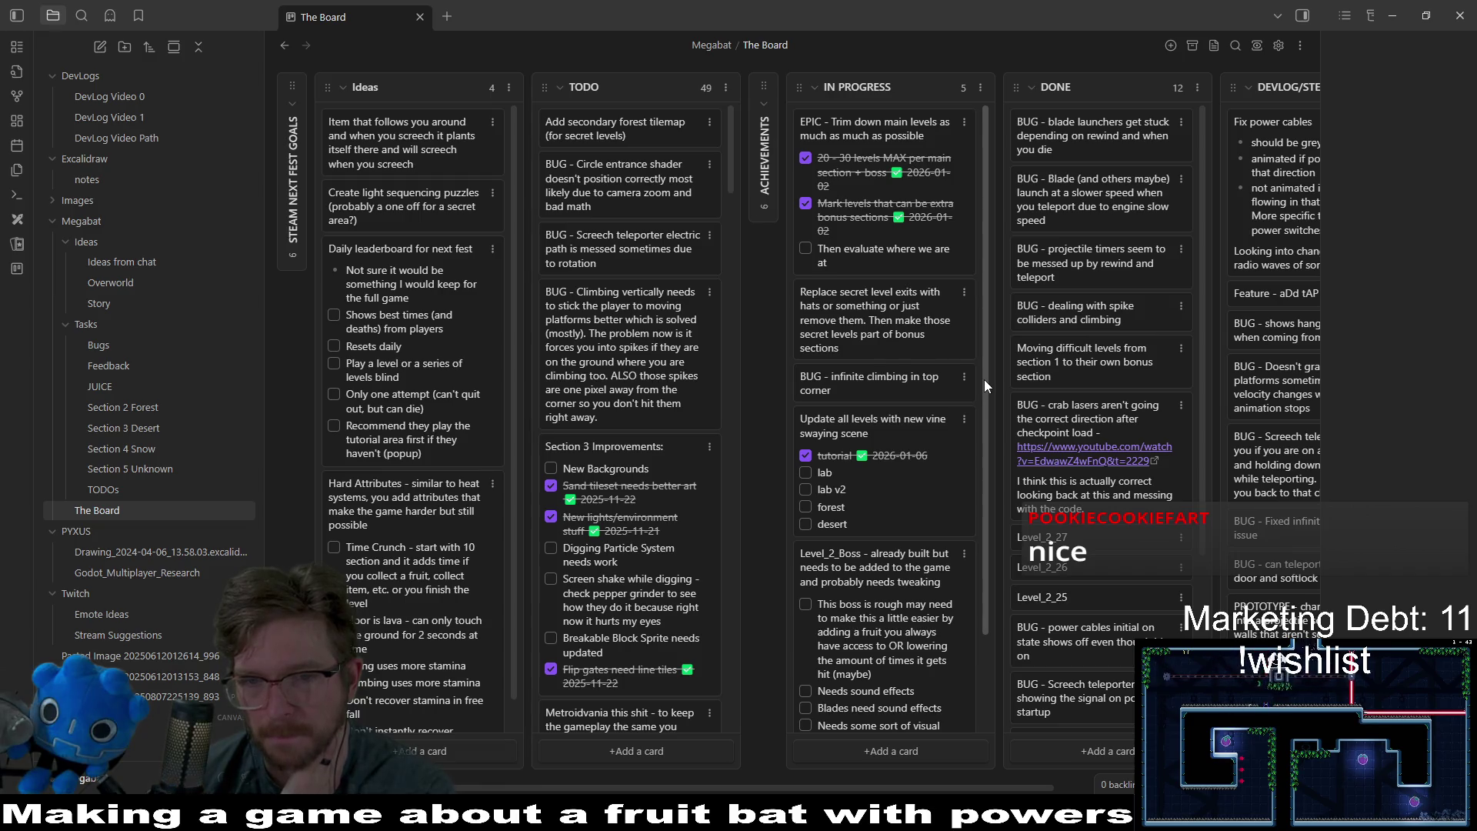
scroll(985, 380, down, 1)
scroll(986, 397, up, 1)
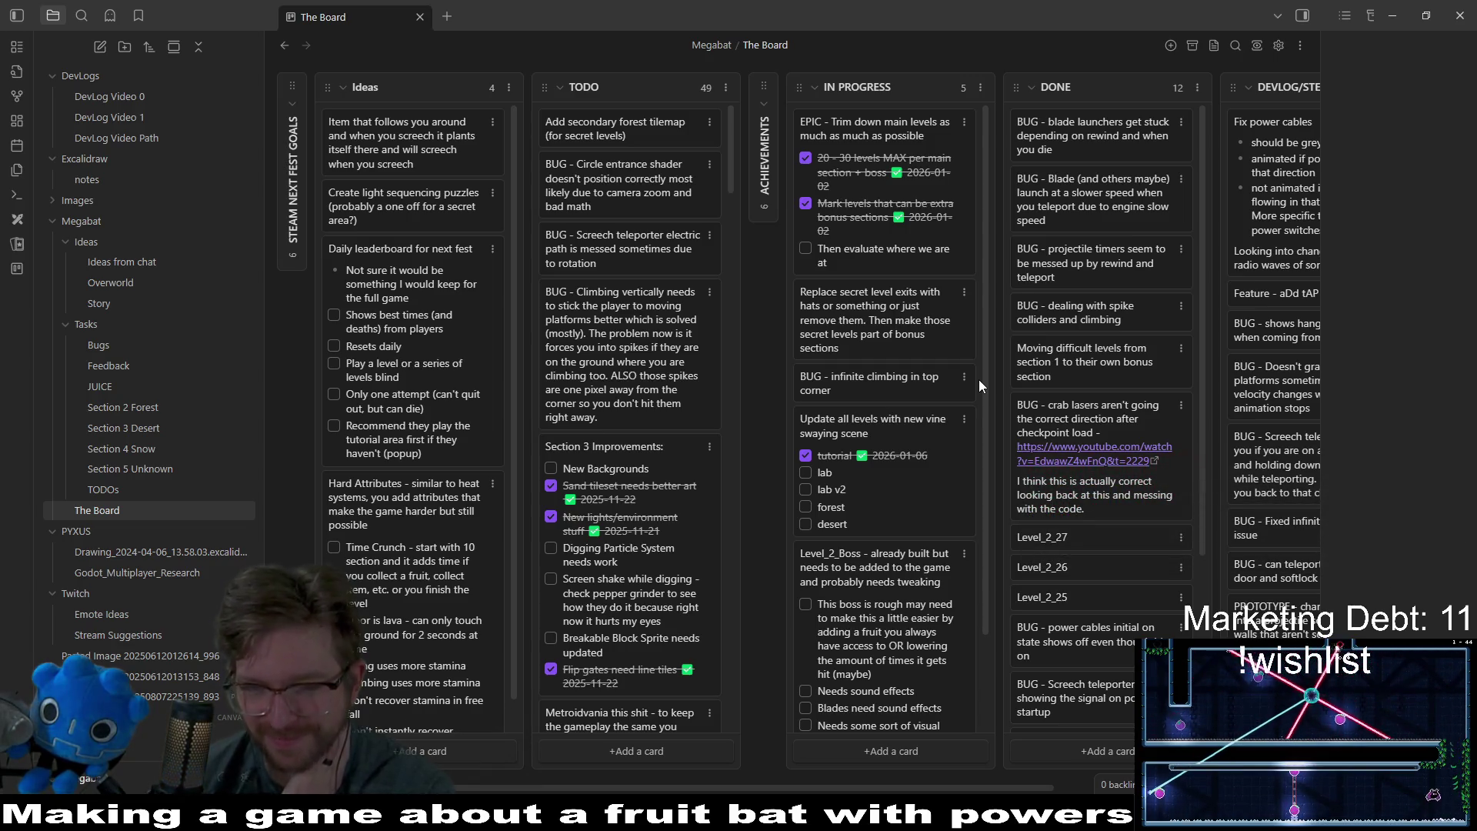
mouse_move(986, 348)
mouse_down()
mouse_move(988, 381)
mouse_move(985, 304)
mouse_up()
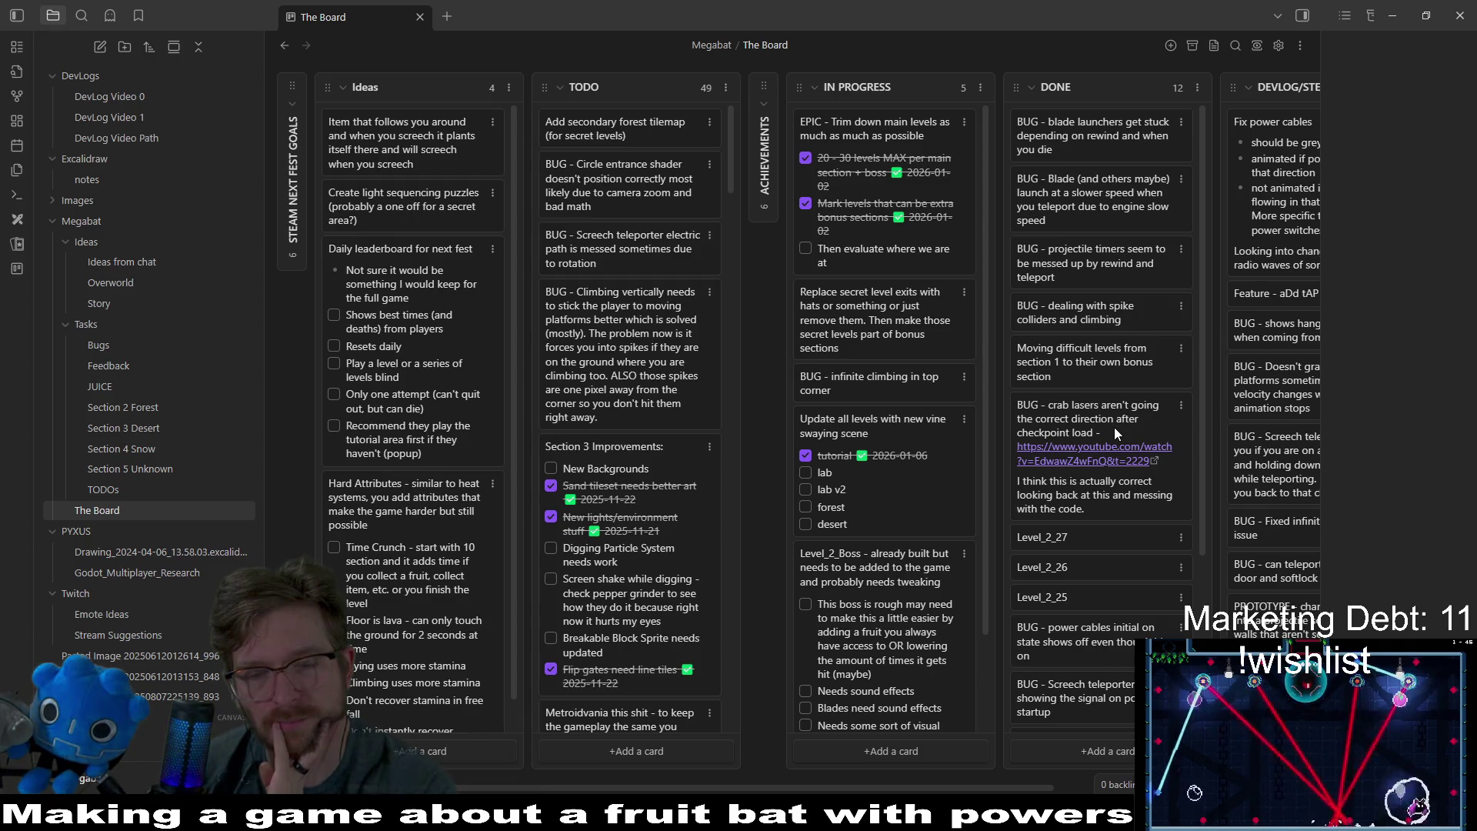
- Cycle past Aseprite and Obsidian, then minimize Obsidian to bring Godot forward
key(alt+Tab)
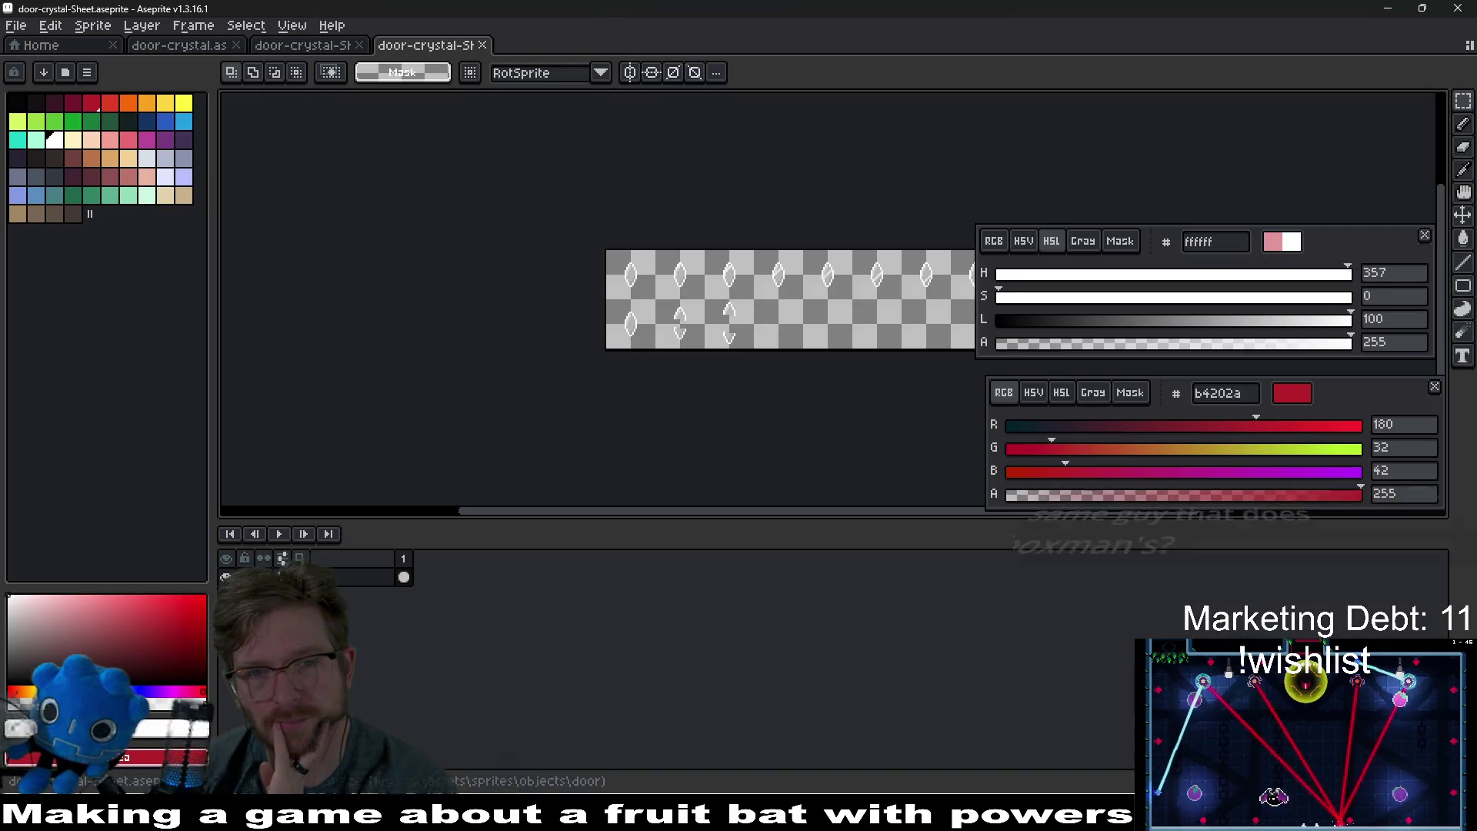
key(alt+Tab)
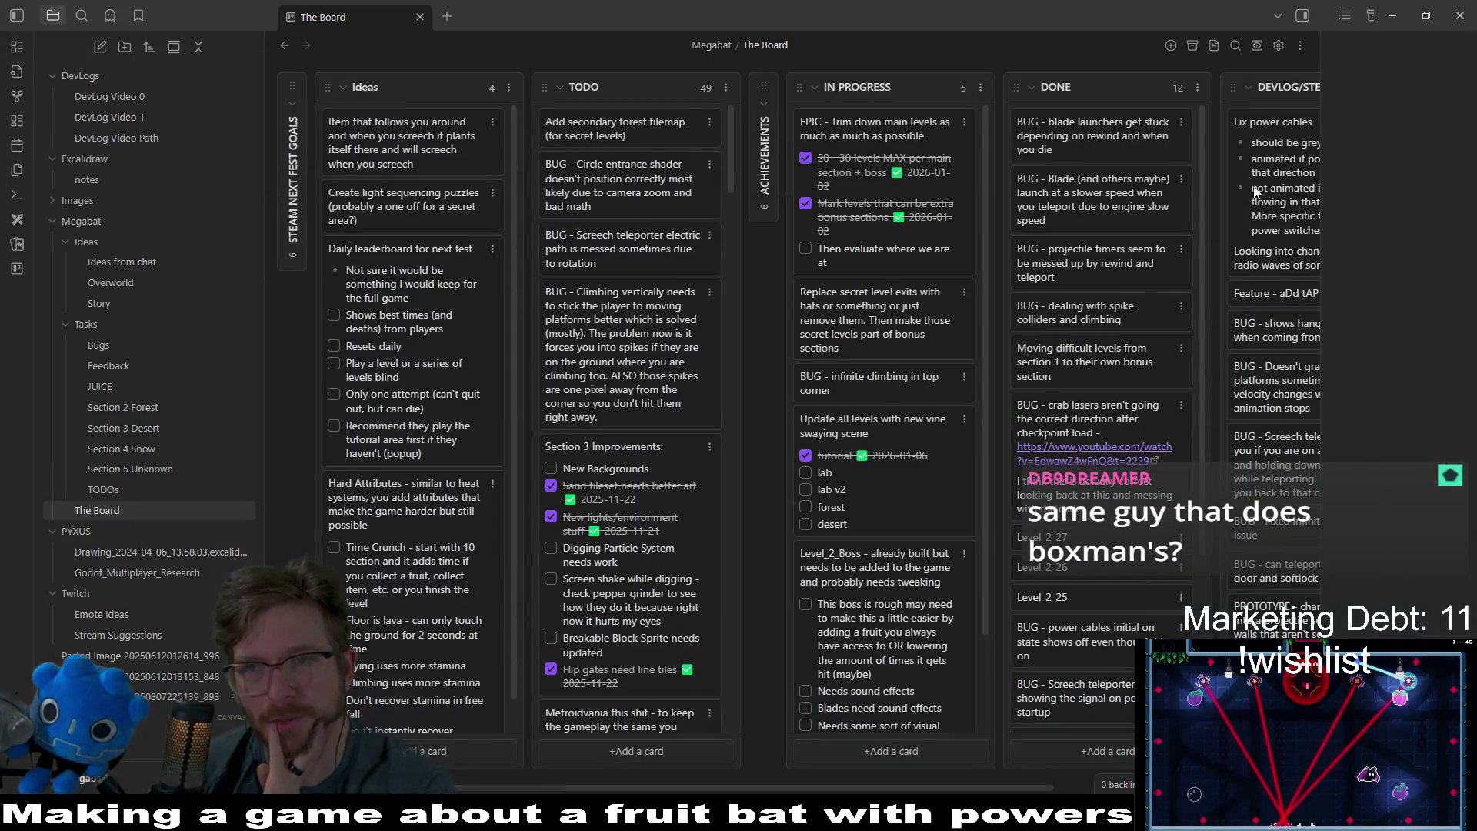
click(1396, 15)
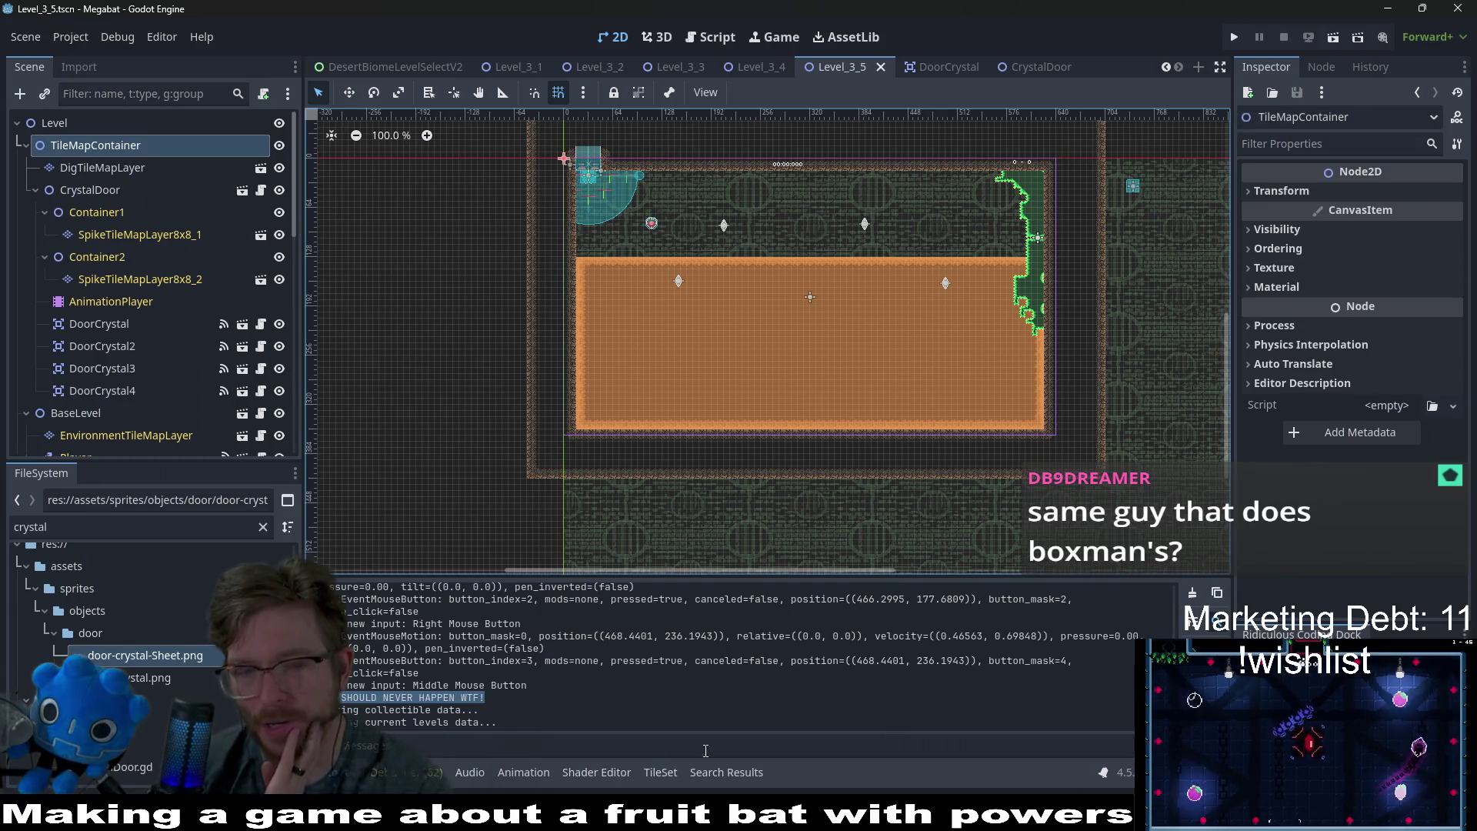
- Clear the output log selection, run the project with F5, and open the Level_3_1 scene
click(516, 719)
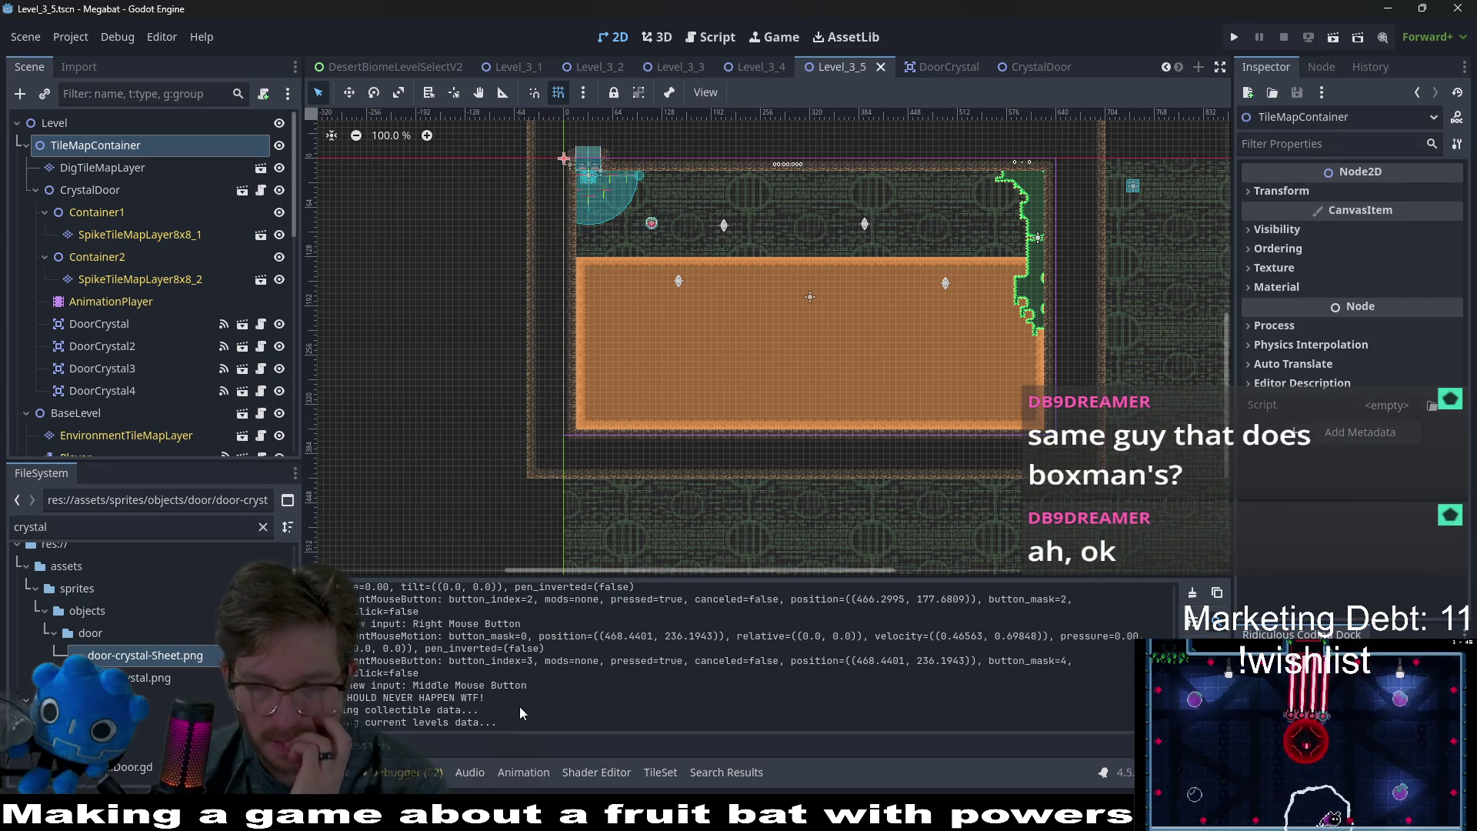
key(F5)
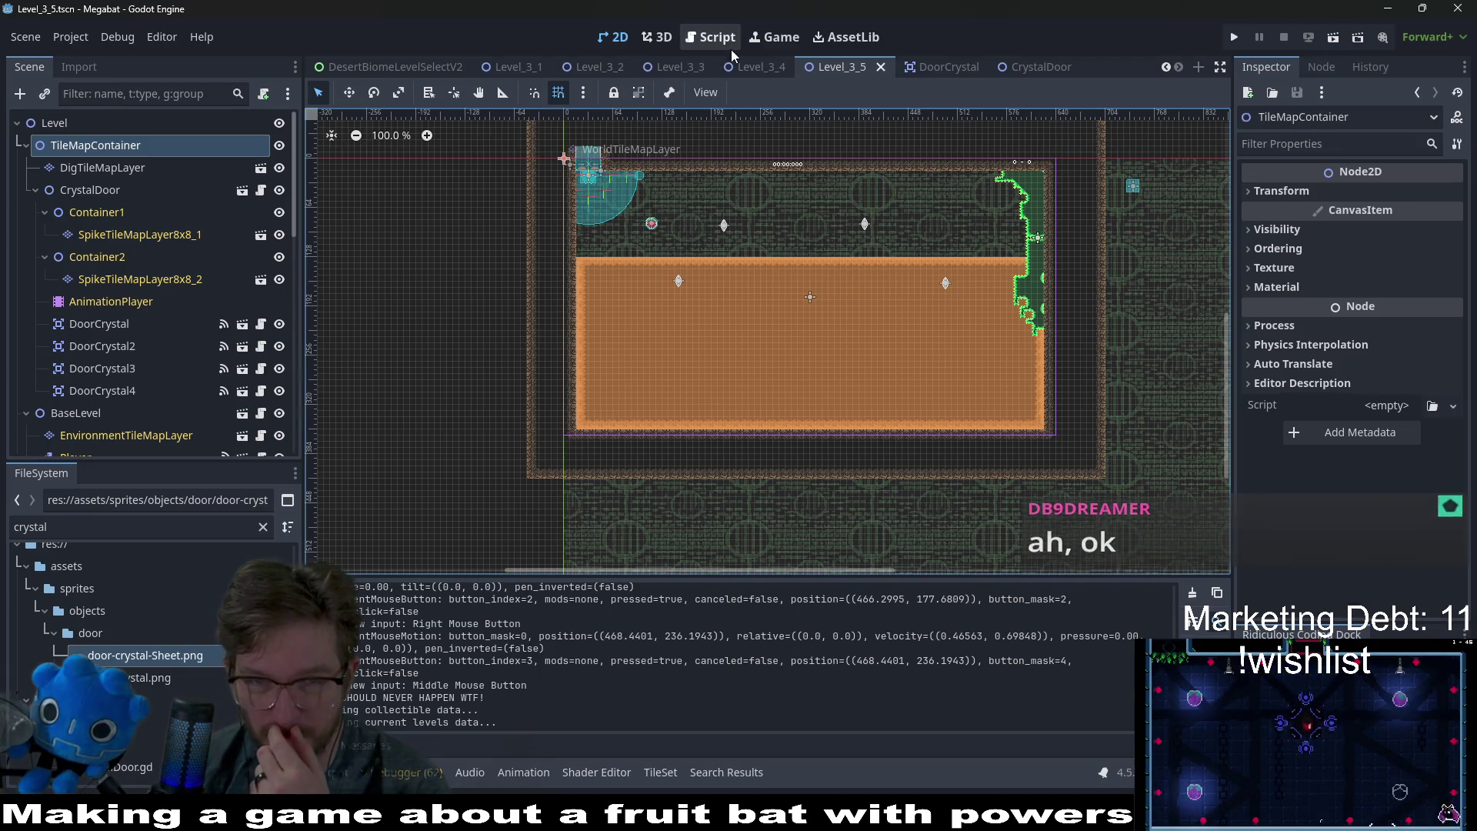
click(514, 67)
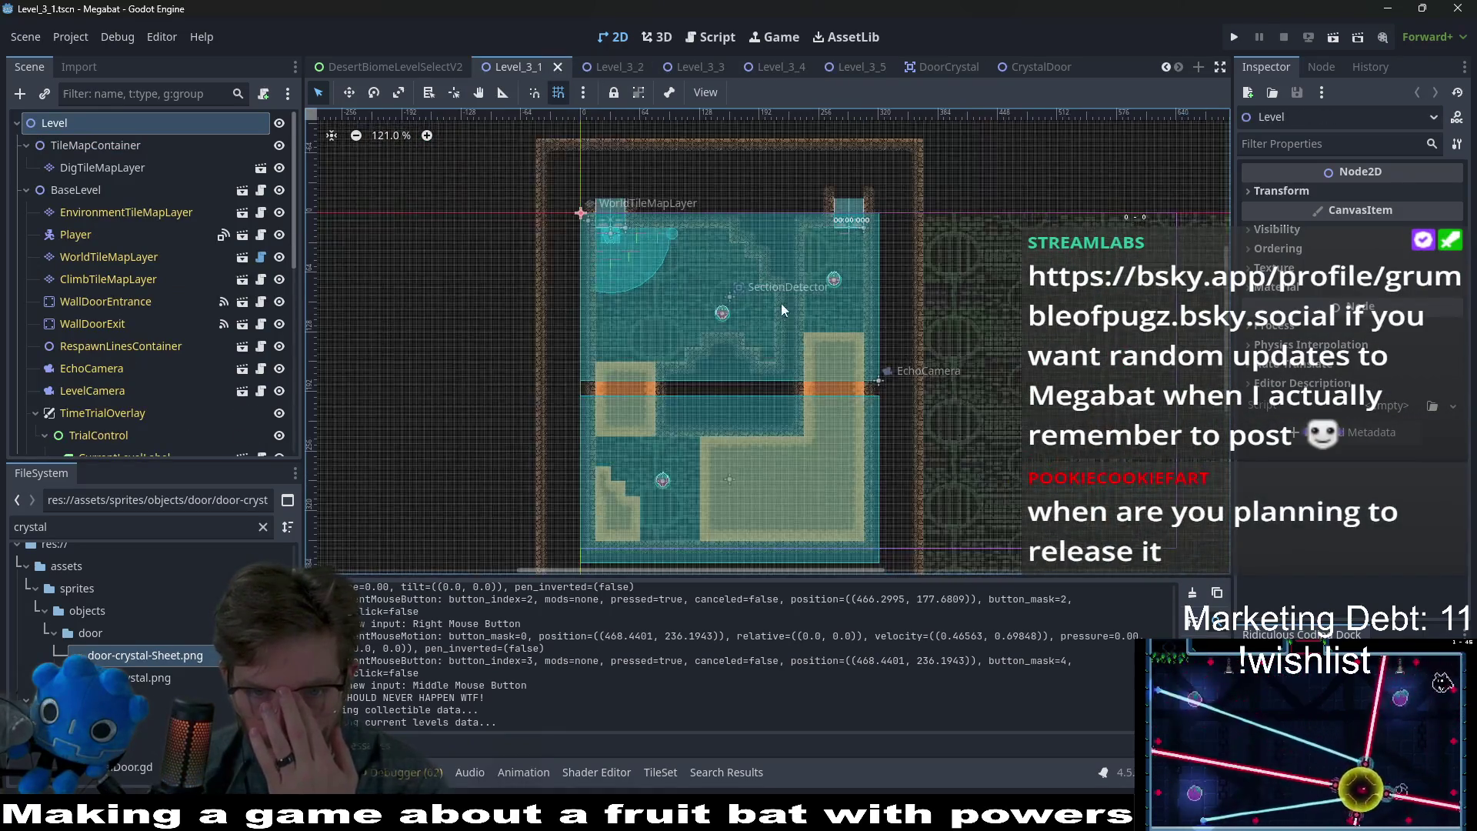
click(609, 67)
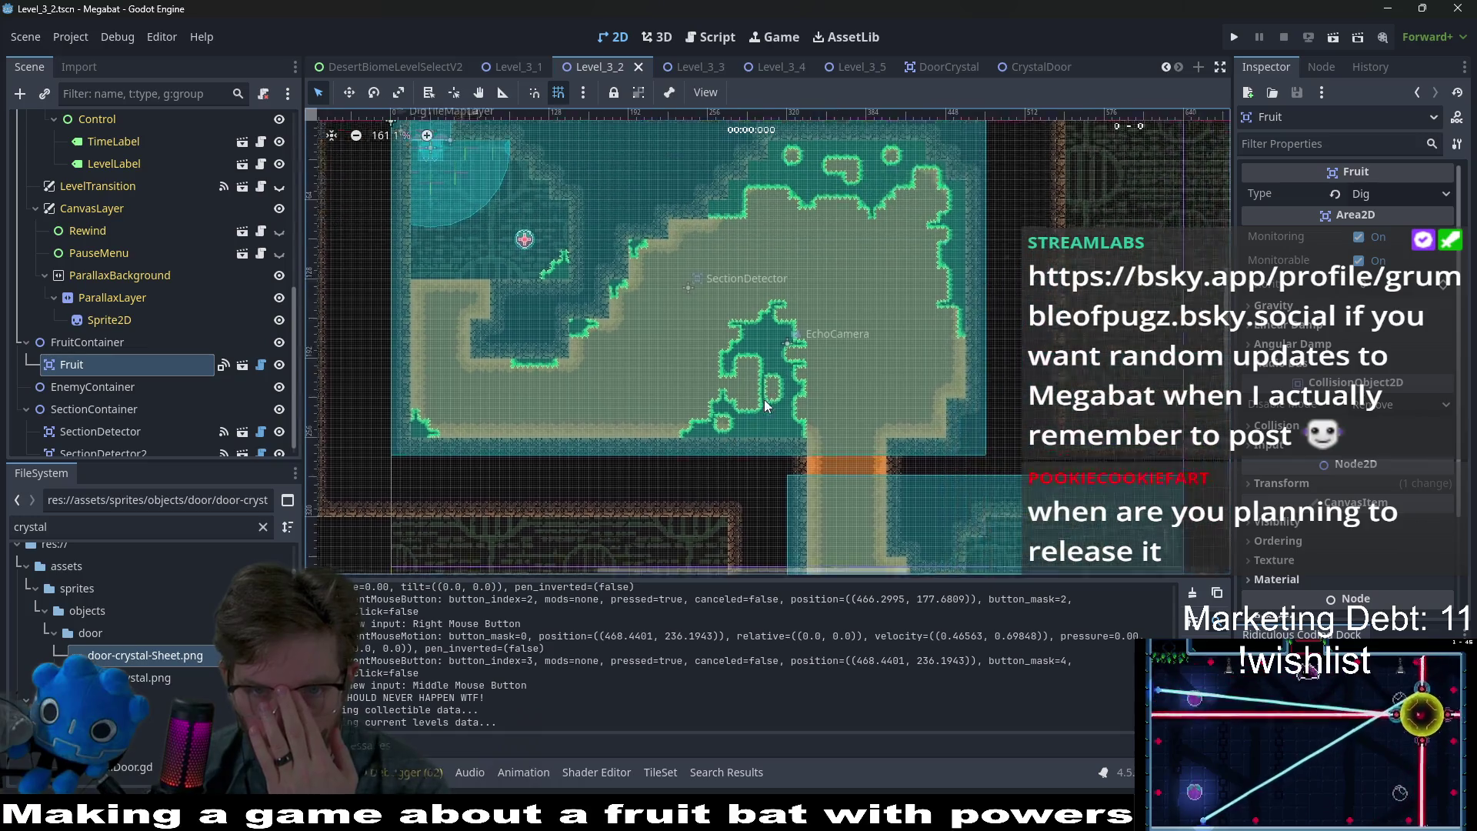
click(681, 67)
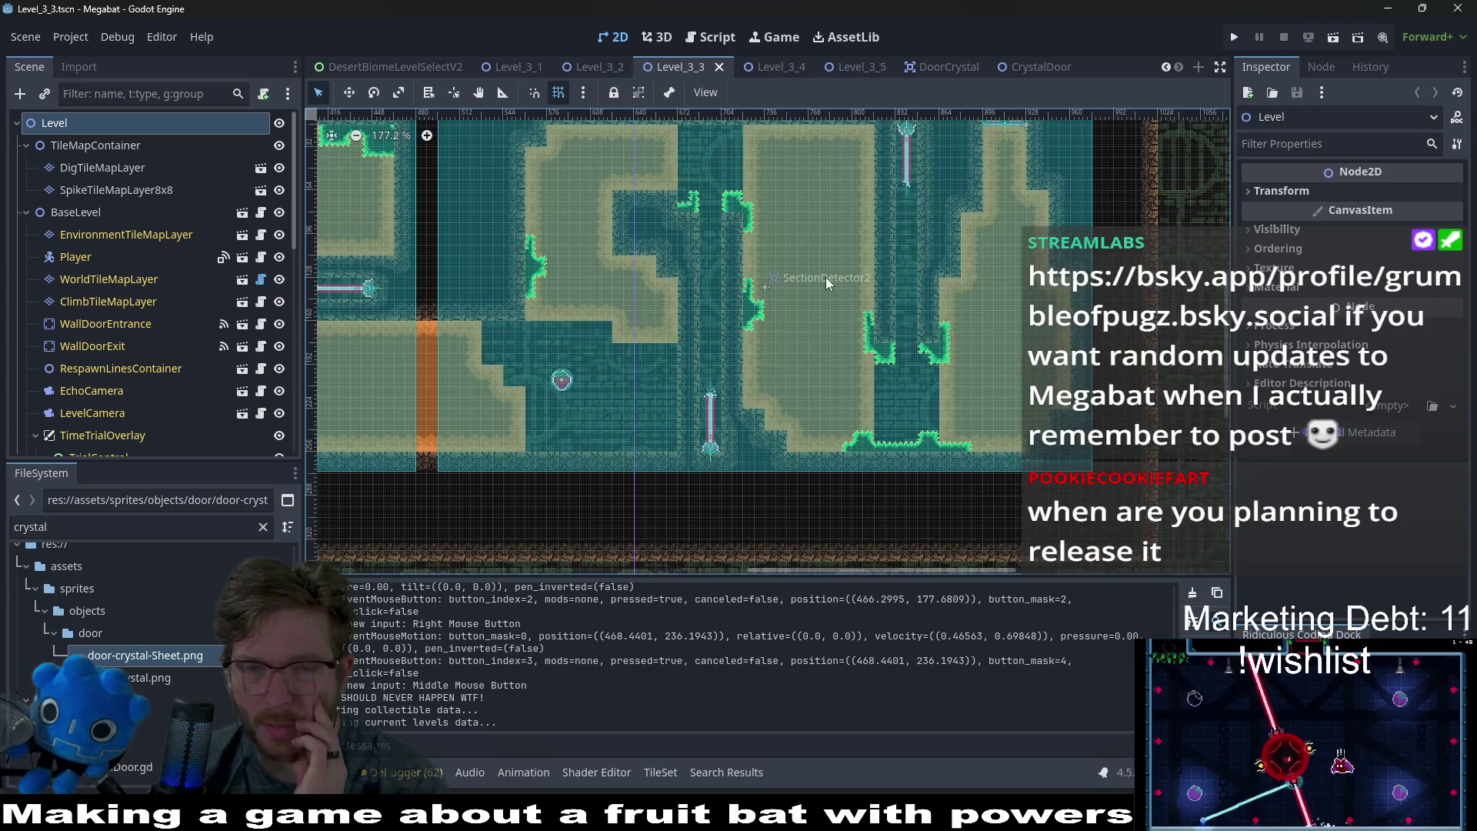
click(776, 67)
click(854, 67)
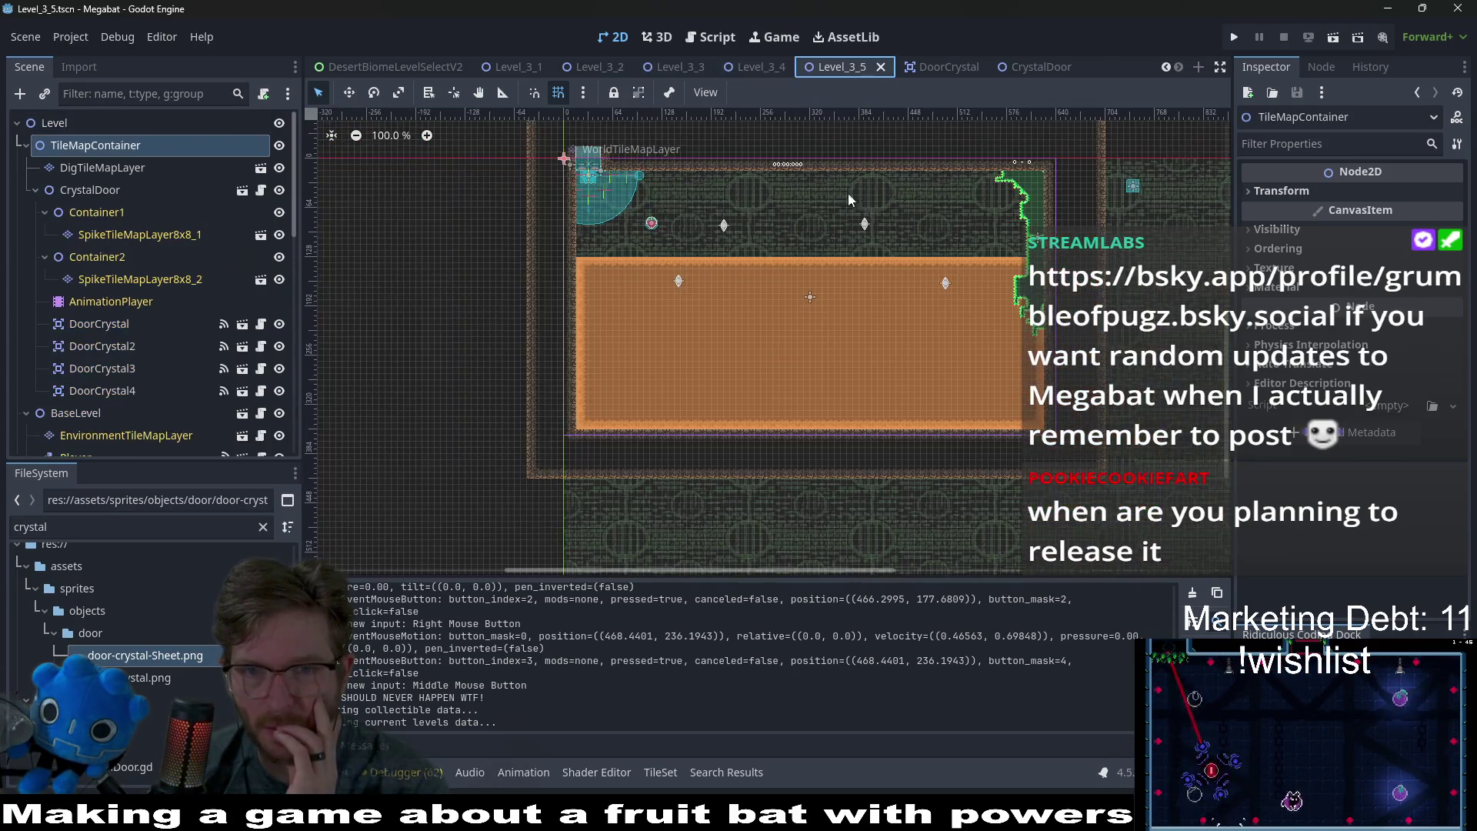
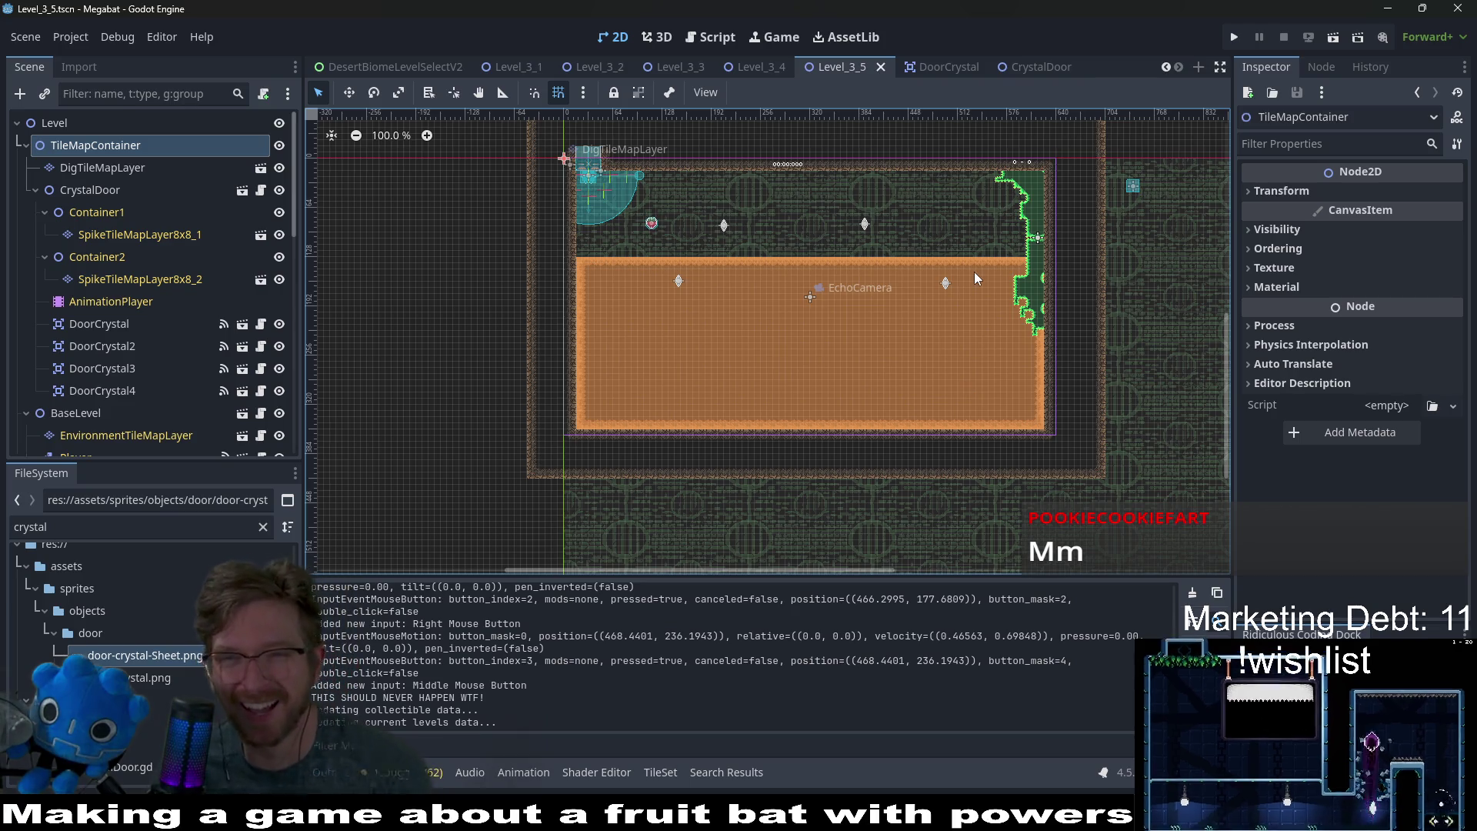
- Look over the Level_3_5 room, glance at the CrystalDoor scene, then return to Level_3_5
scroll(818, 326, up, 5)
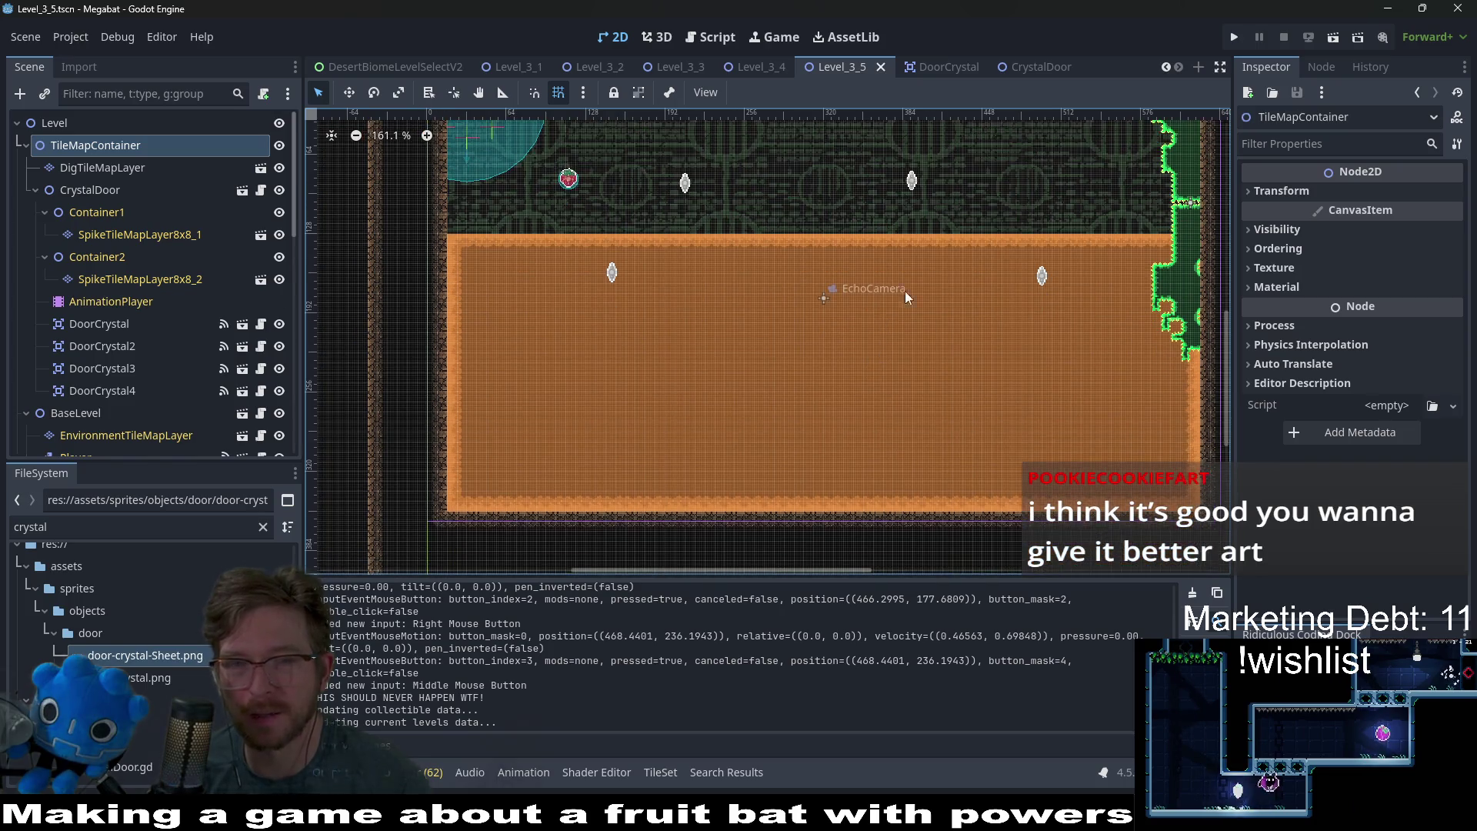
scroll(922, 339, up, 2)
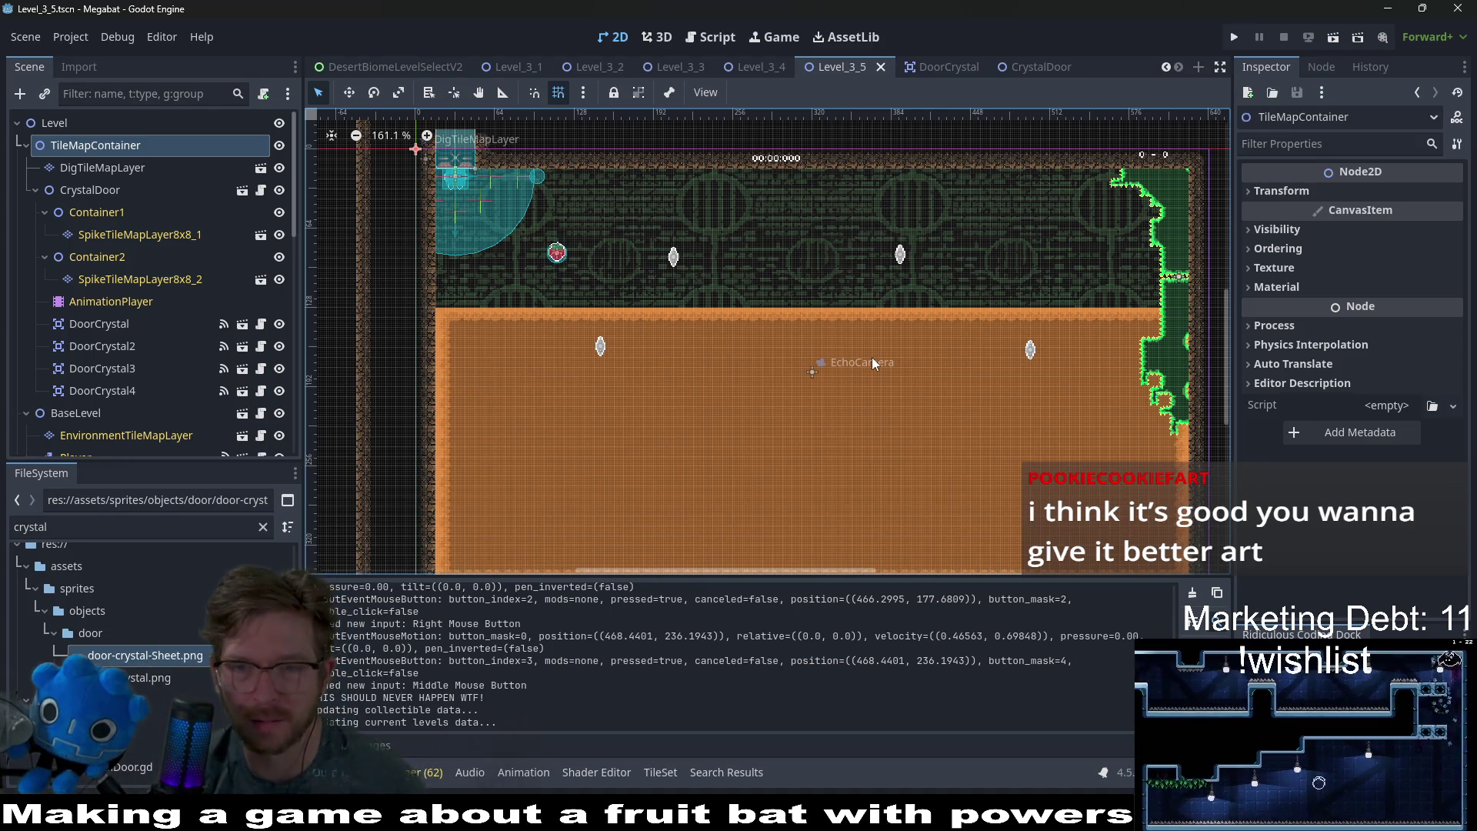
scroll(915, 343, down, 4)
scroll(725, 266, up, 3)
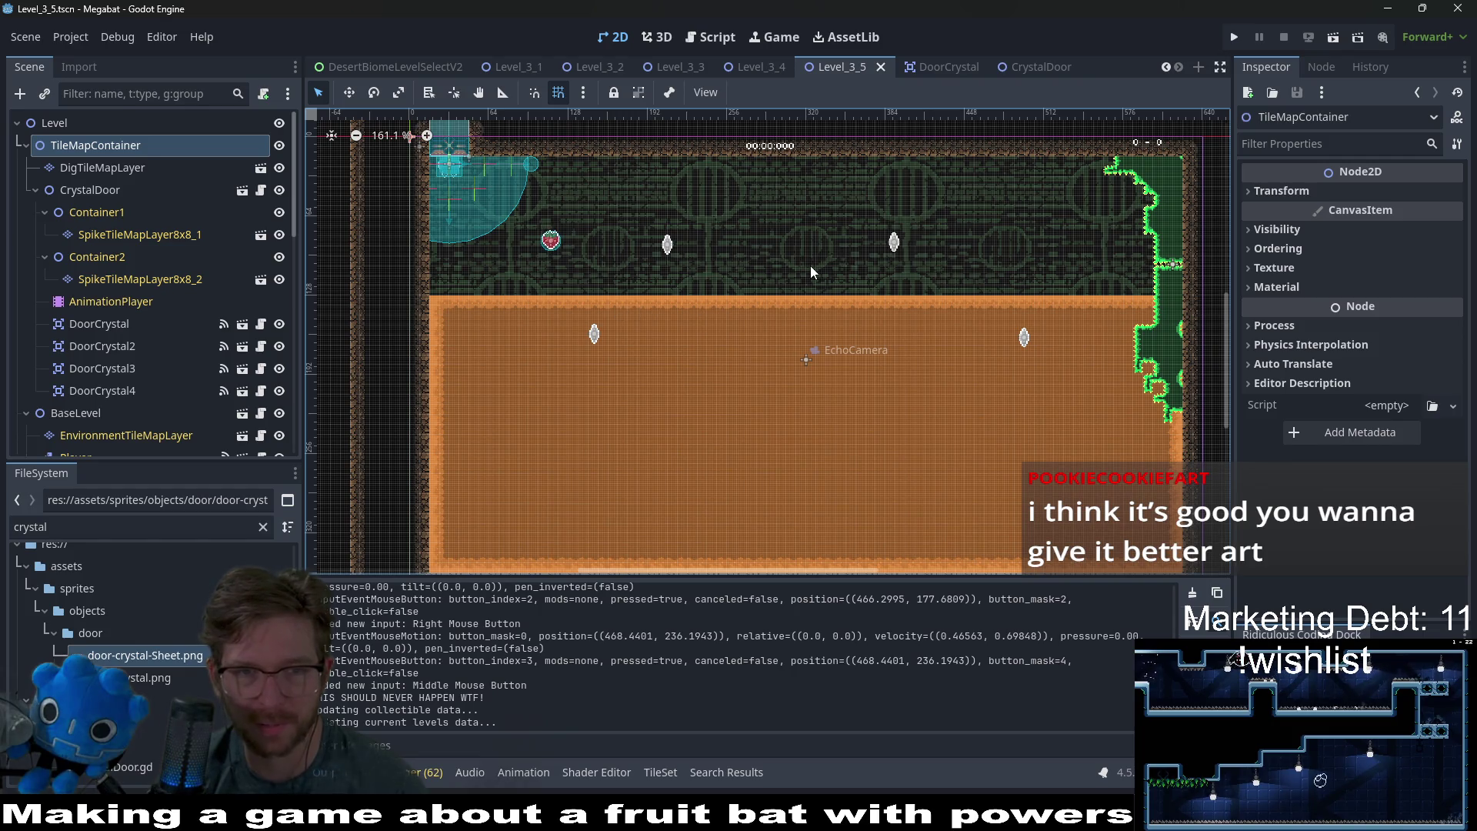
drag(907, 234, 899, 266)
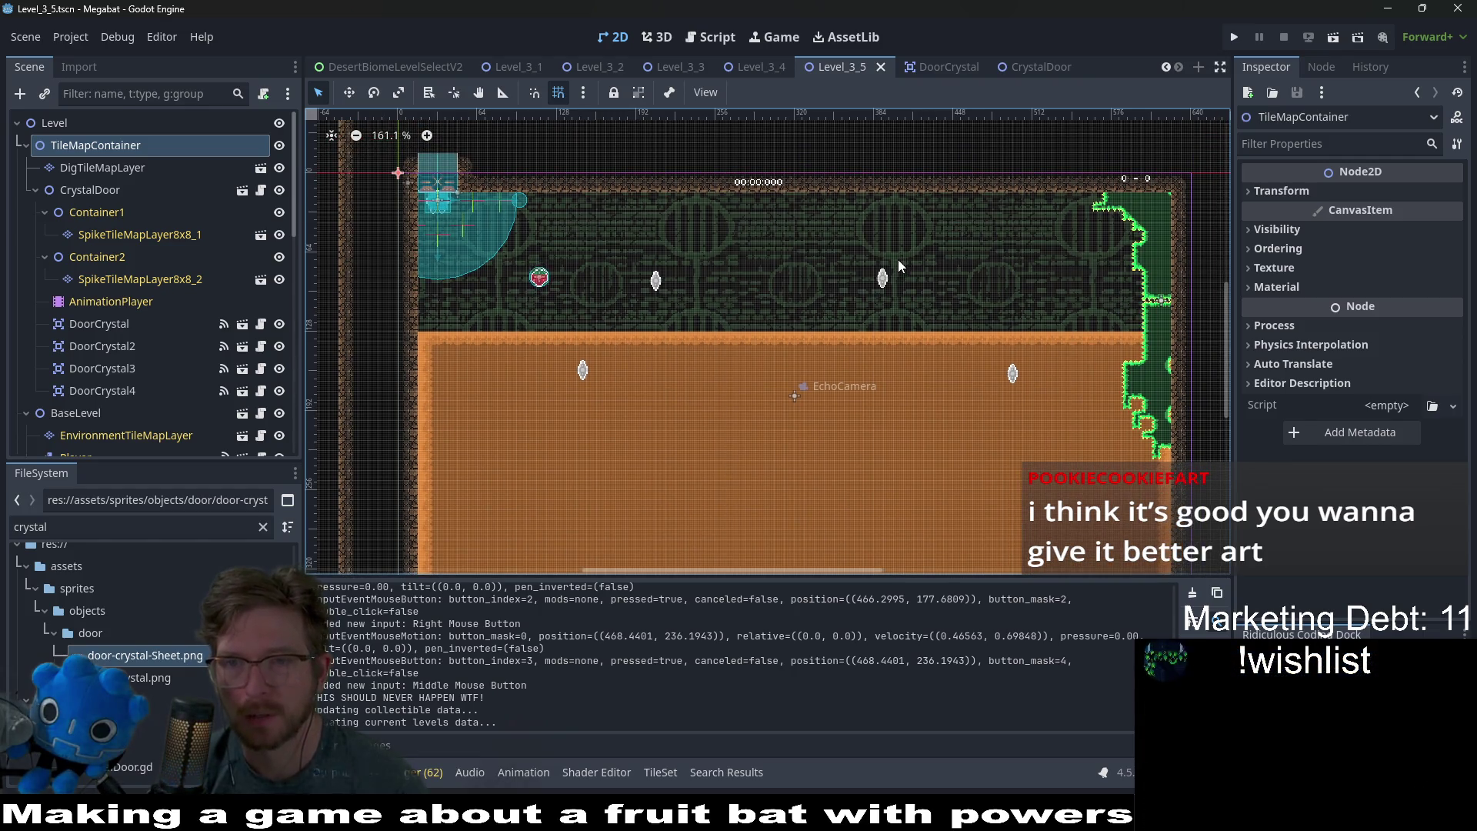
ctrl+scroll(899, 265, up, 5)
scroll(976, 447, right, 5)
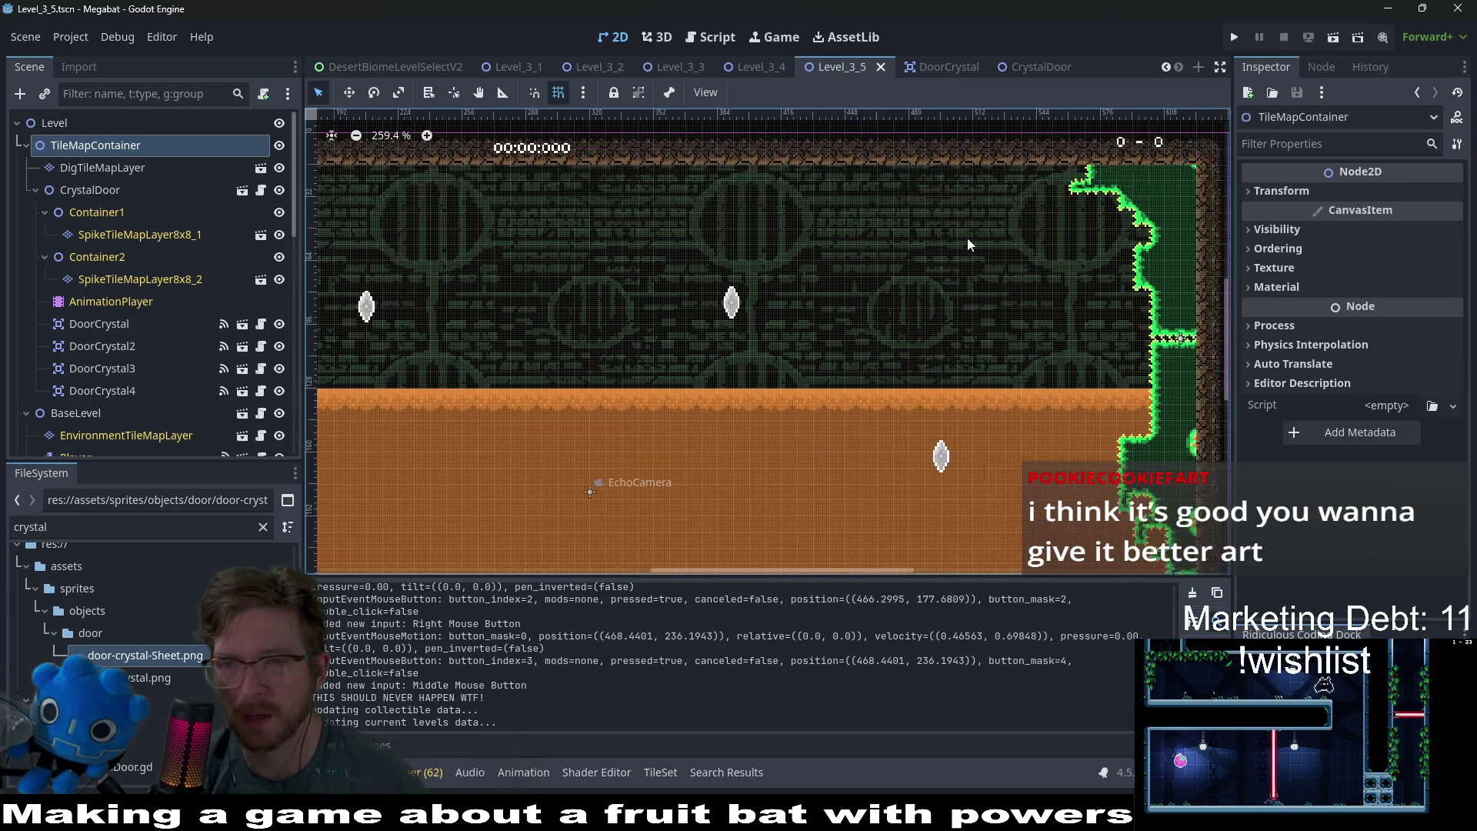
scroll(1000, 304, up, 3)
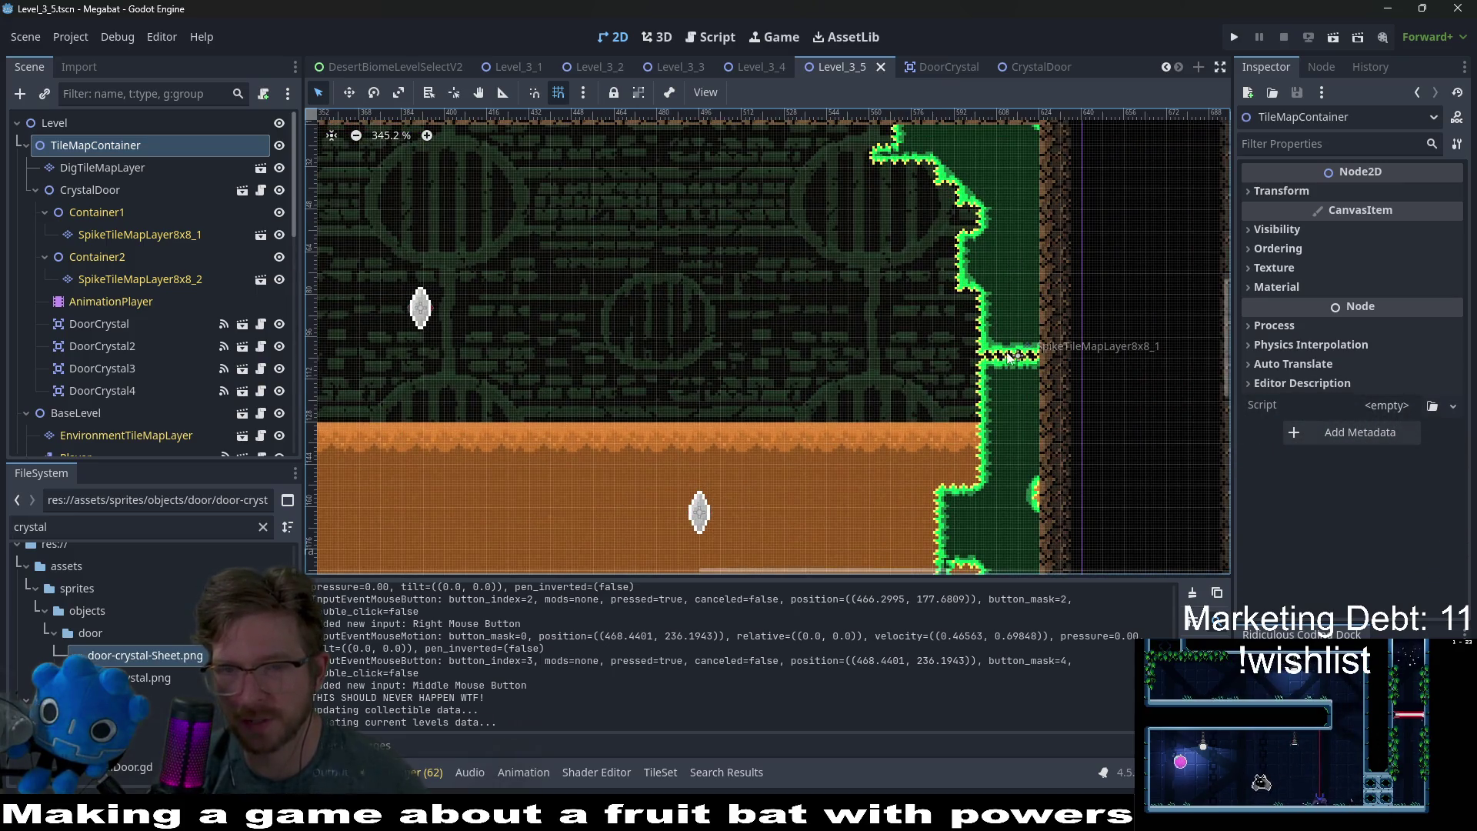
scroll(1010, 352, left, 3)
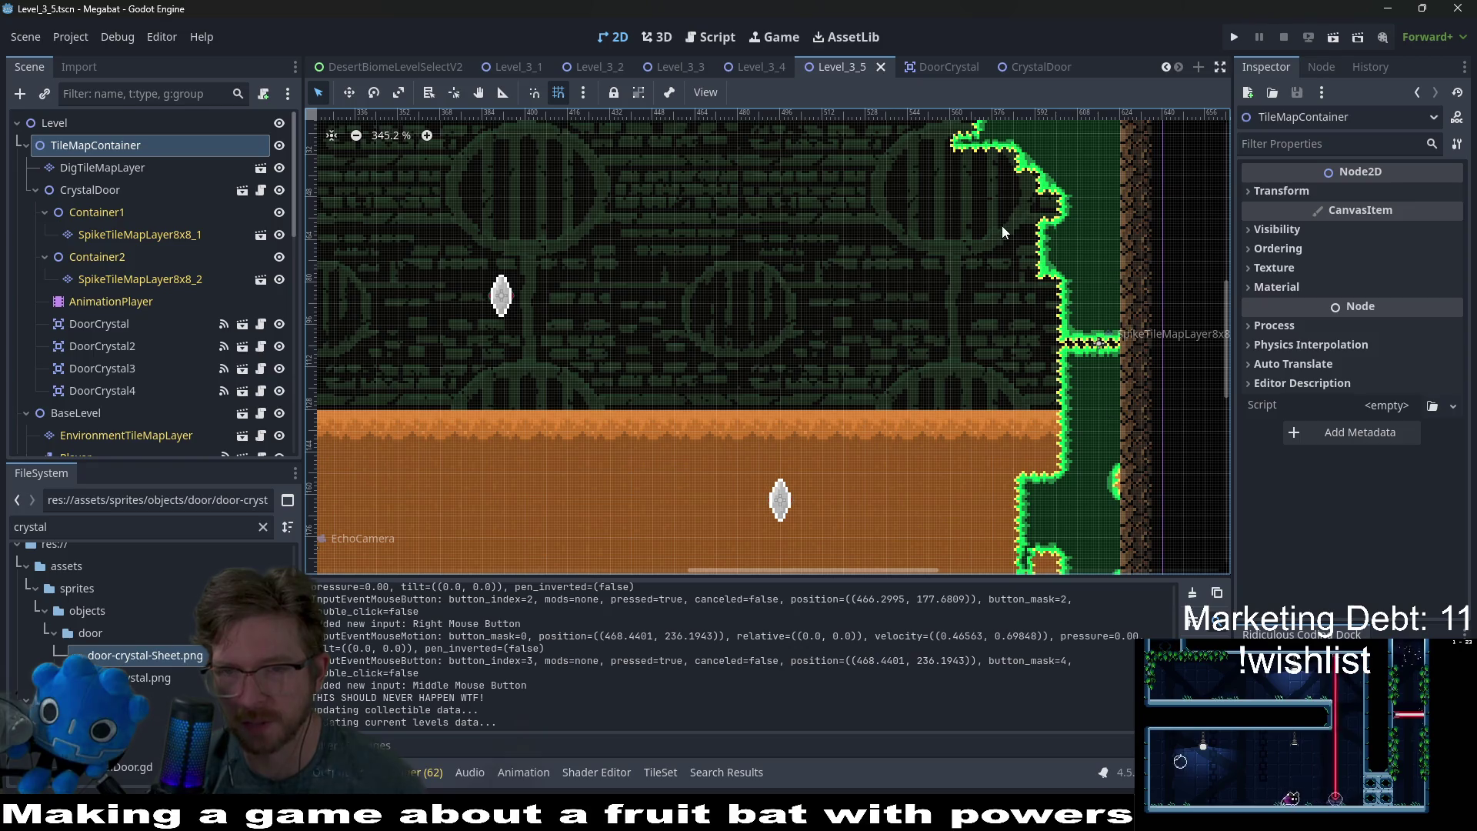
scroll(875, 312, down, 6)
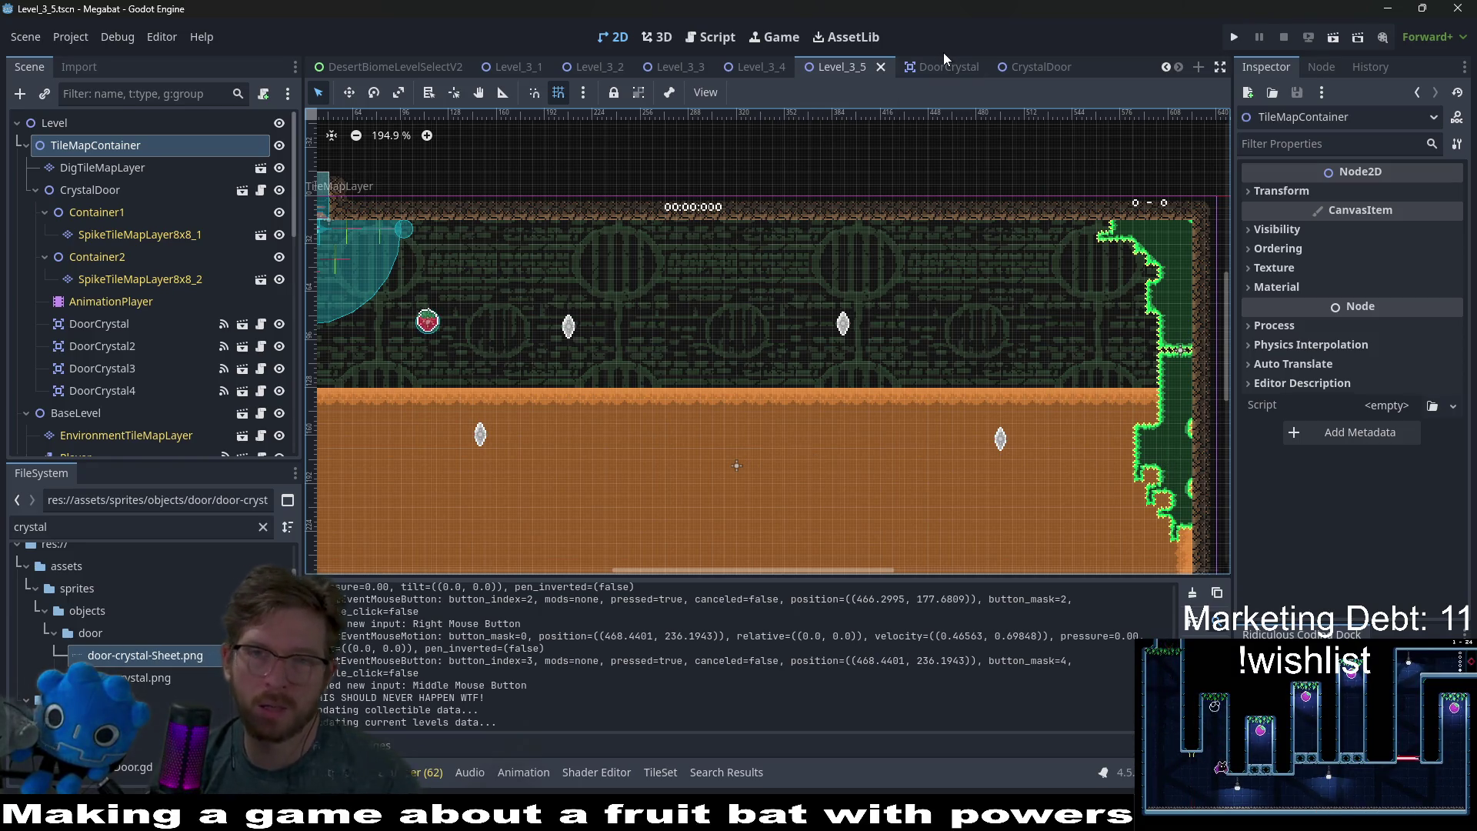
click(946, 67)
click(1021, 66)
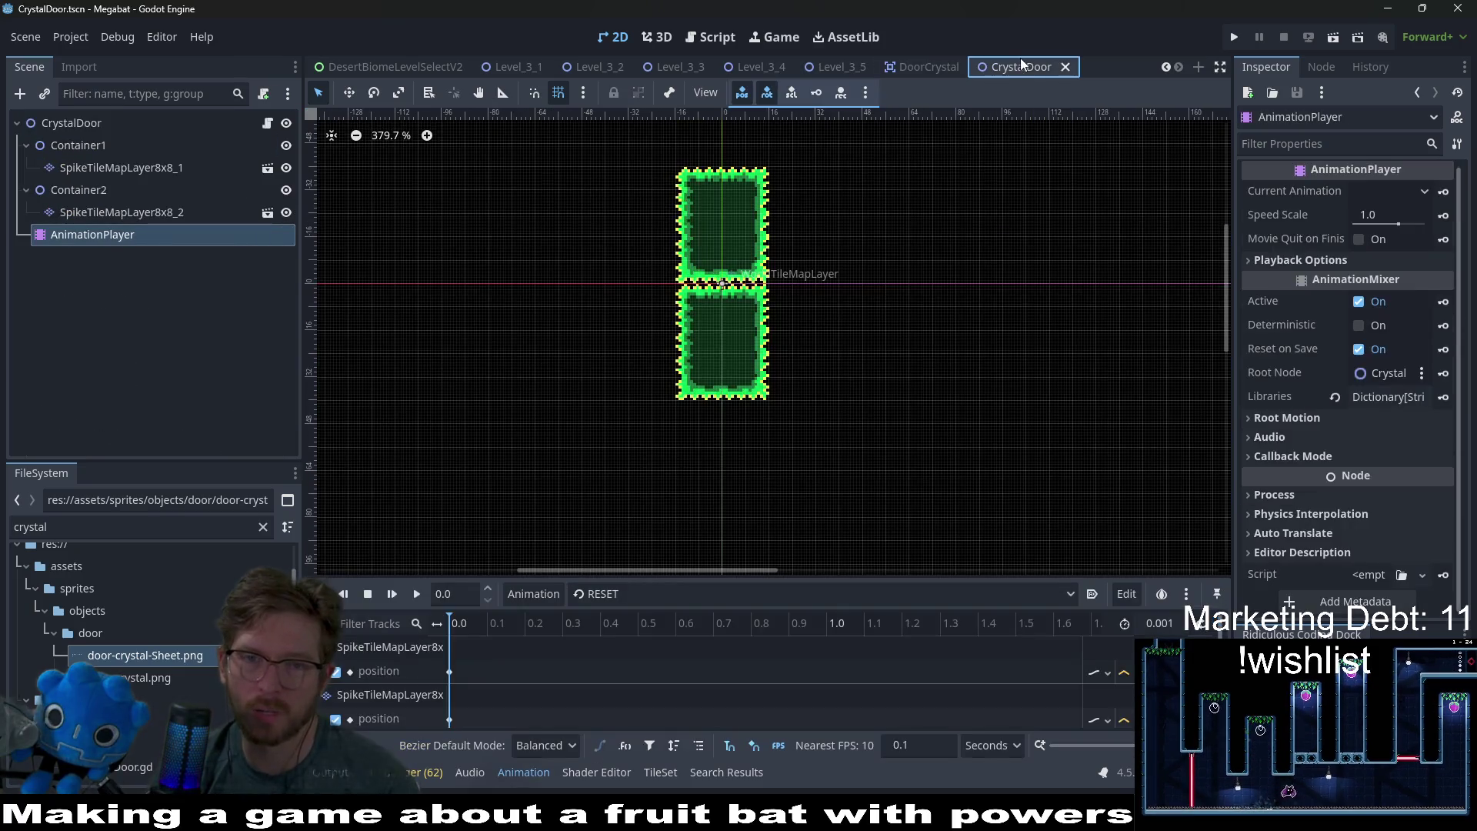
click(923, 66)
click(844, 67)
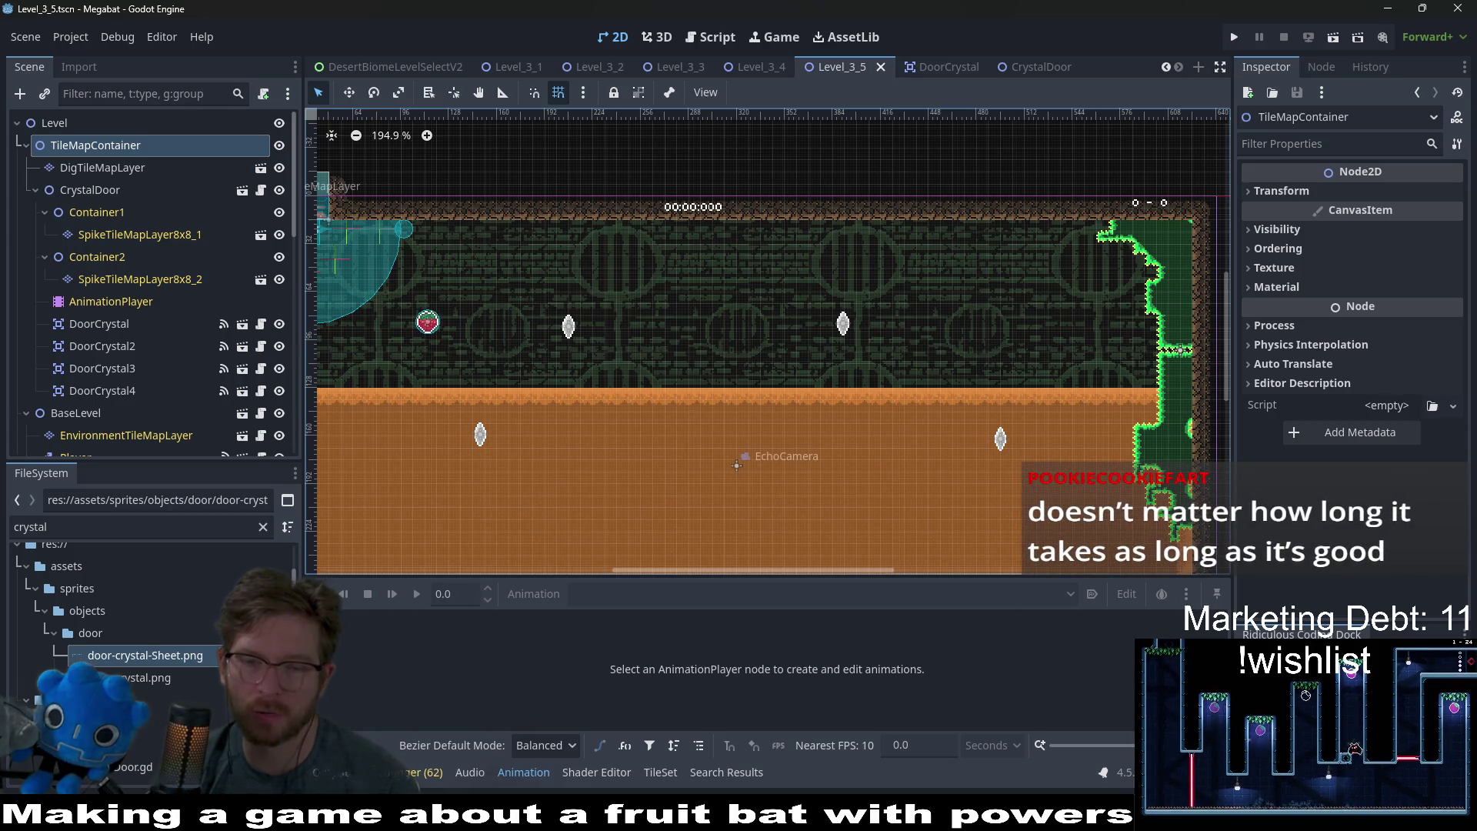
- Add a 'Time Drills' card to In Progress about things moving up and down to block your path
click(793, 761)
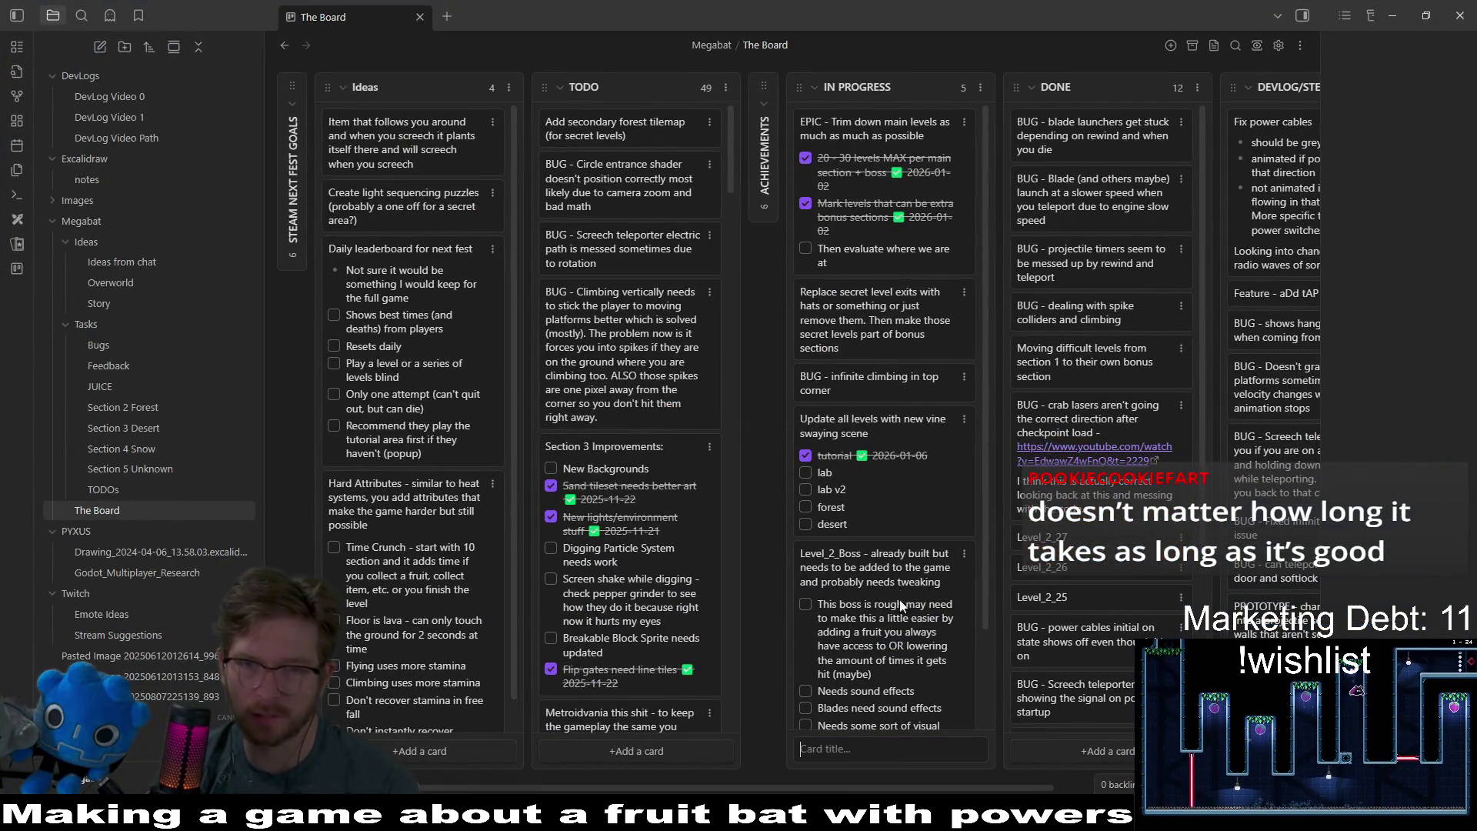
text(Timed)
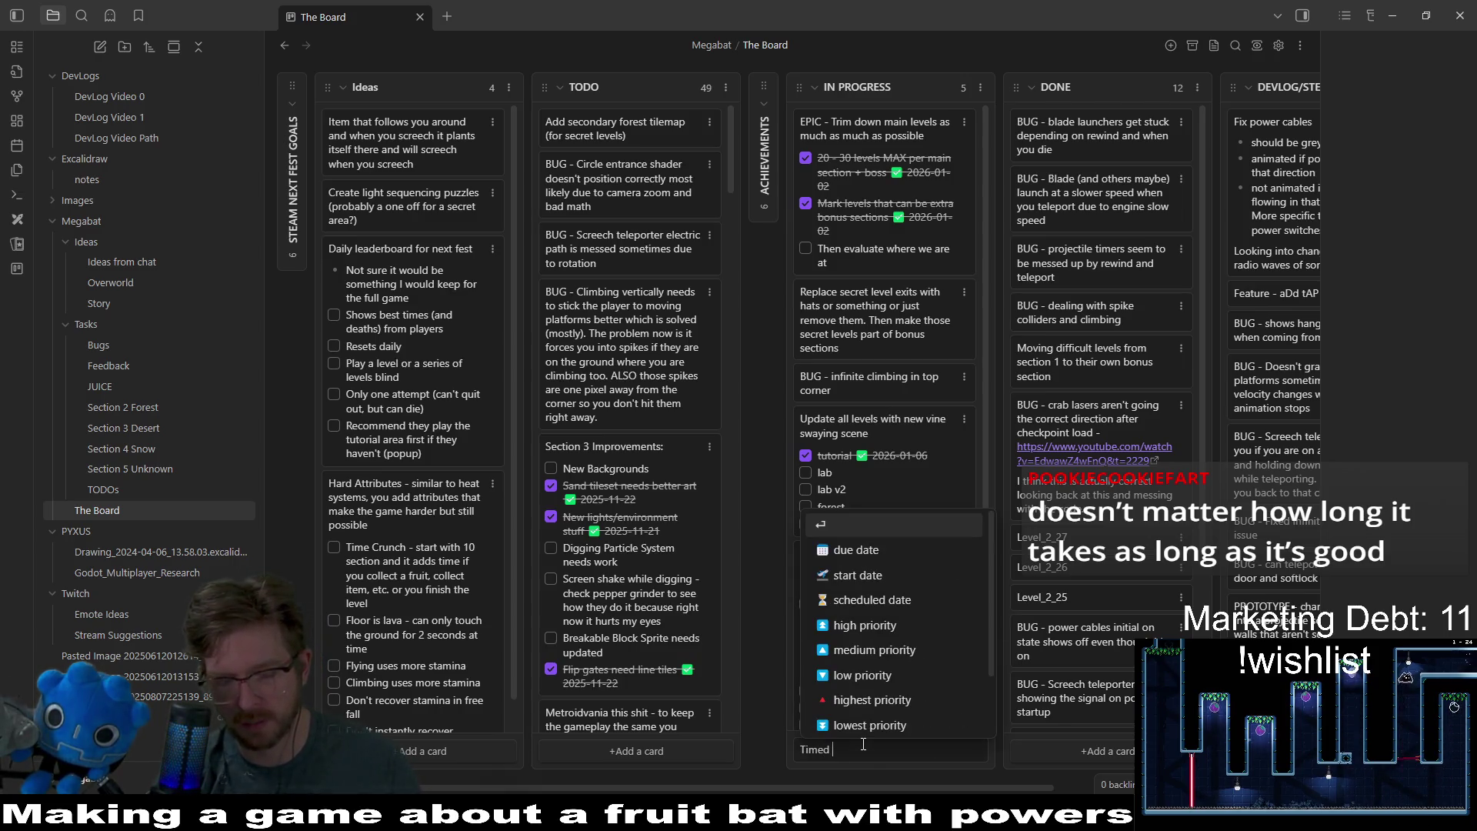
text( Drills )
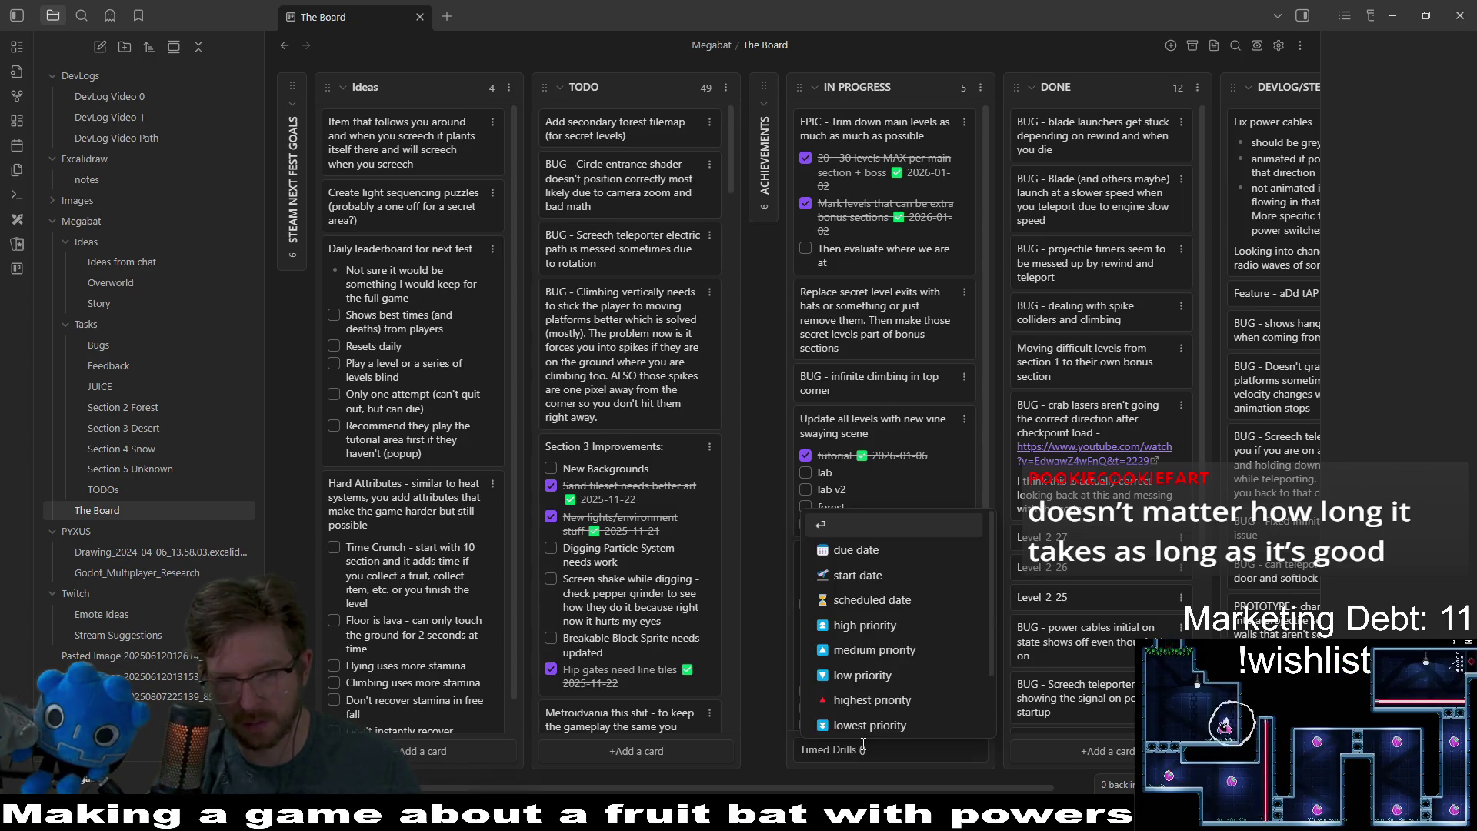
text(()
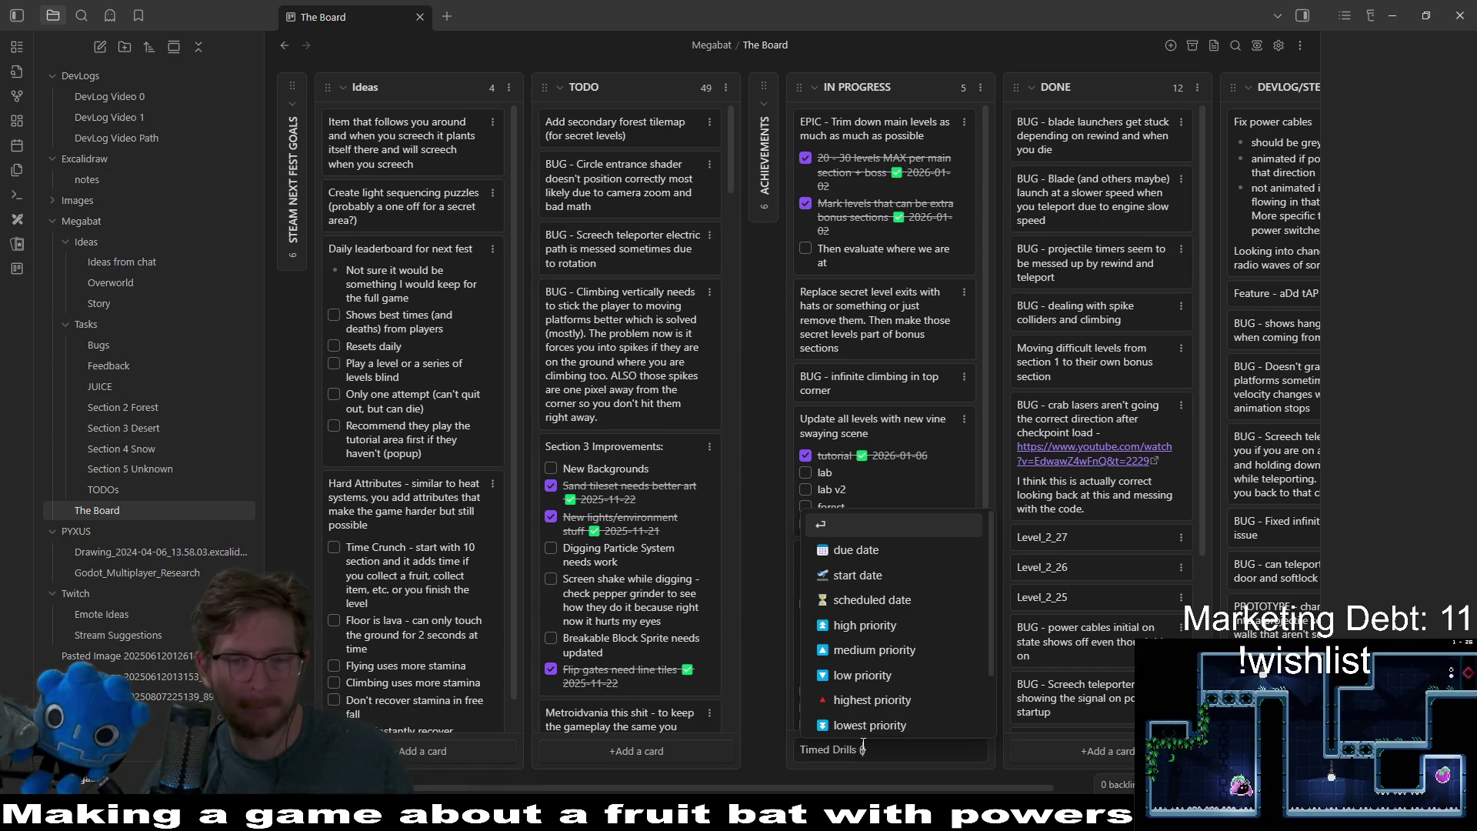
key(ctrl+a)
key(BackSpace)
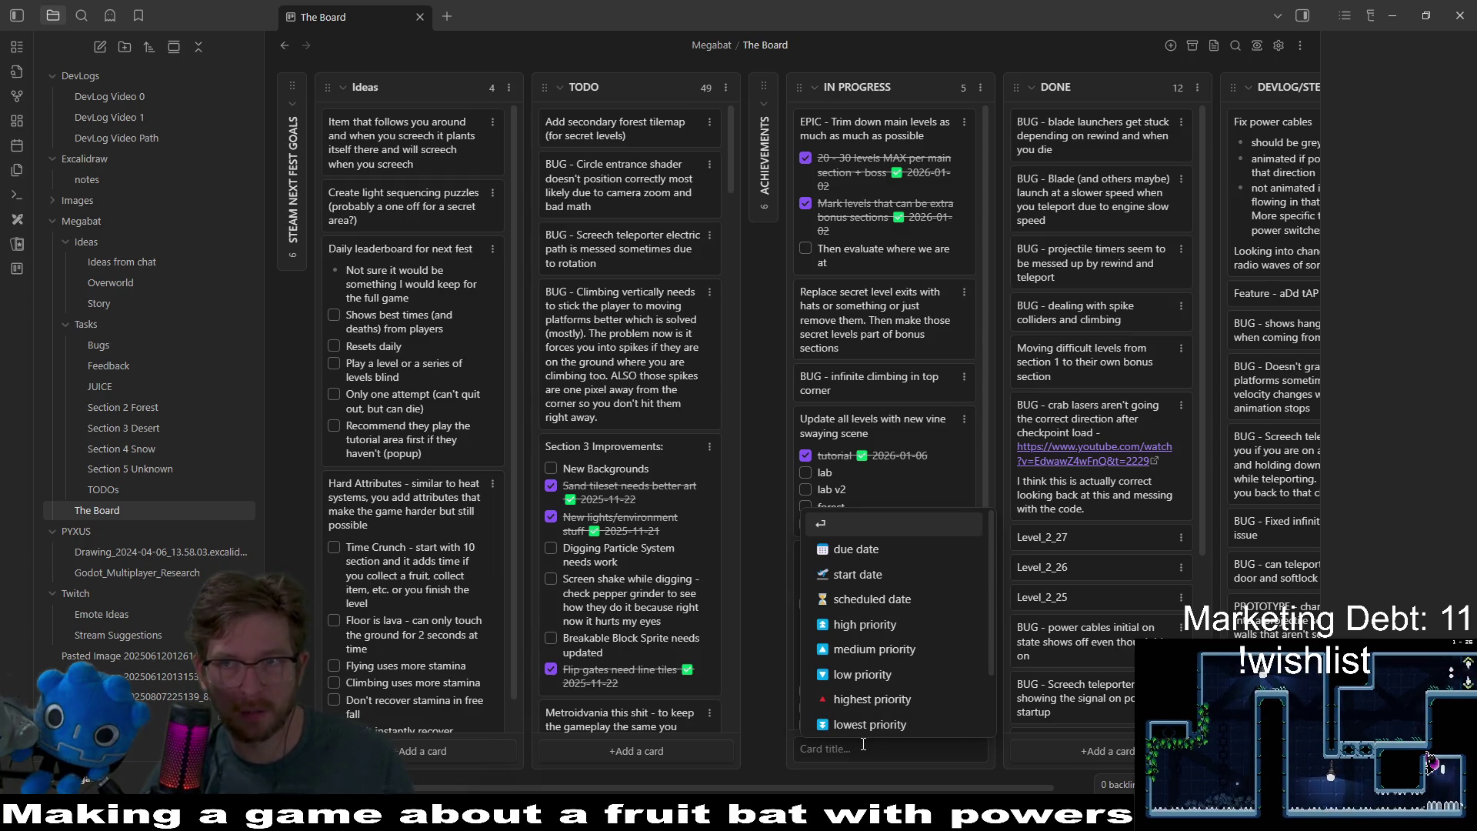
text(Time)
text( Drills)
text( (hea))
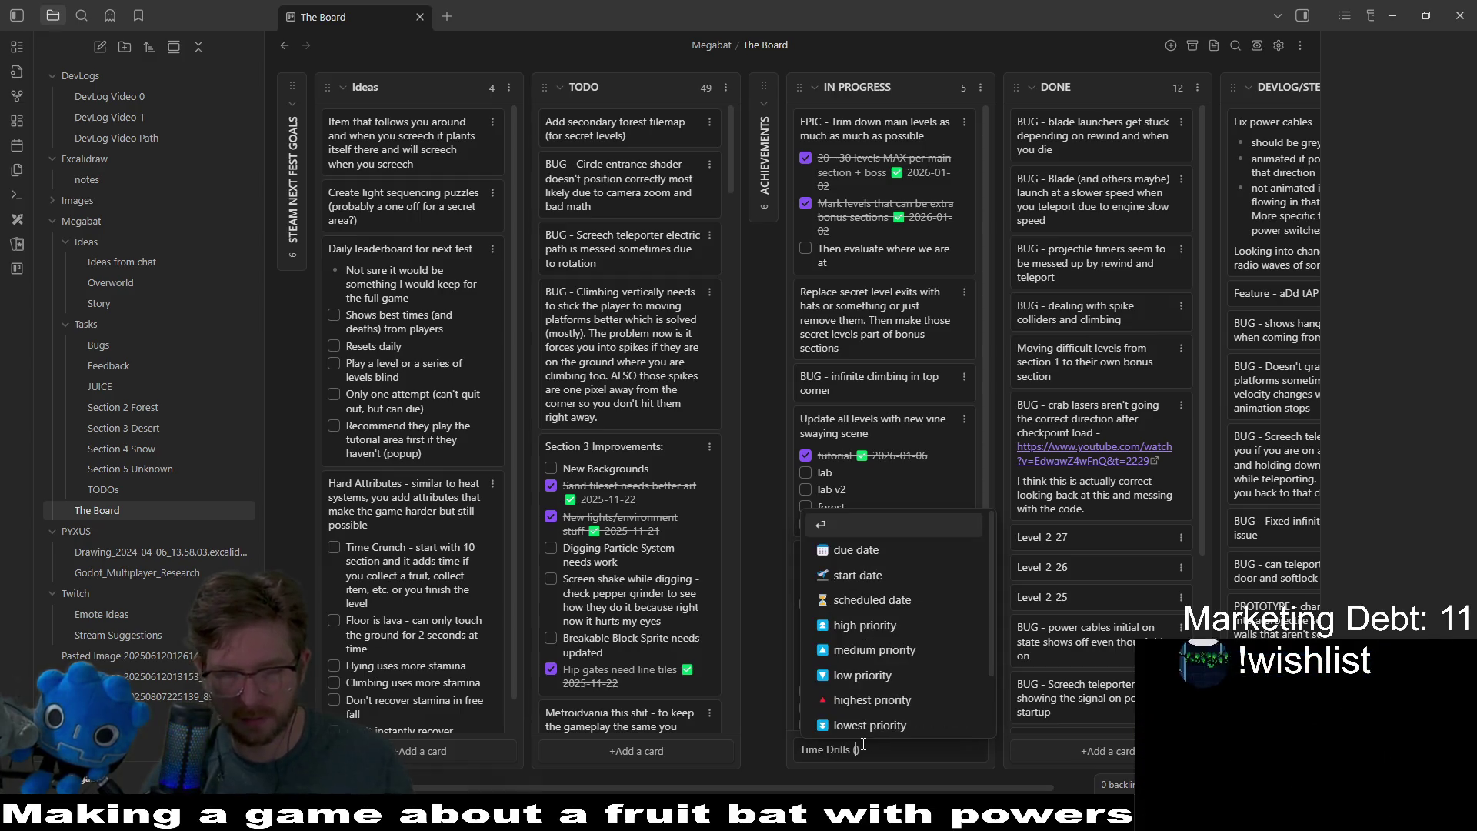
key(BackSpace)
key(BackSpace)
key(BackSpace)
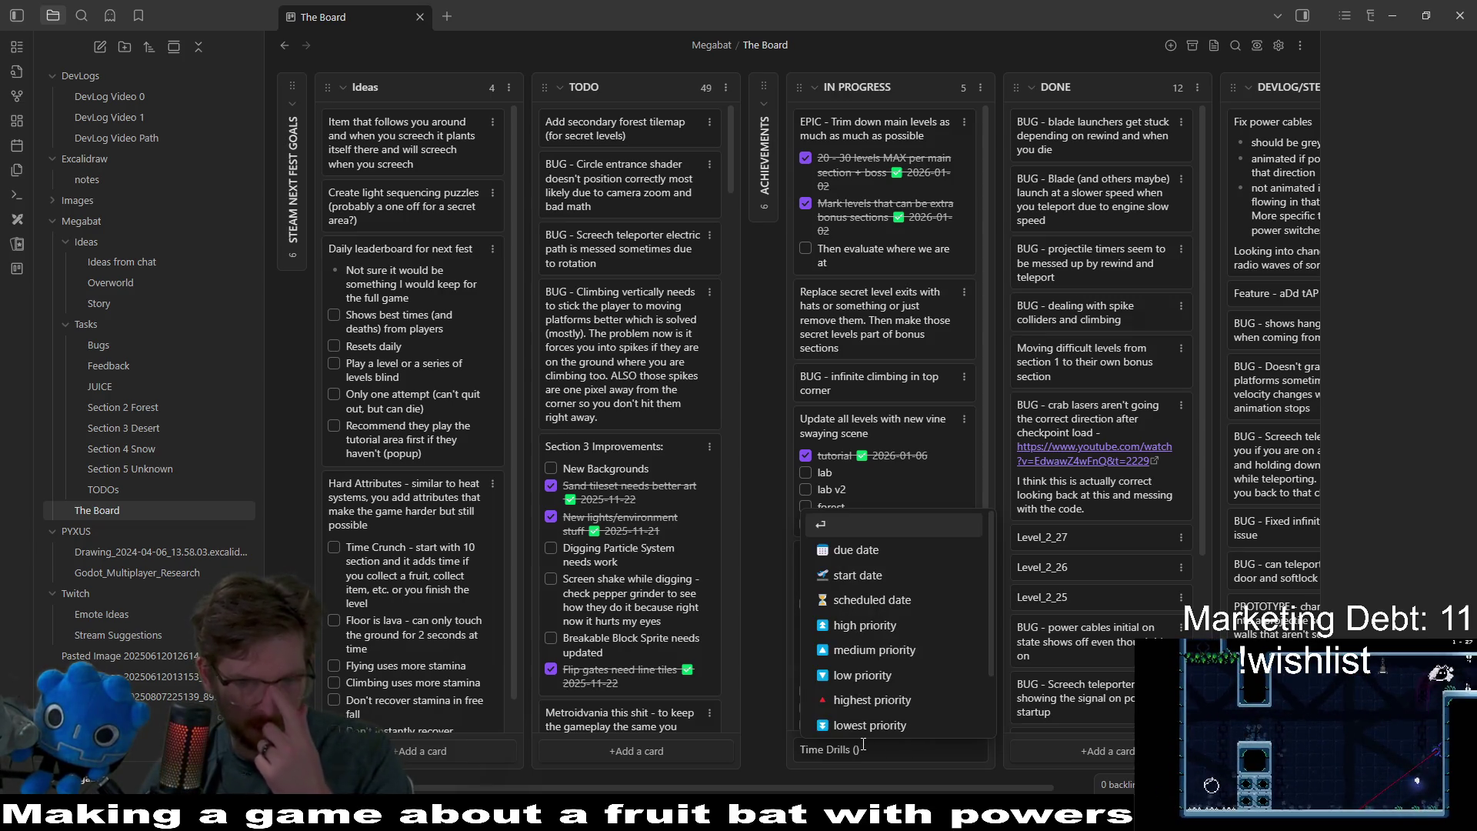
key(BackSpace)
key(BackSpace)
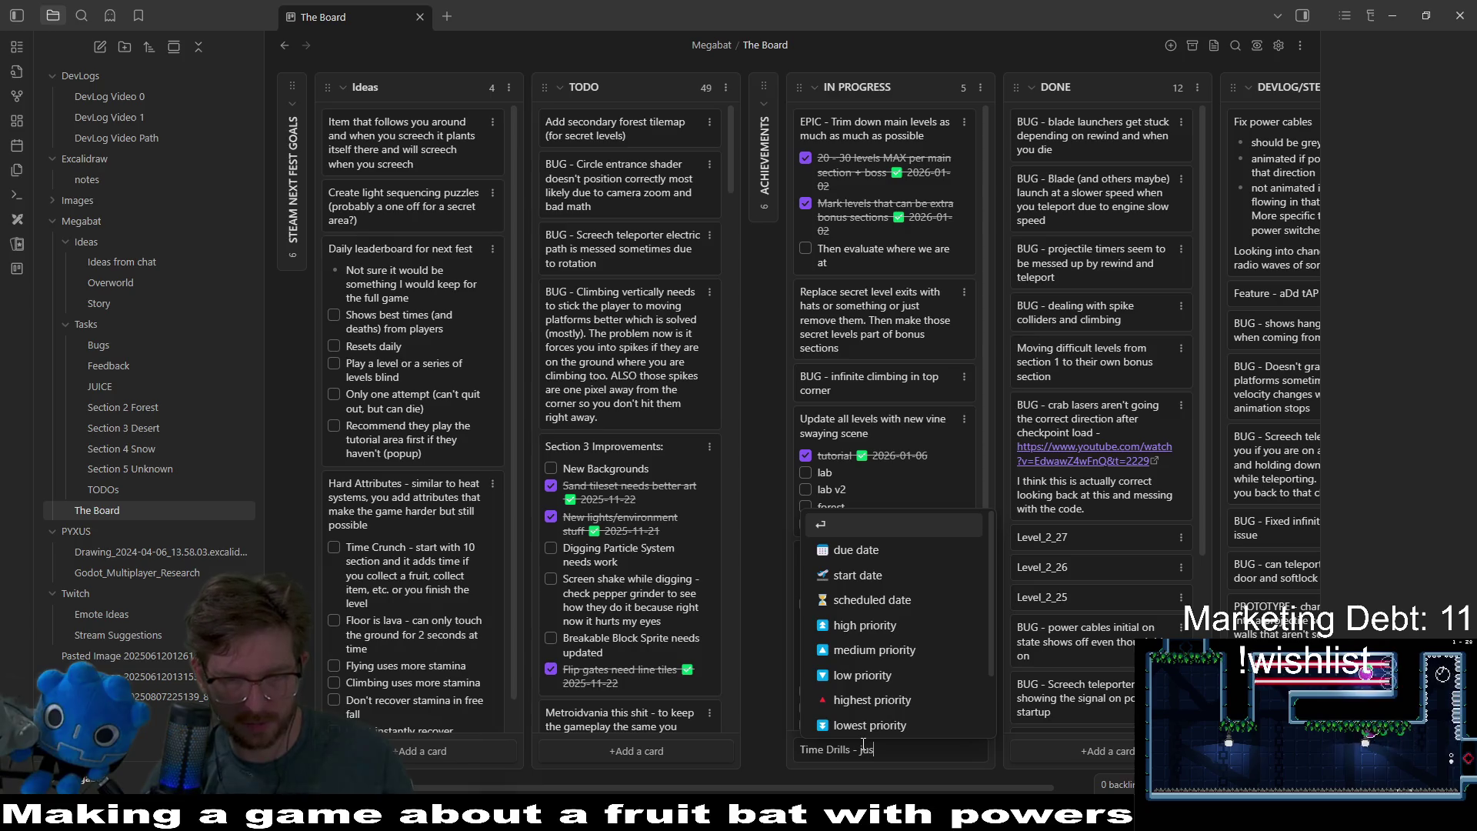
text(- just things that move up)
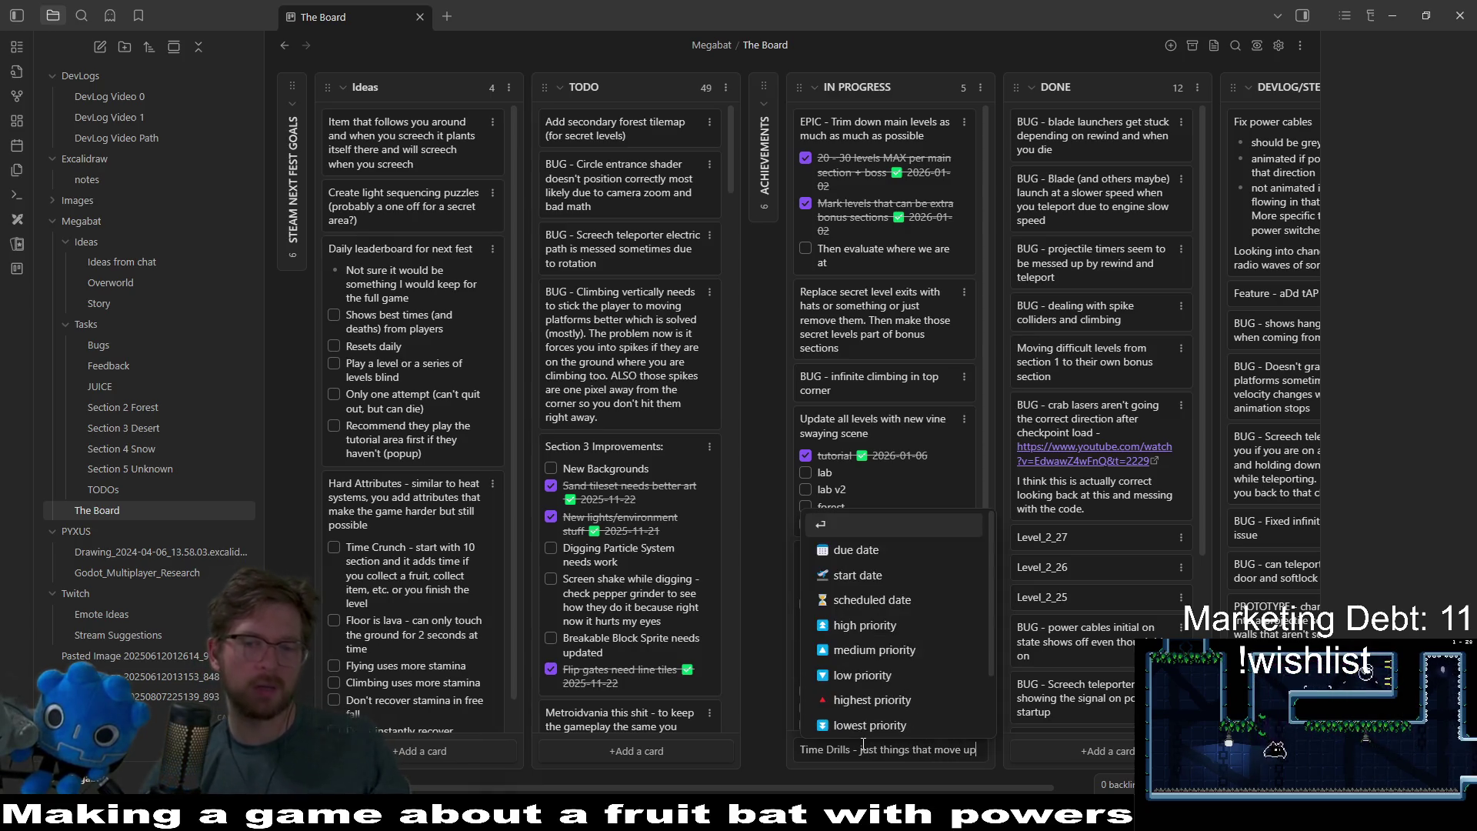
text(and down to bl)
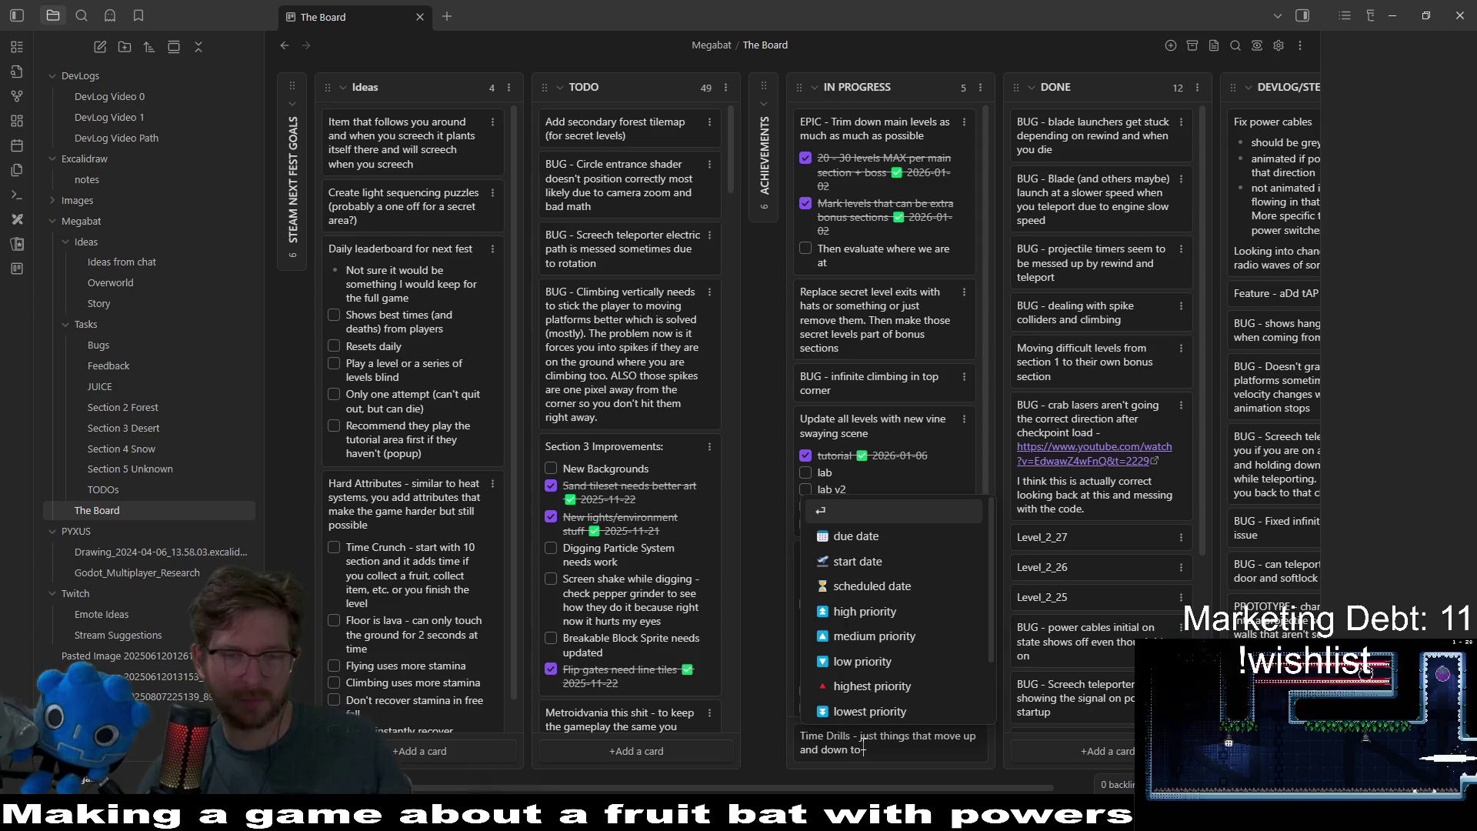
text(ock your)
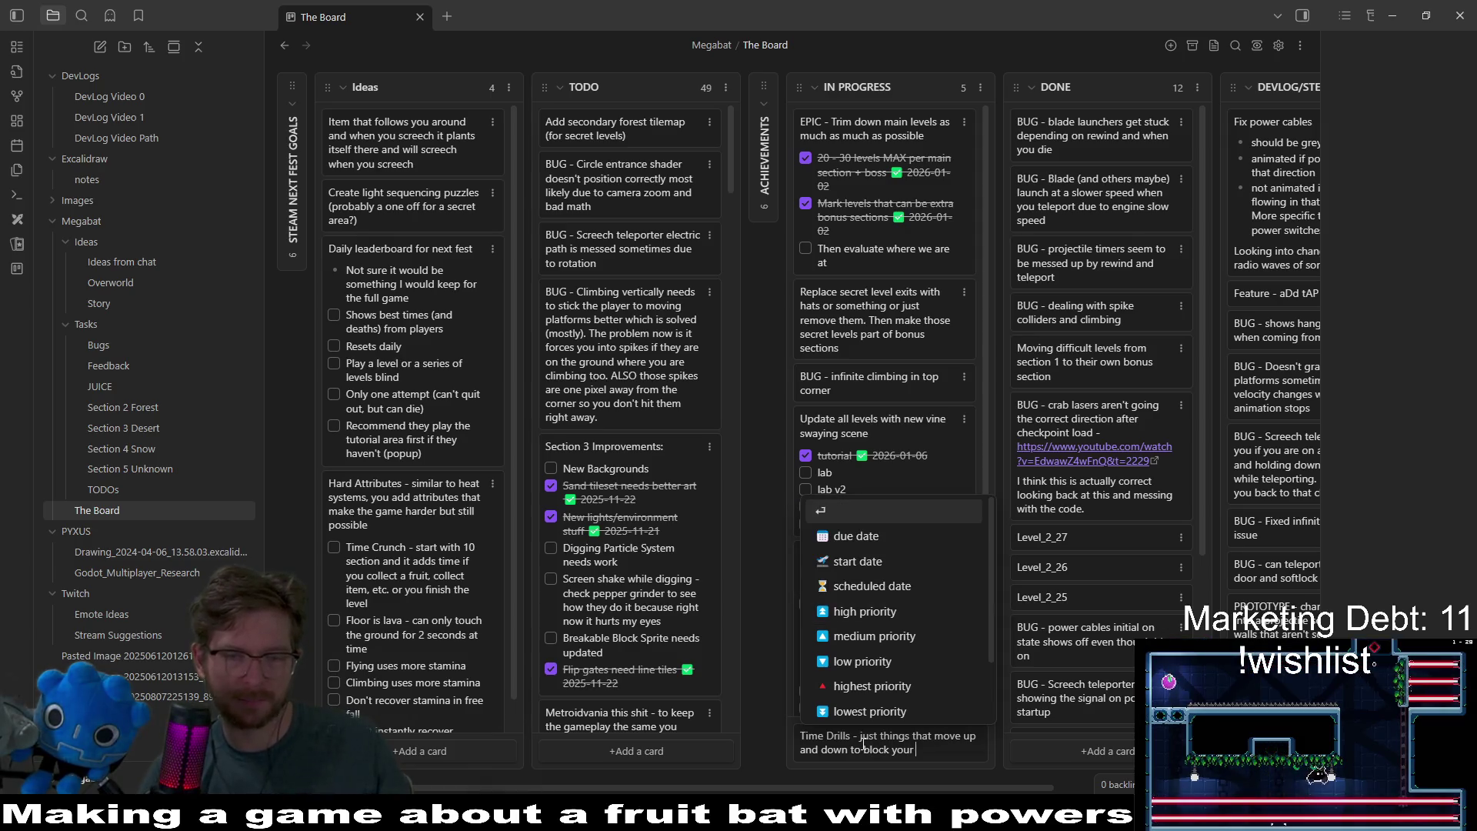
key(Return)
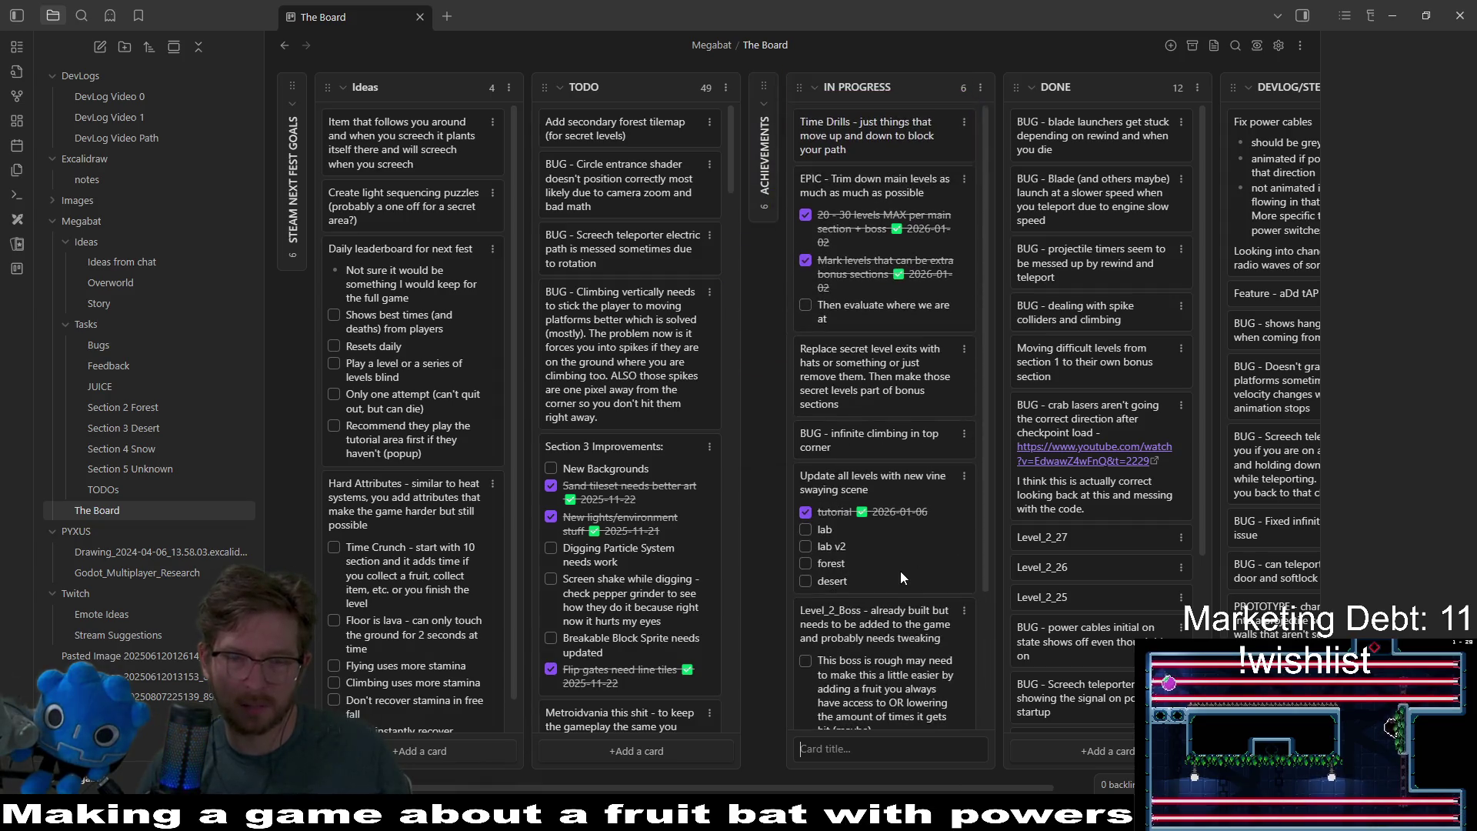
- Add an 'Activated Drills OR Live crystals' card about spear-like, switch-off hazards, placed second in In Progress
scroll(902, 577, down, 3)
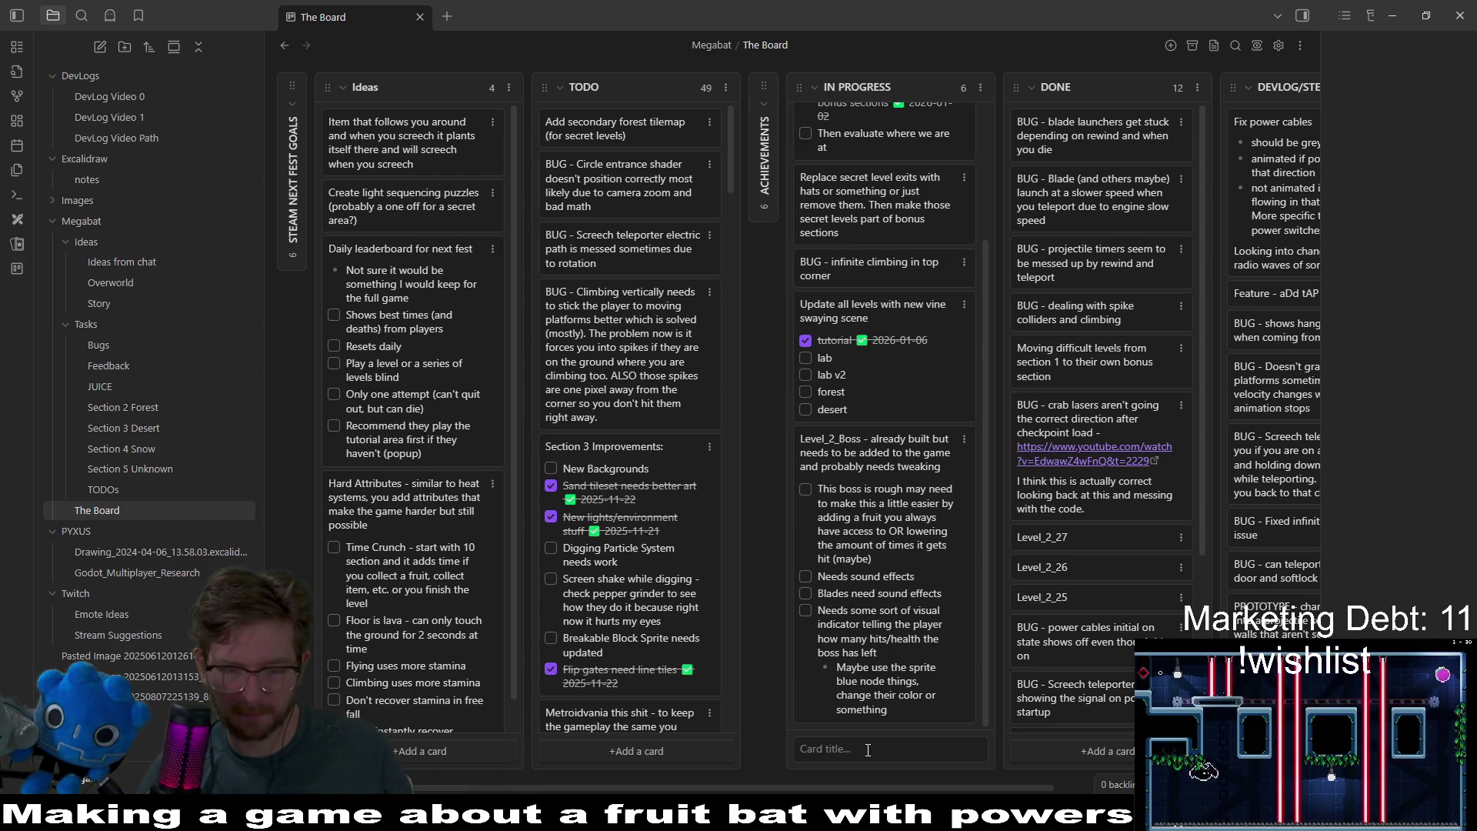
text(Activted)
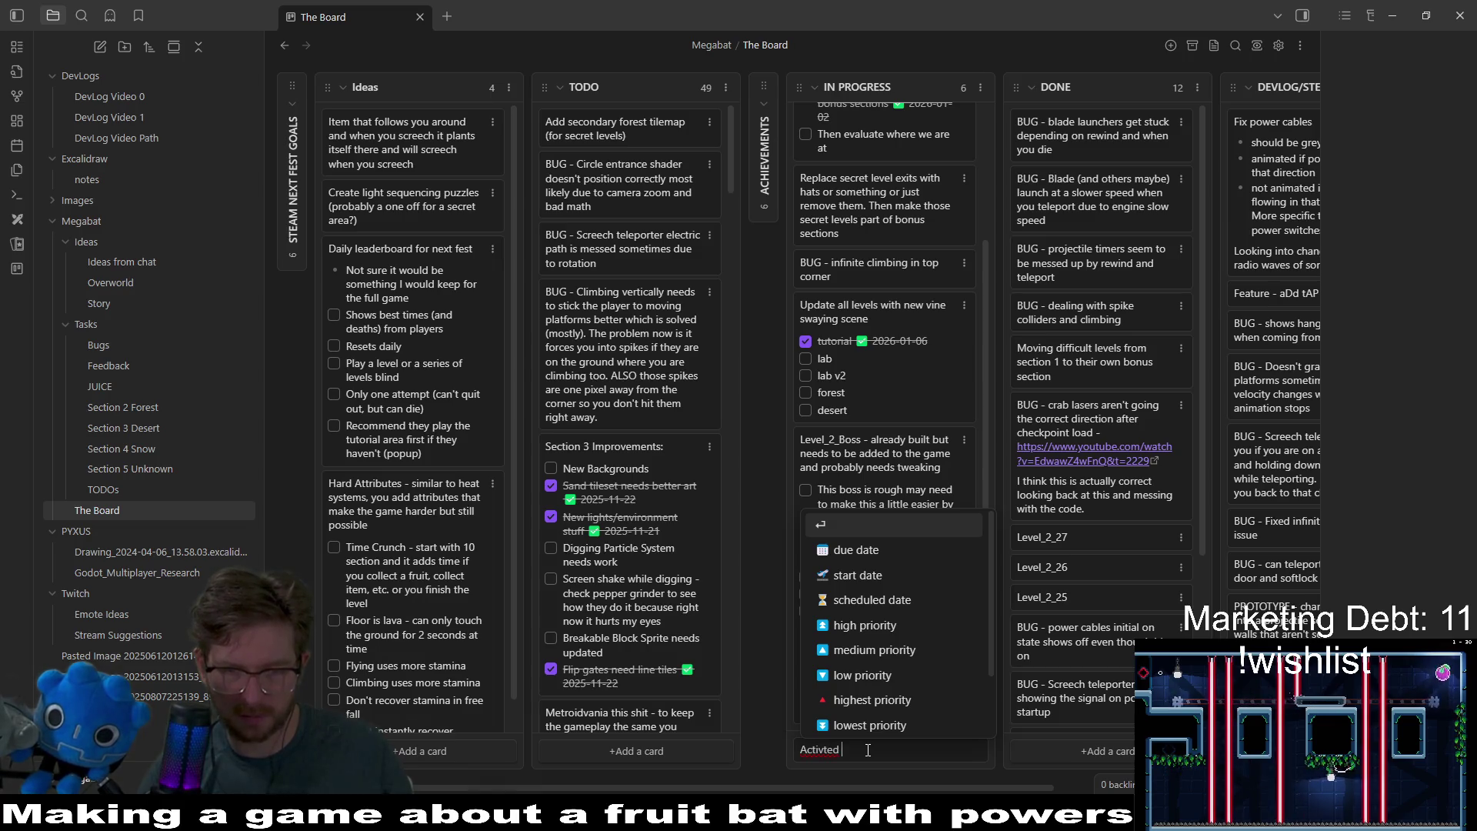
key(BackSpace)
key(BackSpace)
key(BackSpace)
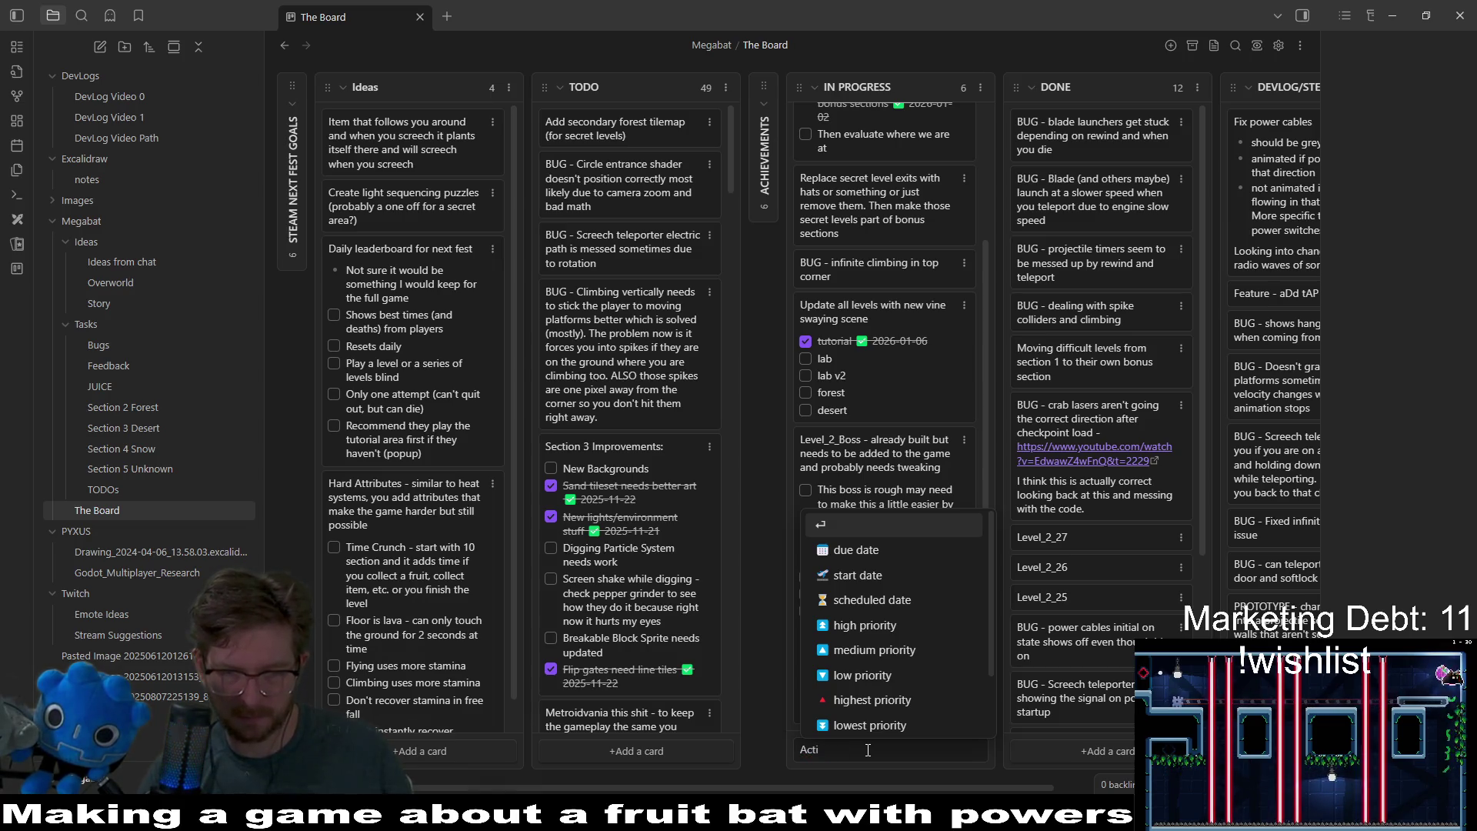
text(ed Drill - beh)
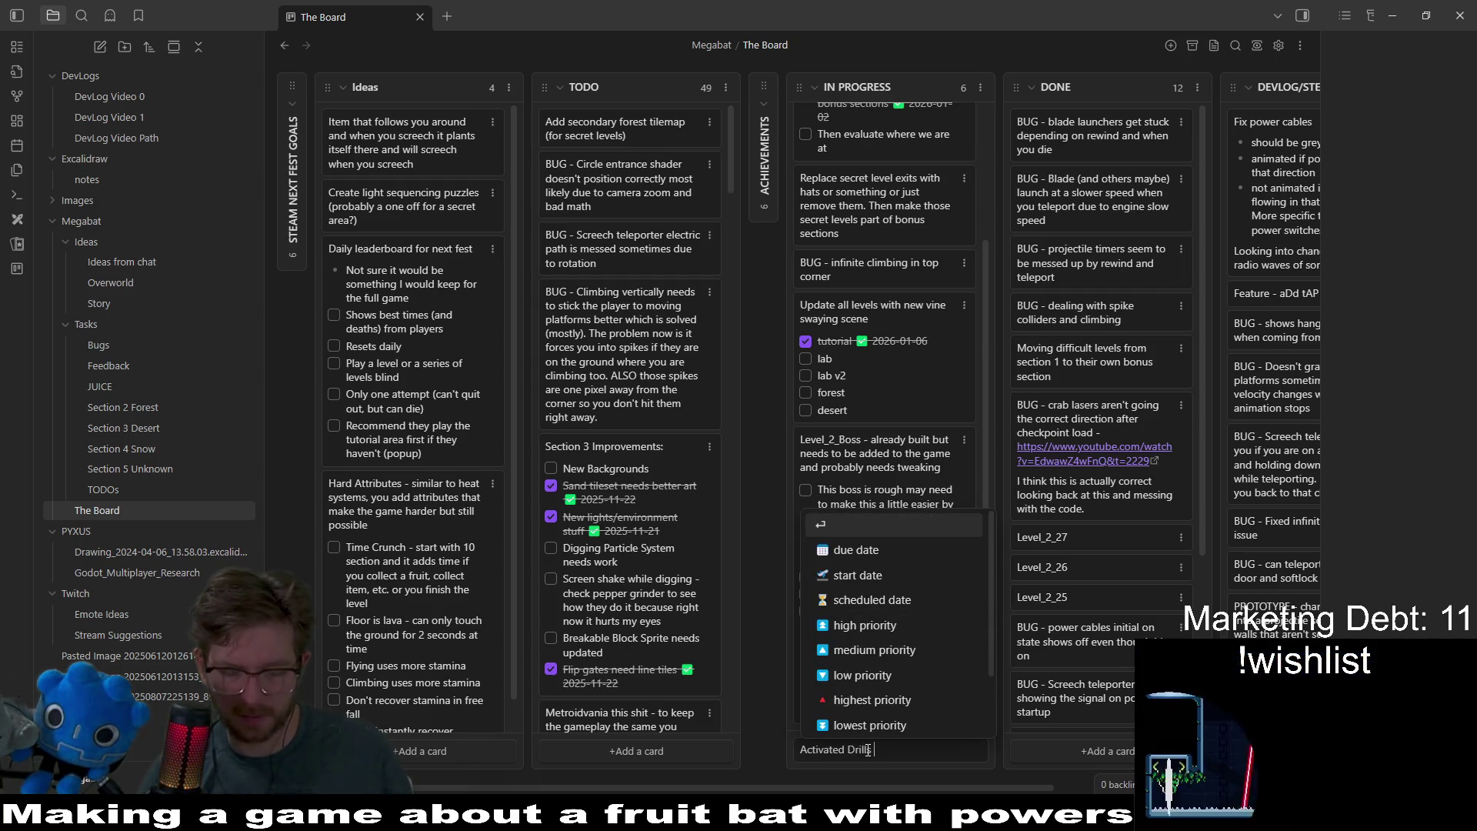
text(ave like spears)
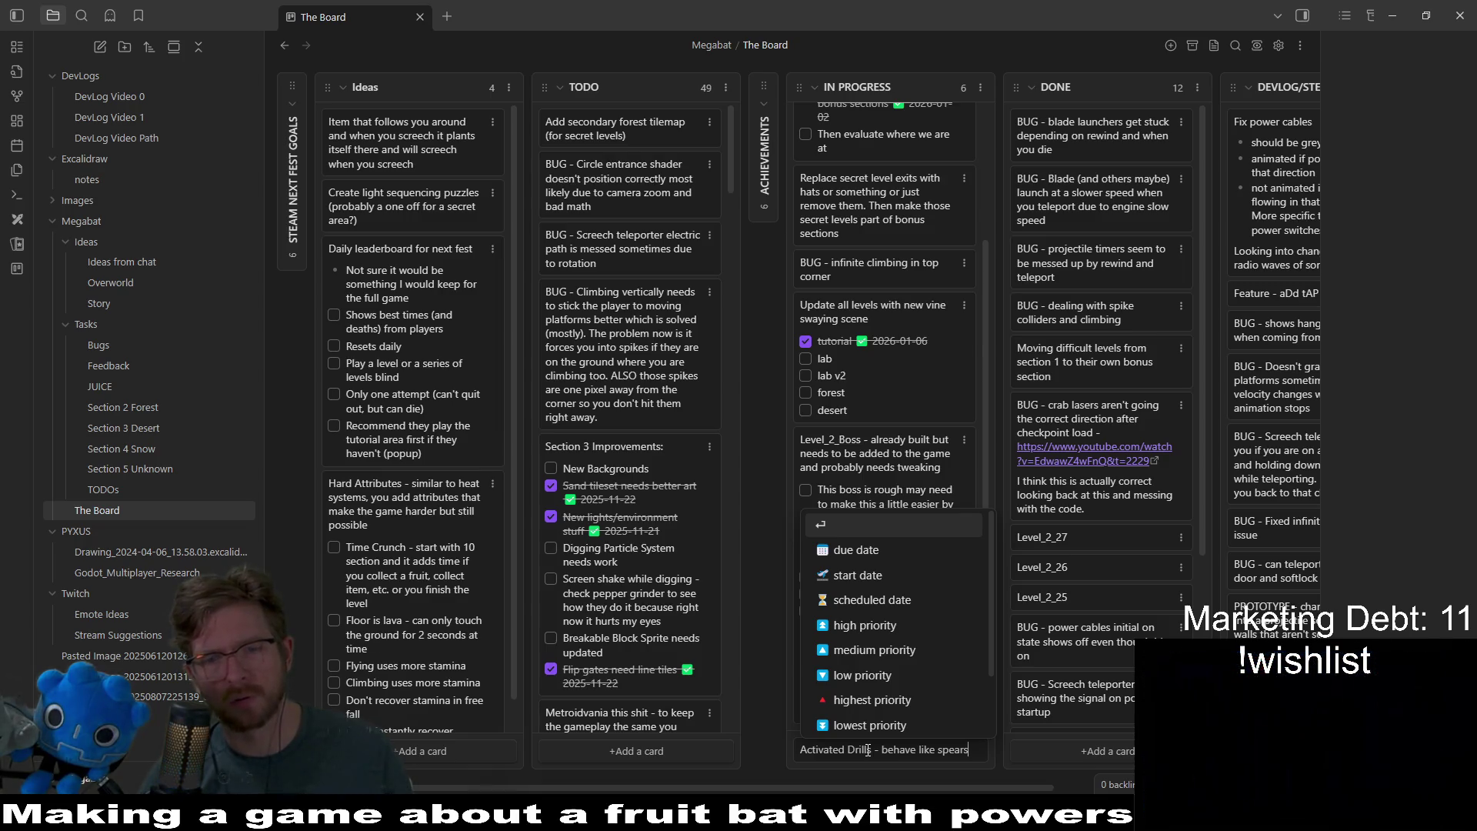
click(869, 751)
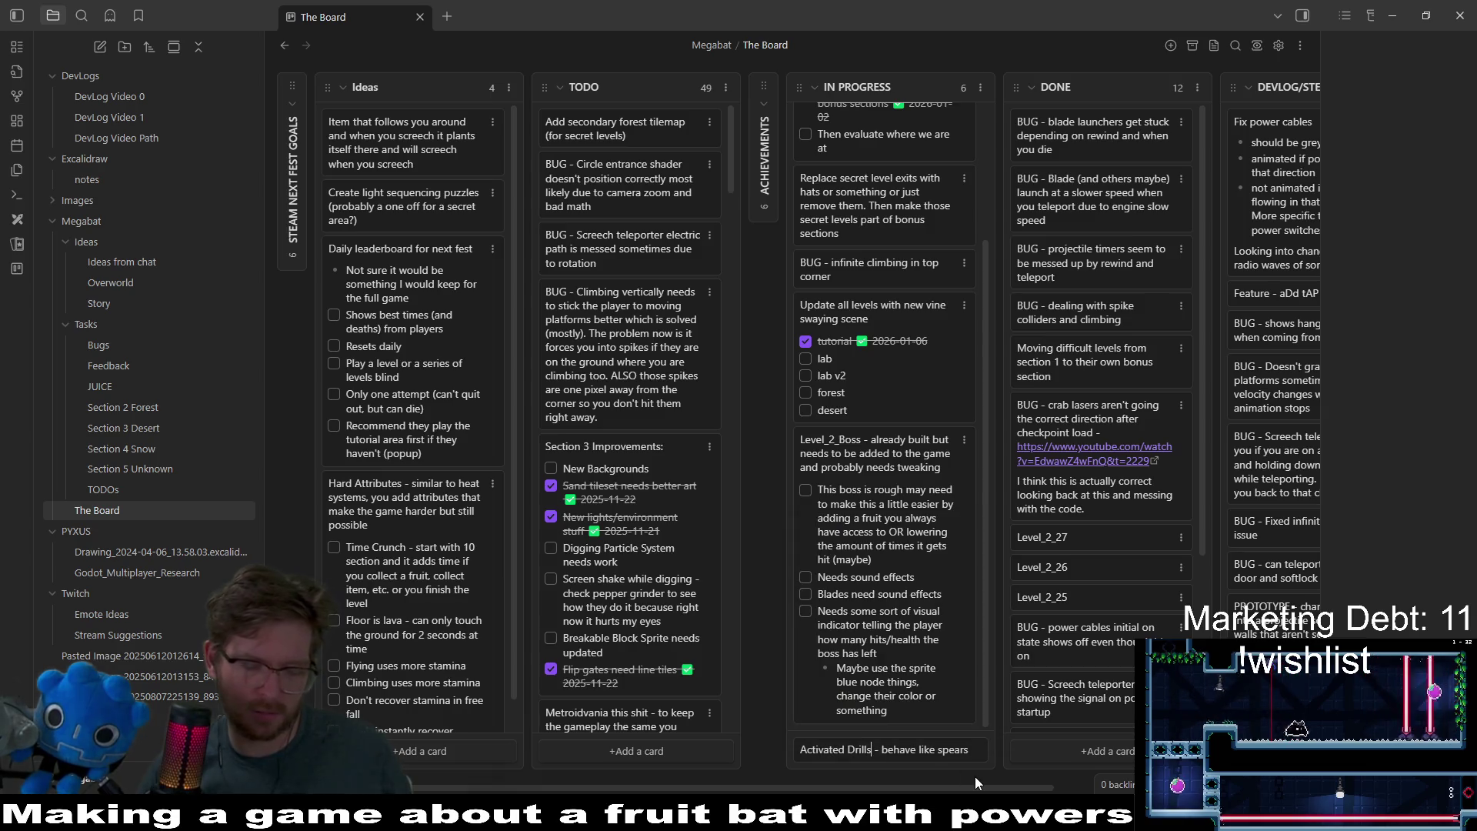
text(OR )
text(Live cry)
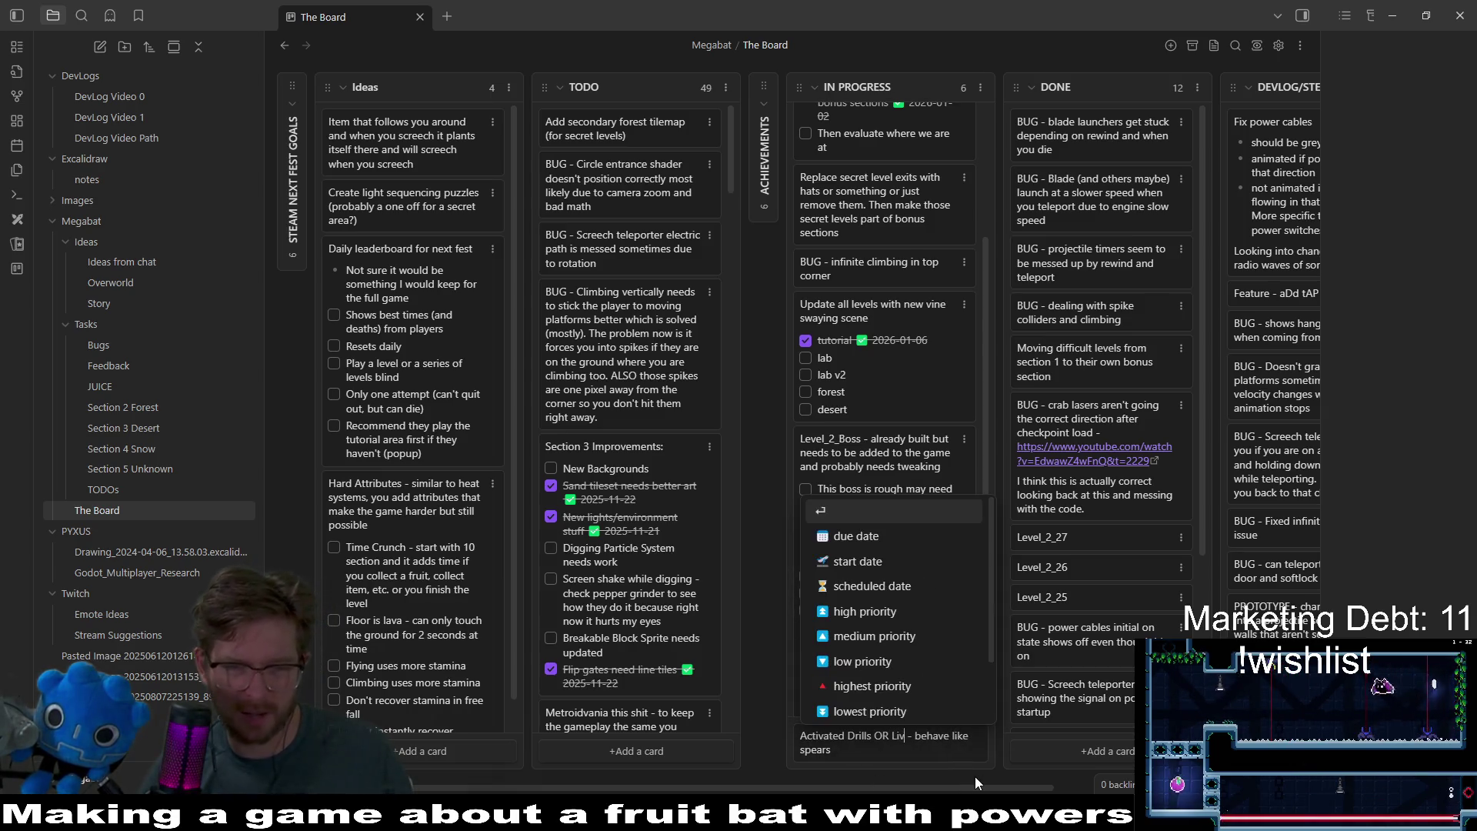
text(stals)
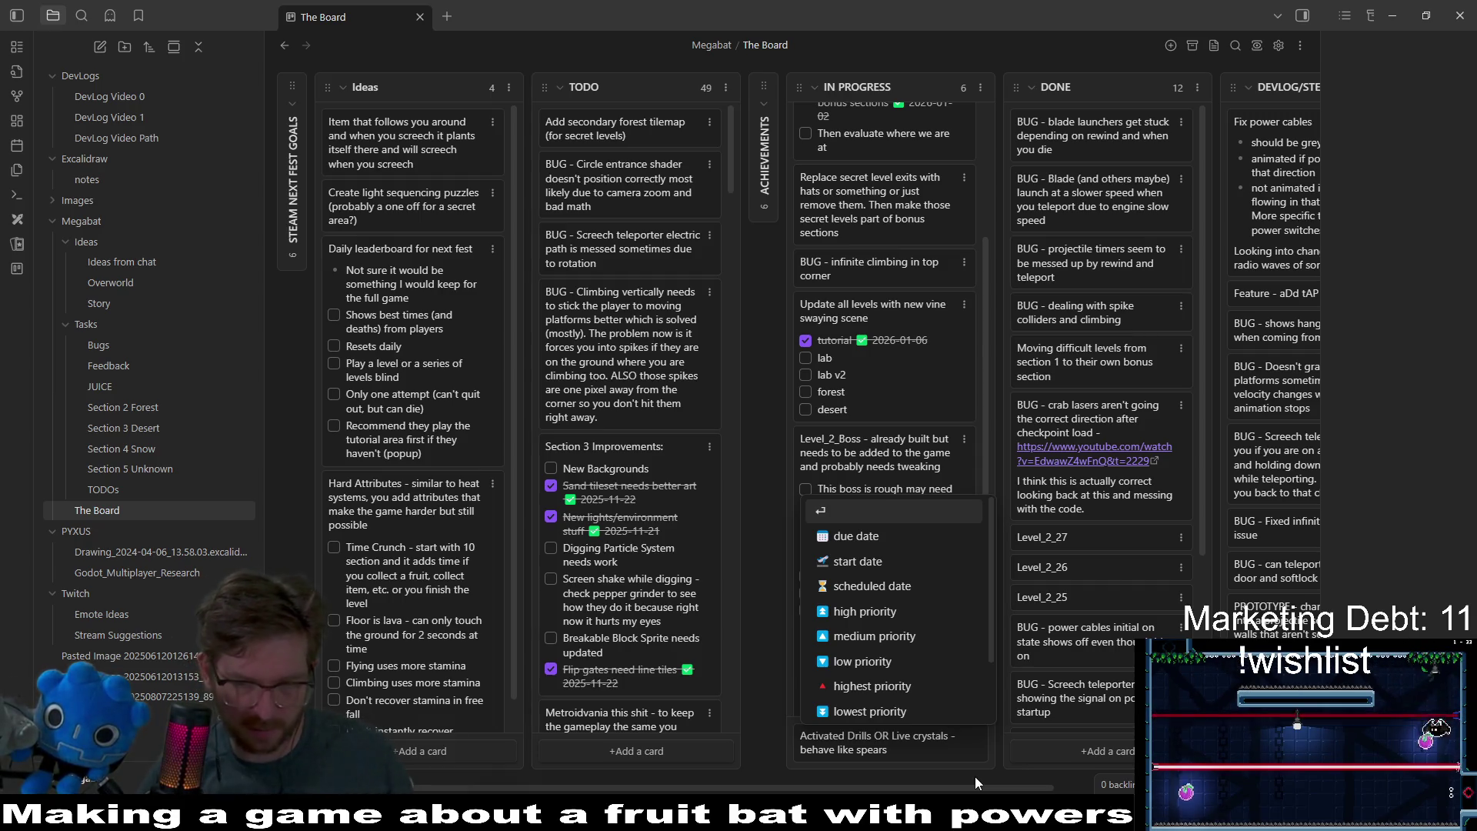
click(941, 750)
key(BackSpace)
text(,)
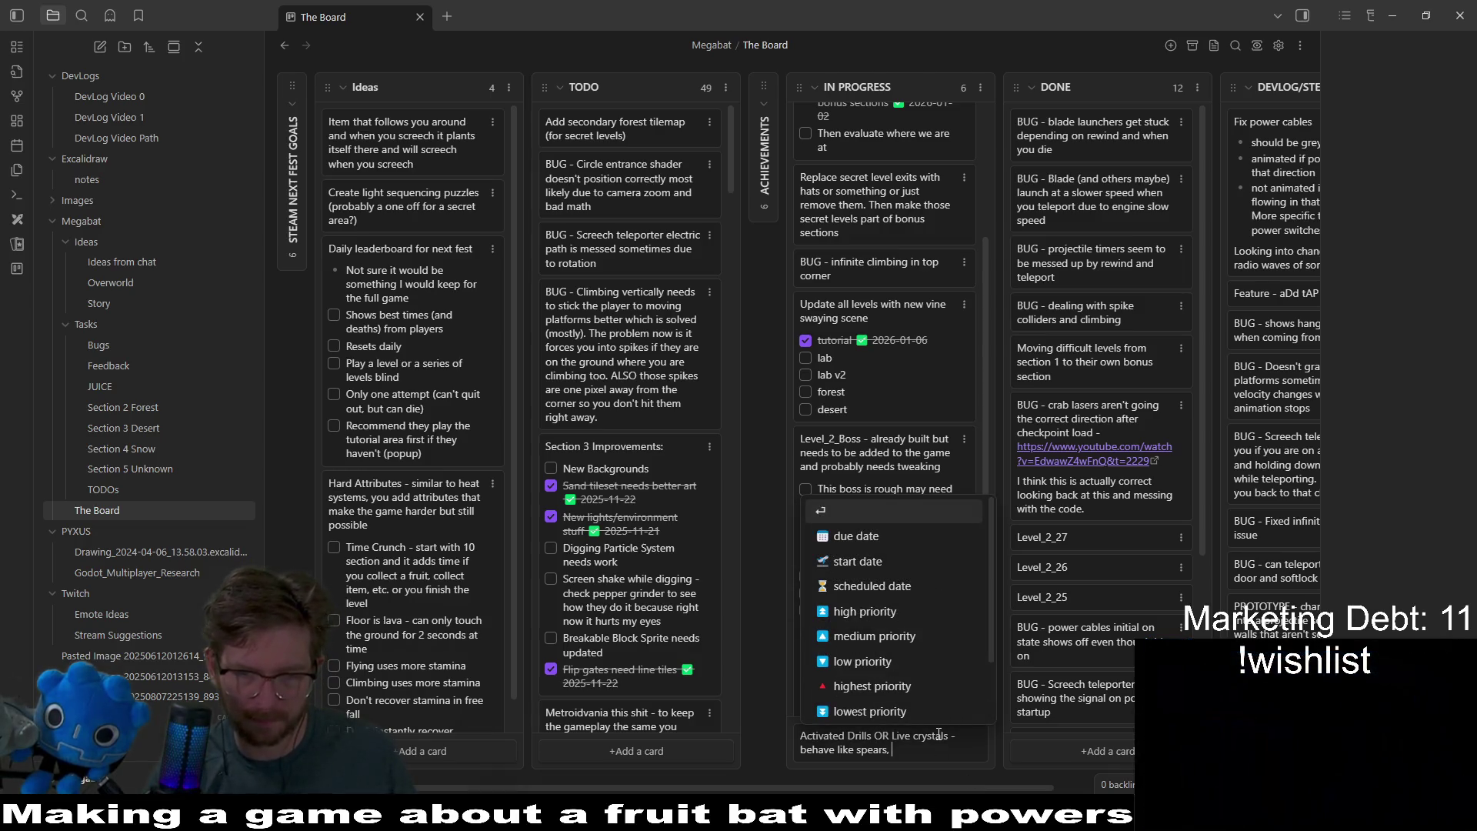
text(so I should be abl)
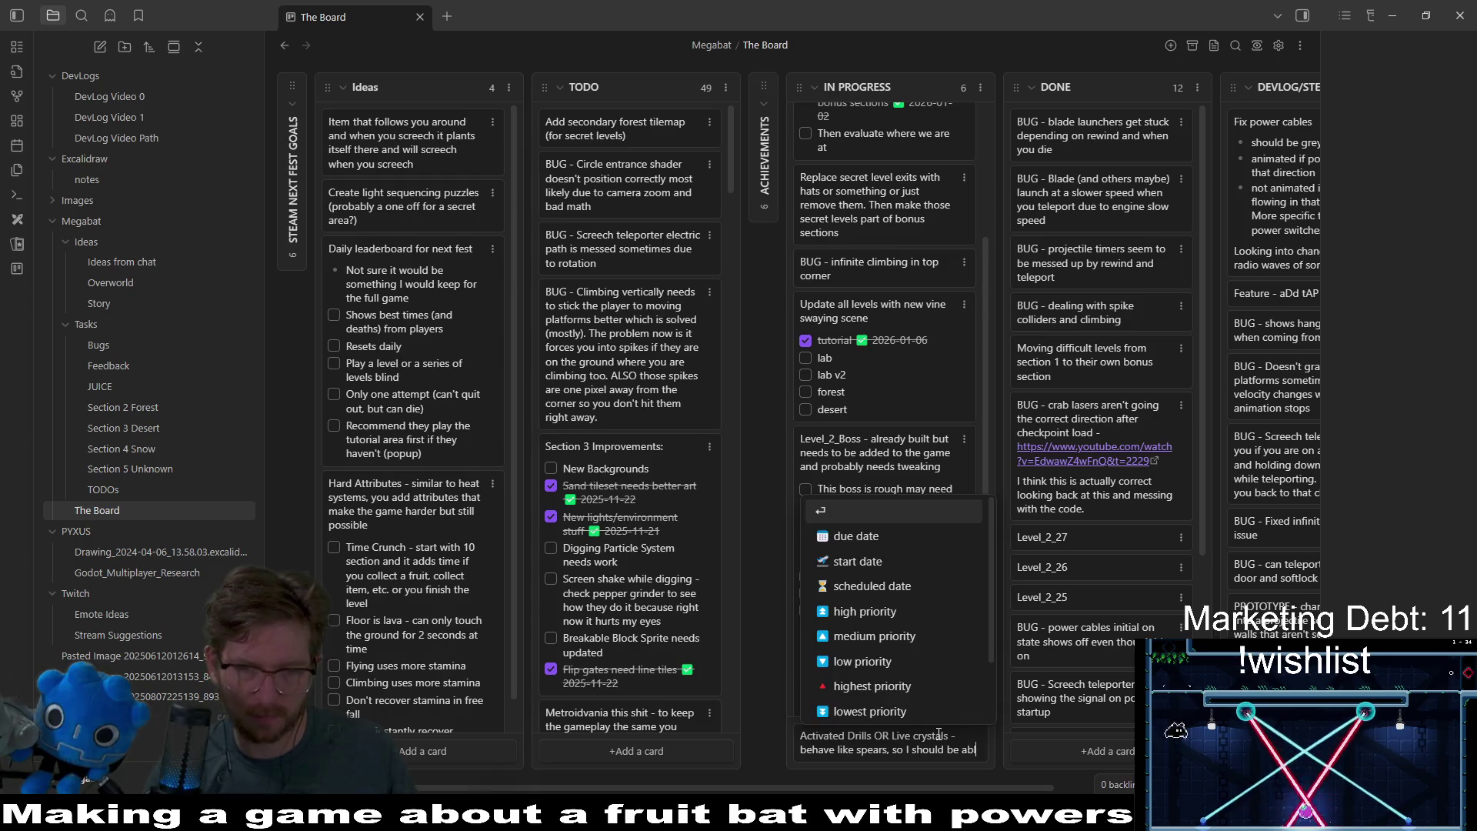
text(e to turn them to an of)
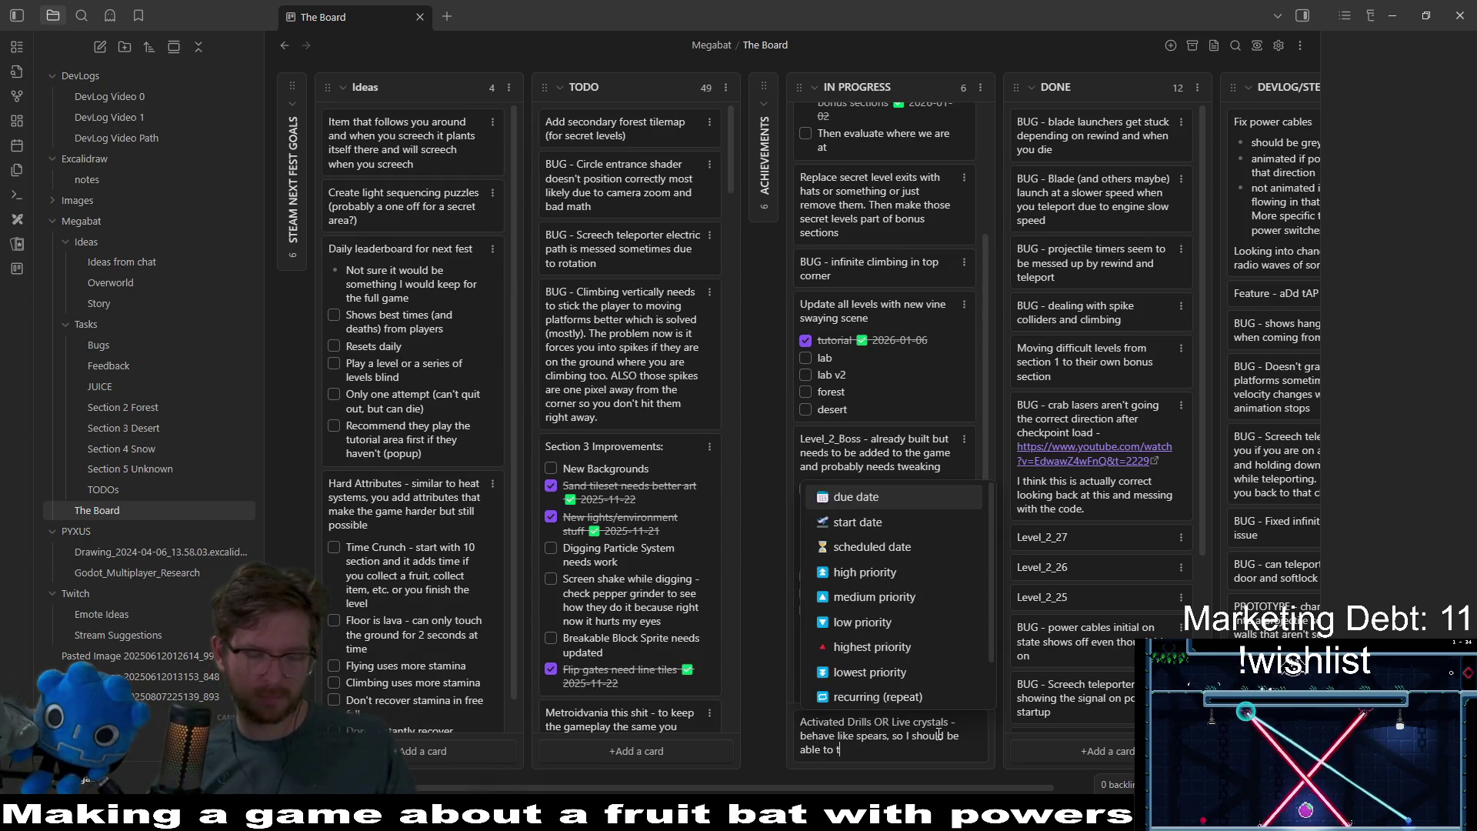
text(f position with some sort of button)
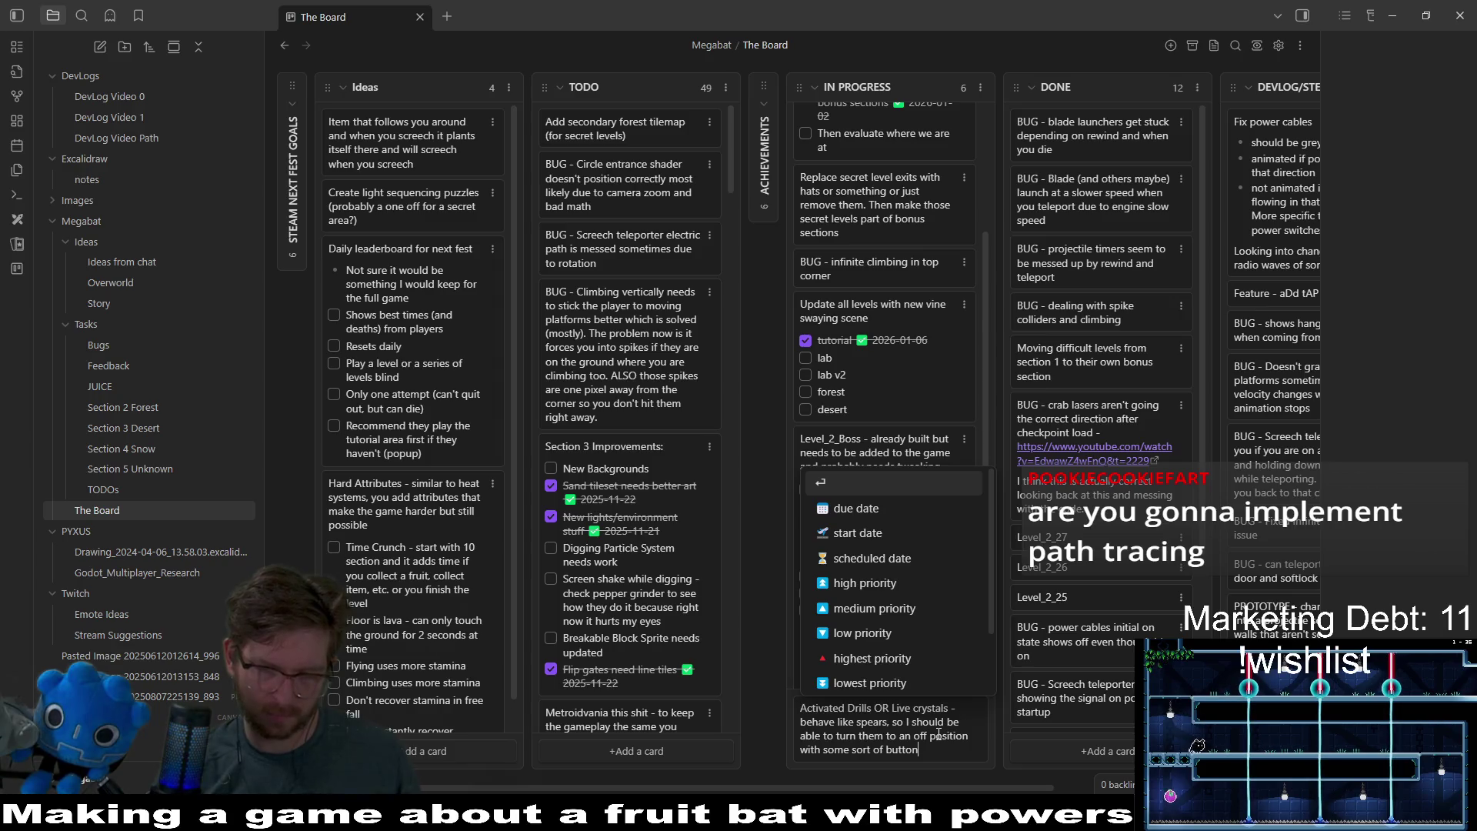
key(Return)
mouse_move(888, 719)
mouse_down()
mouse_move(888, 92)
mouse_move(891, 200)
mouse_up()
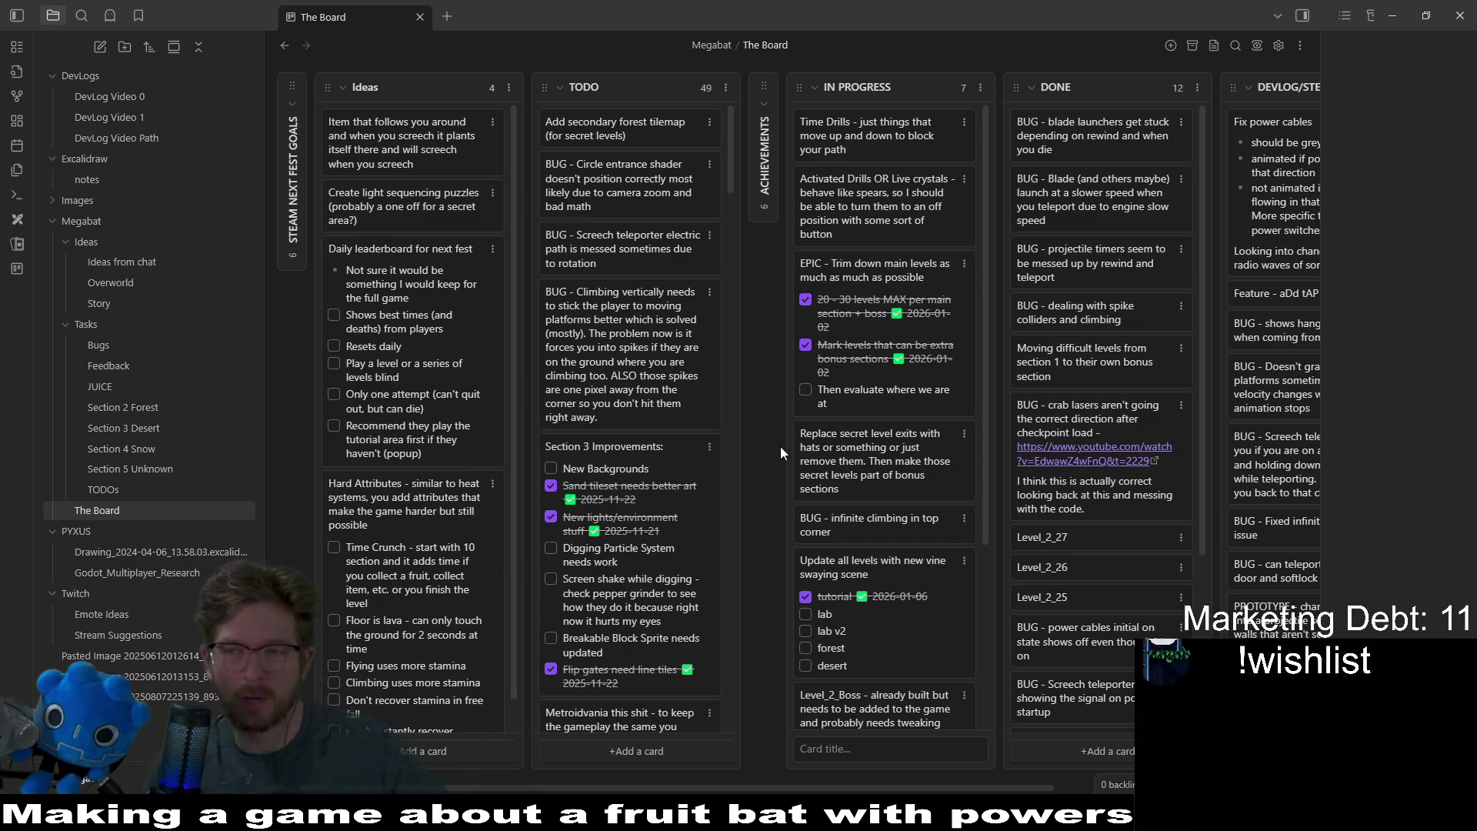
key(alt+Tab)
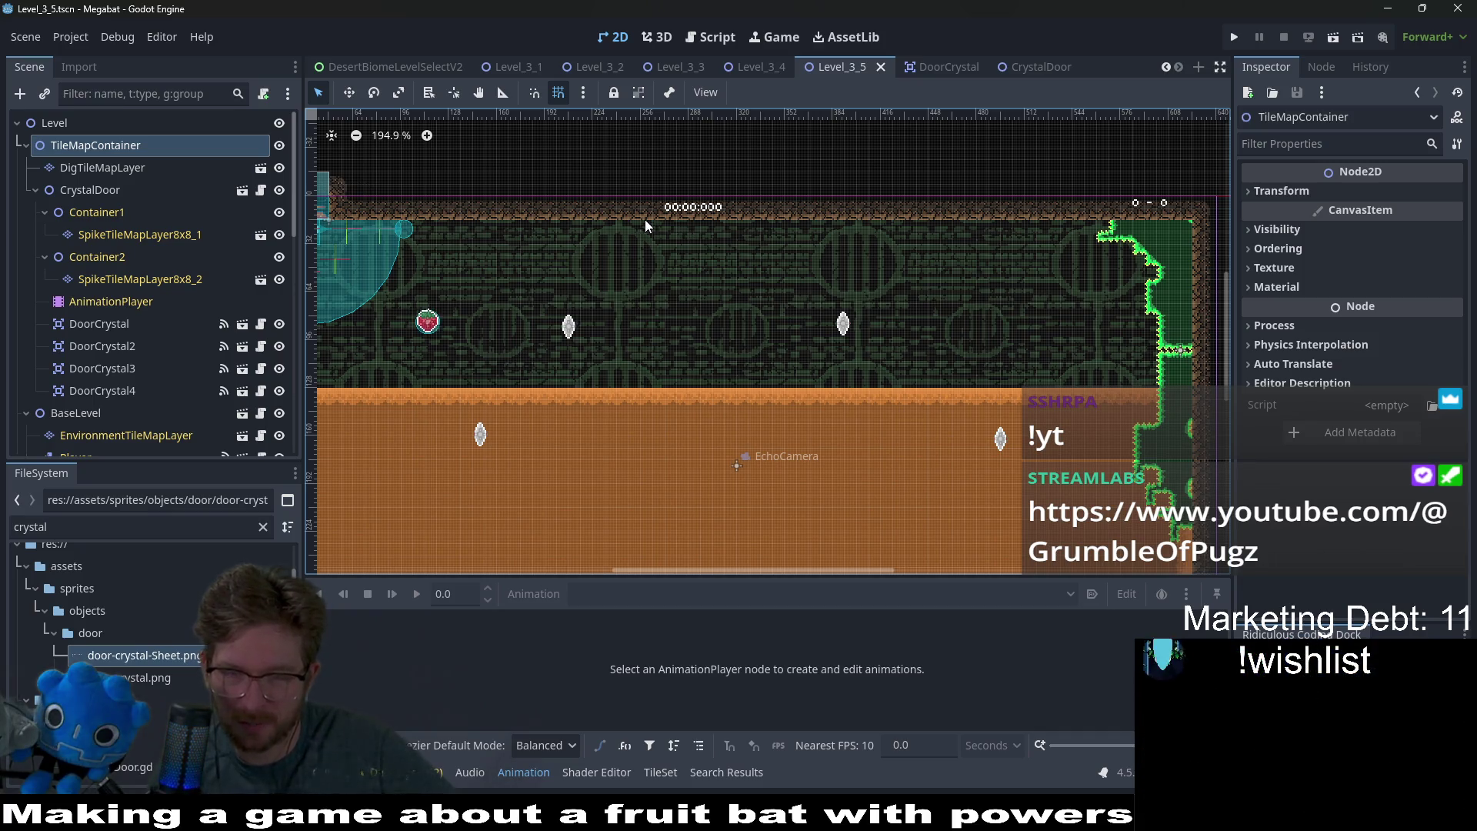
- Zoom out and pan the 2D viewport to centre the Level_3_5 room
scroll(732, 333, left, 3)
scroll(827, 304, down, 4)
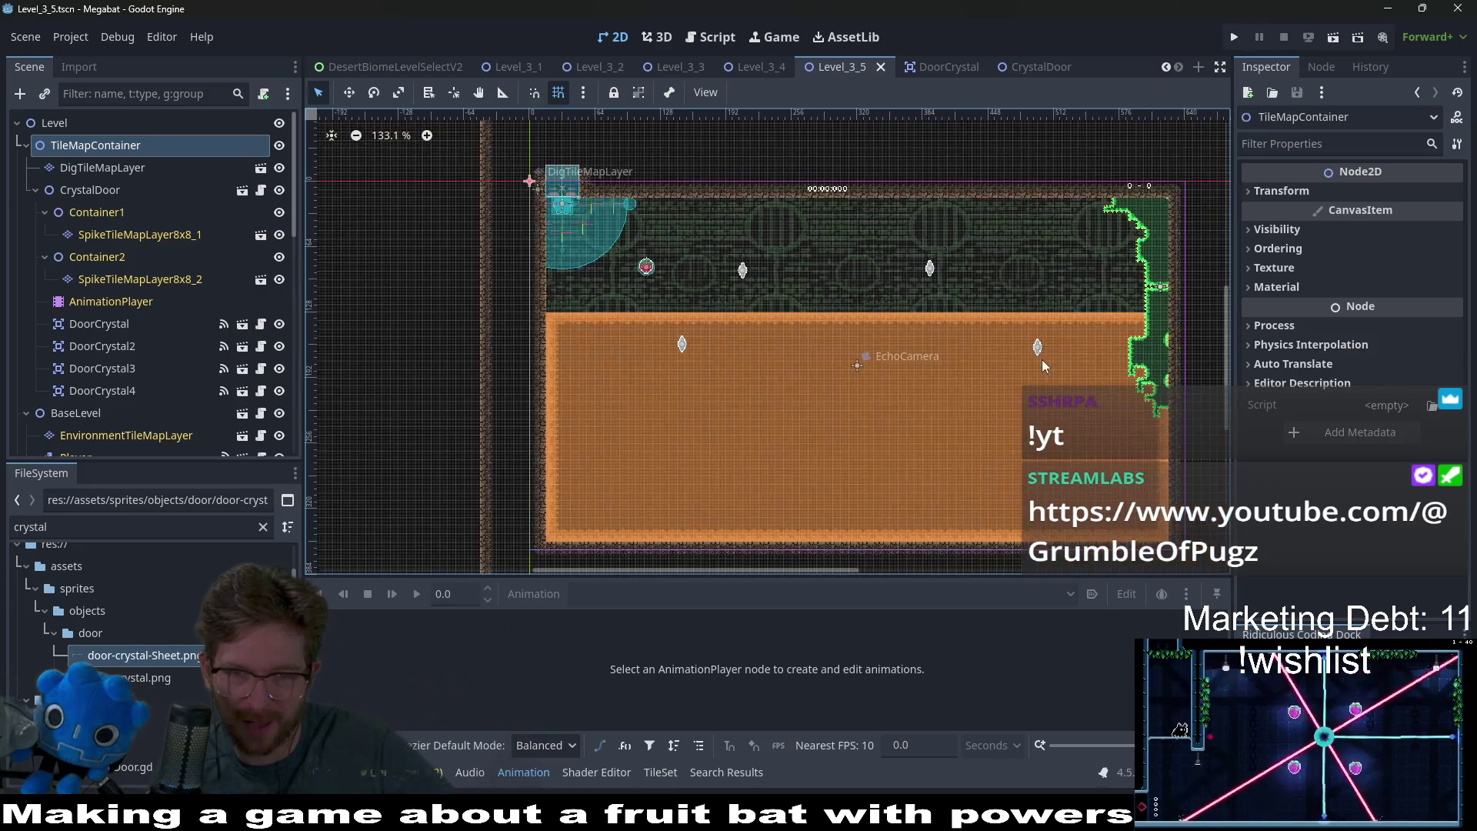
mouse_move(1037, 350)
mouse_down()
mouse_move(832, 350)
mouse_move(821, 253)
mouse_move(888, 307)
mouse_up()
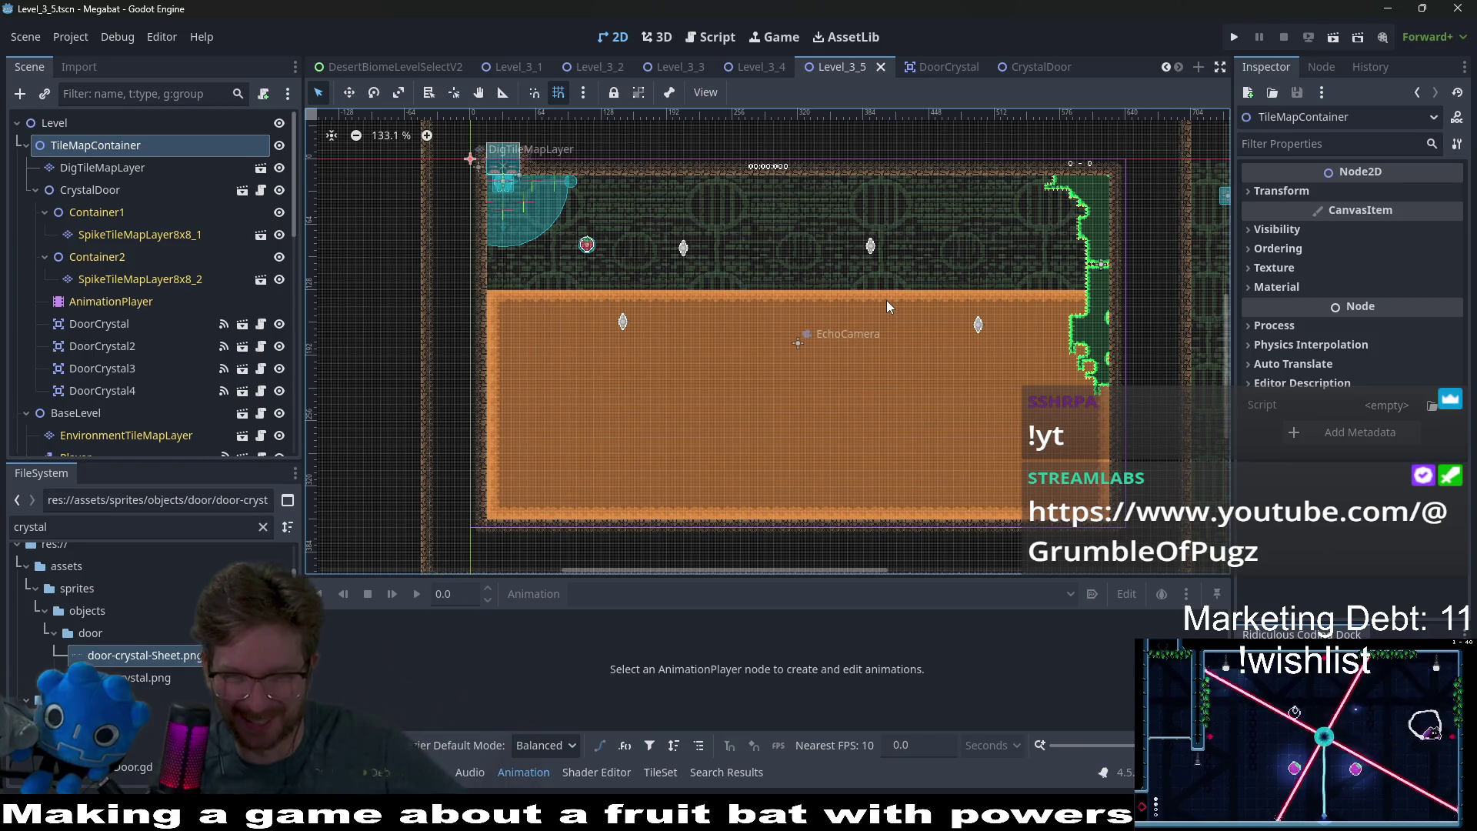